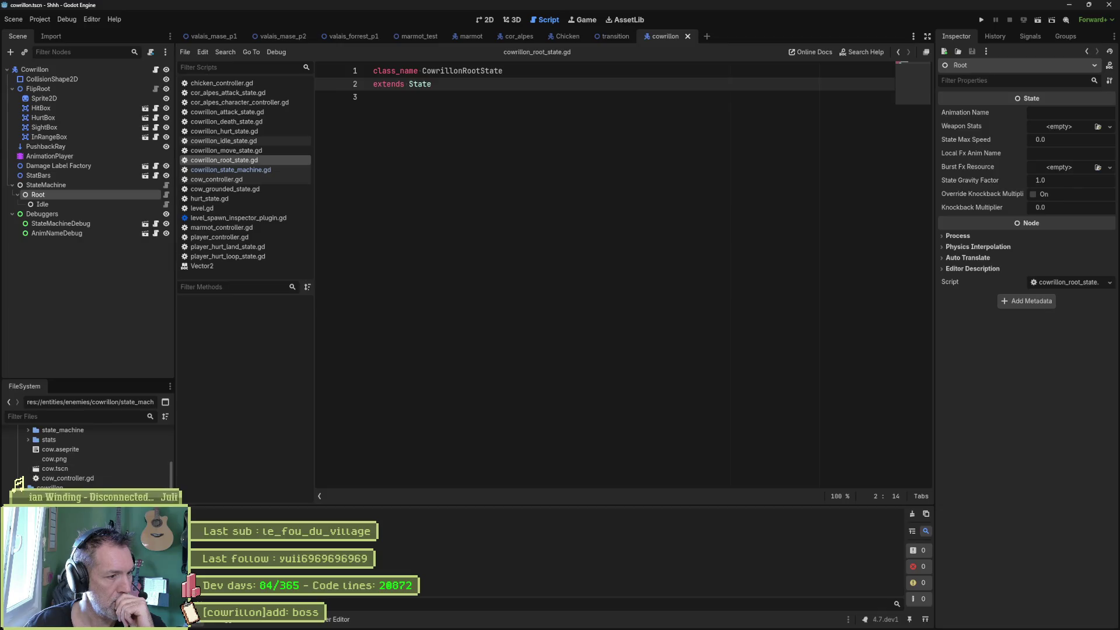
Expand cow/state_machine/states and open the attack, death, grounded, hurt, idle, move and cow_state.gd scripts in turn.
scroll(55, 469, up, 2)
click(25, 454)
click(32, 461)
double_click(60, 470)
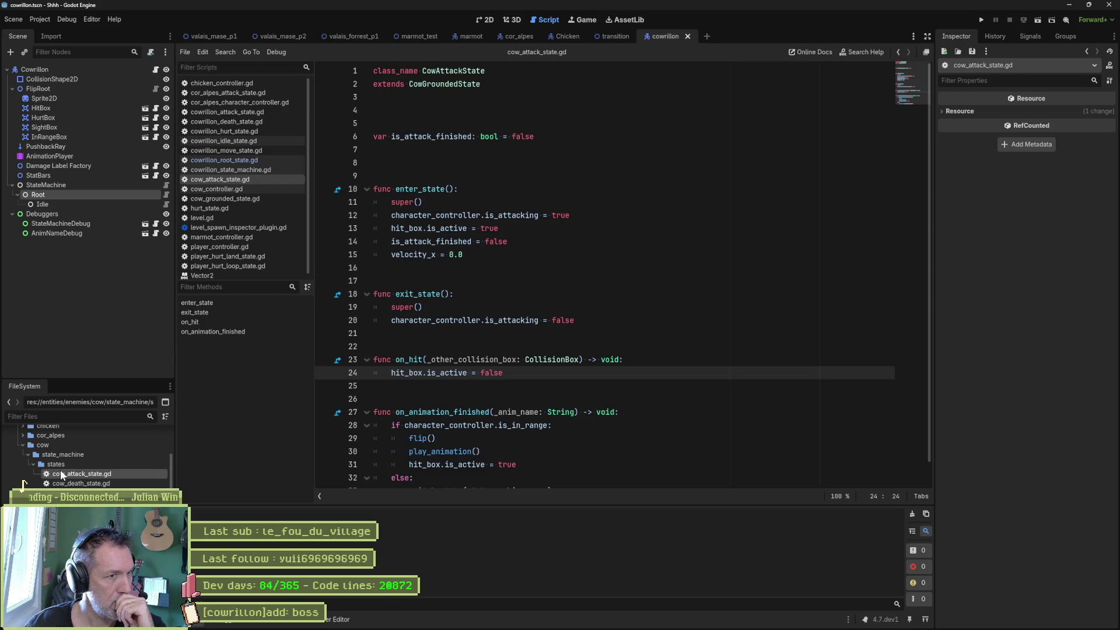
double_click(69, 484)
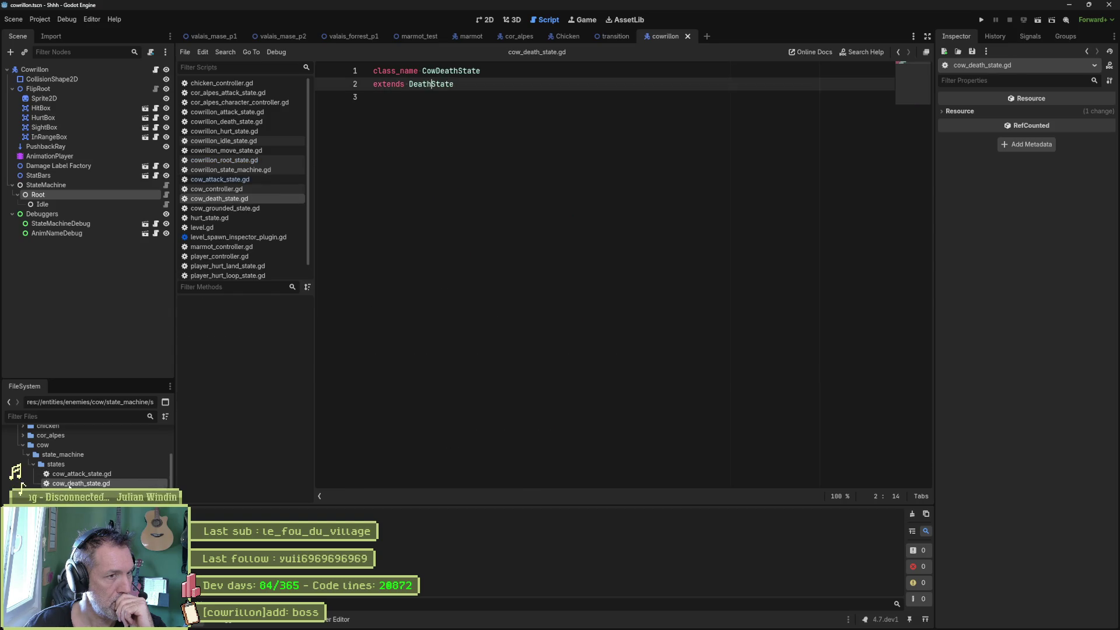
double_click(76, 493)
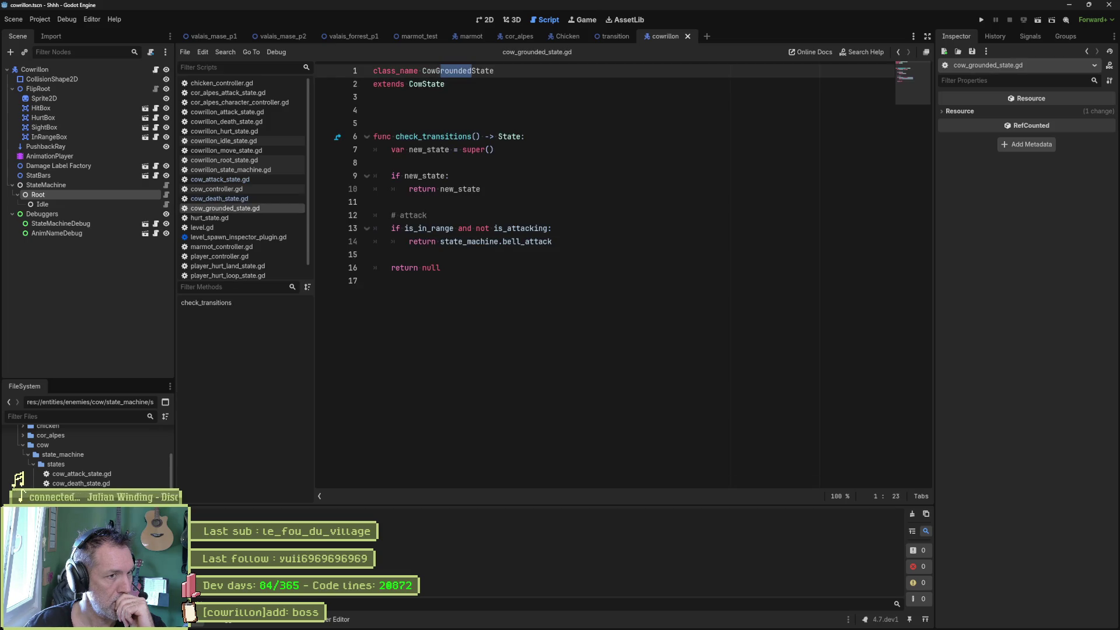
double_click(23, 502)
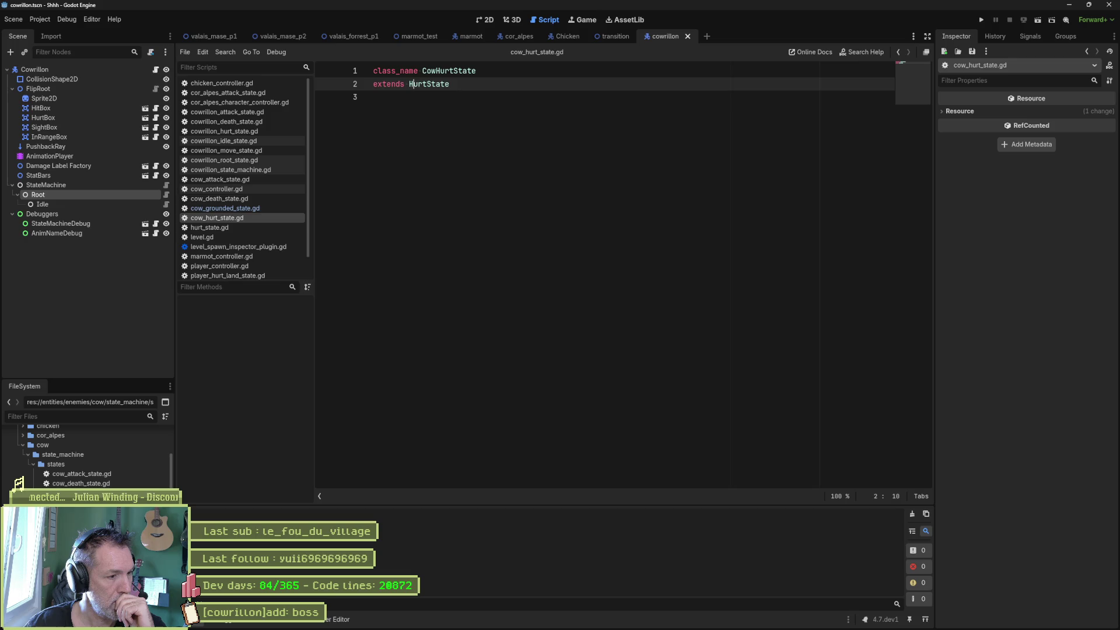
double_click(24, 487)
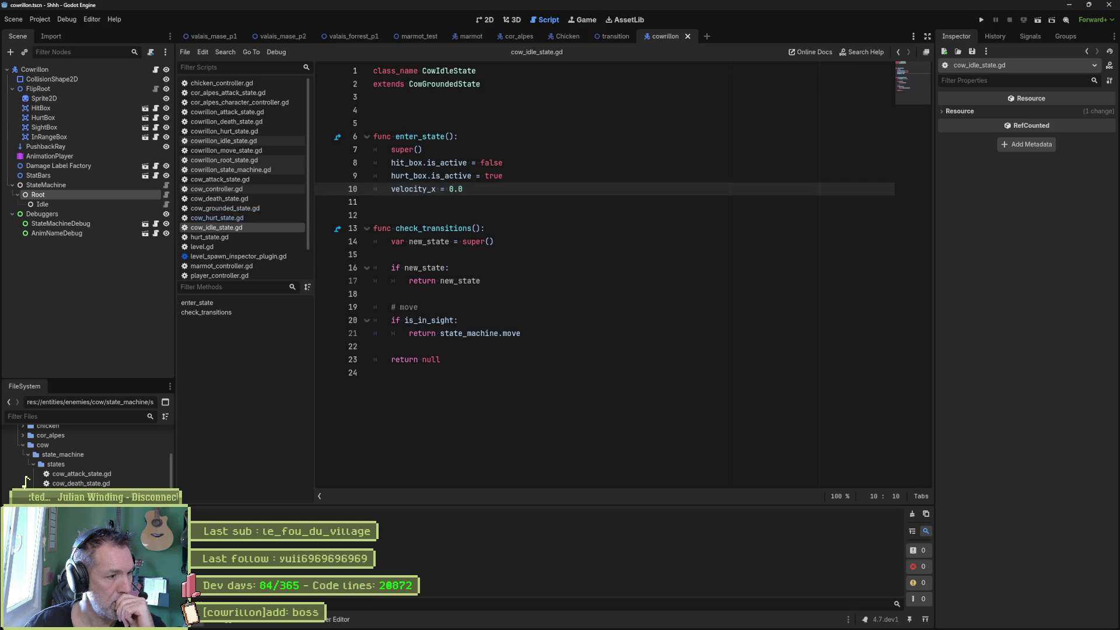
double_click(21, 489)
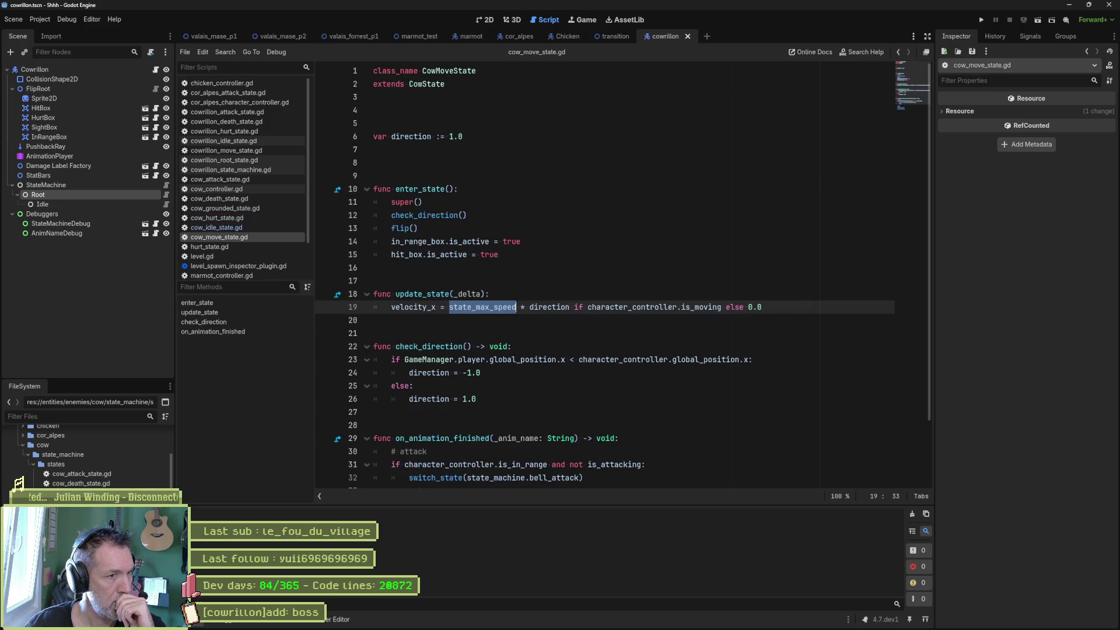
double_click(19, 493)
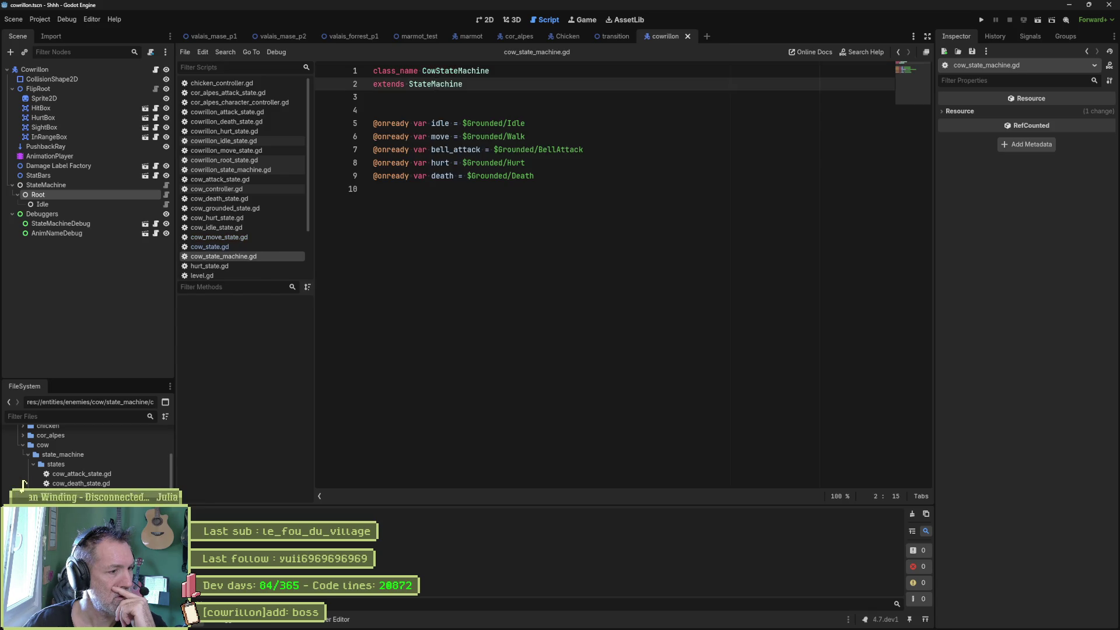
Return to cow_state.gd, inspect cow_stats.tres in the Inspector, then open the State class script state.gd.
key(alt+Left)
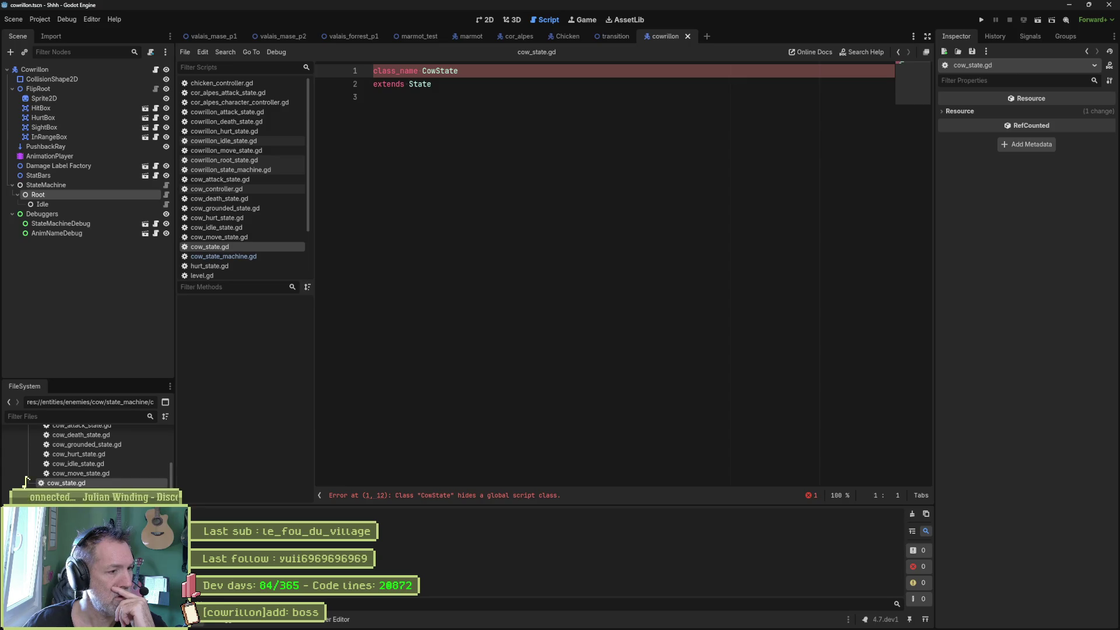
click(70, 512)
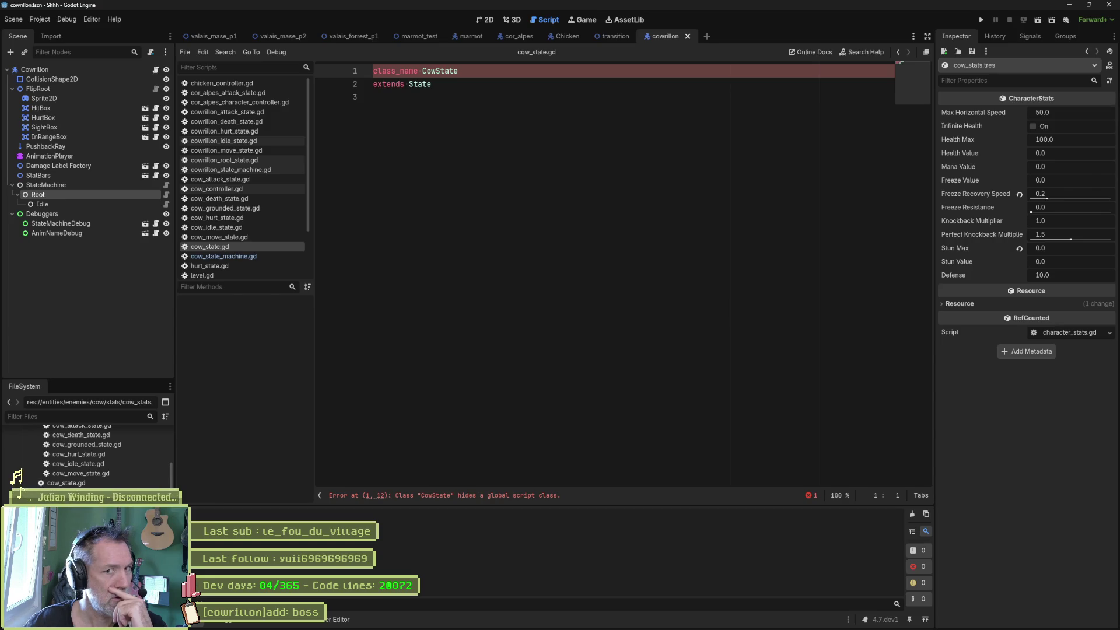
scroll(88, 455, down, 3)
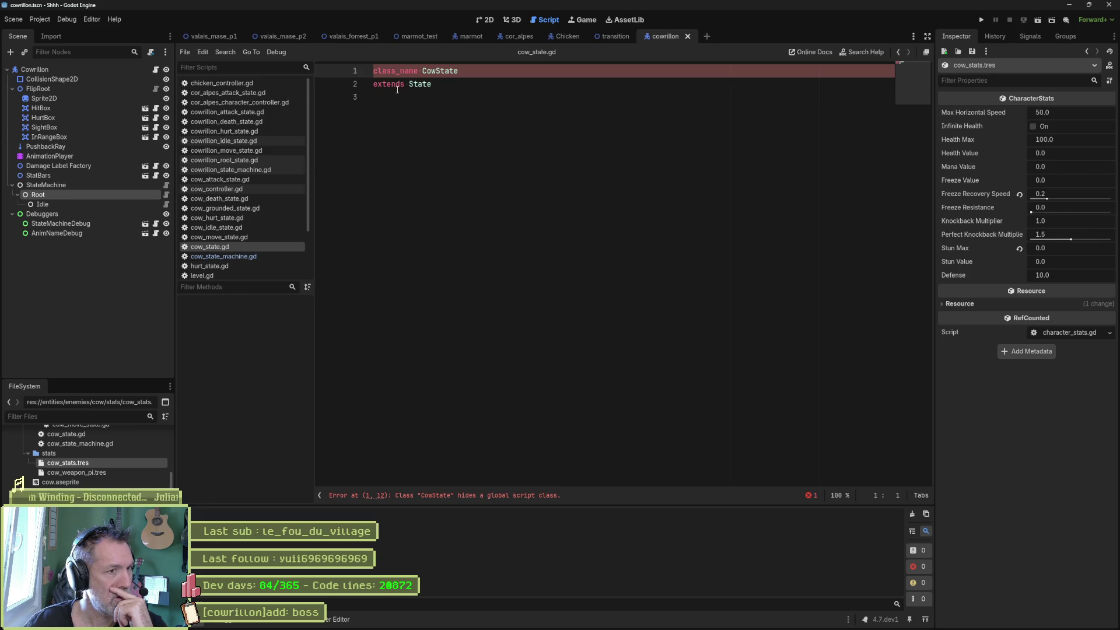
ctrl+click(420, 85)
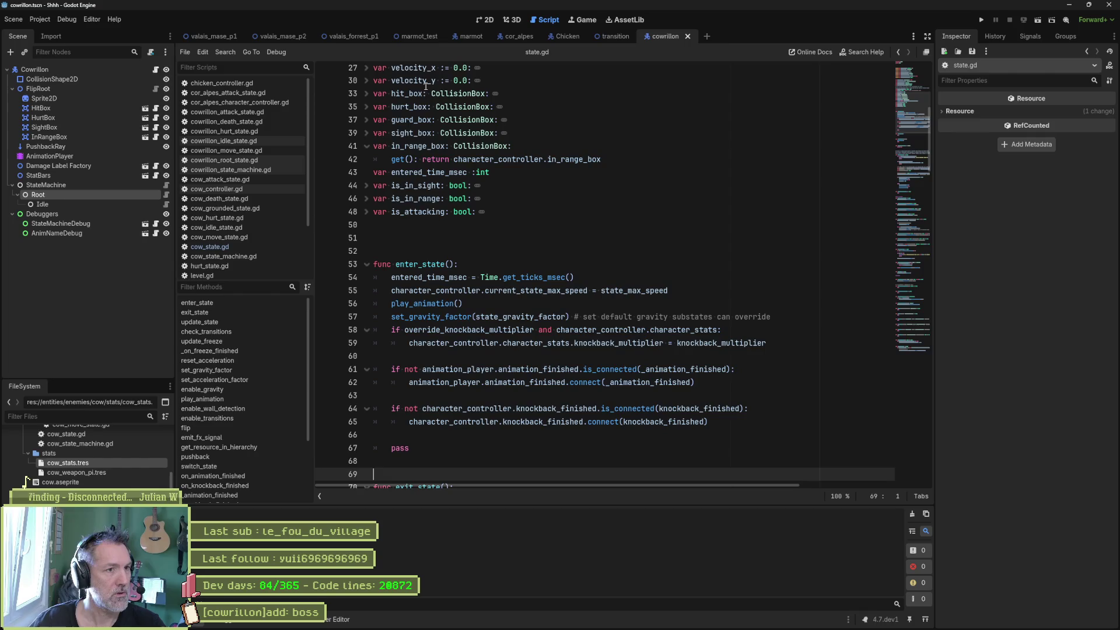
Find 'CowState' across all project files and browse the CowState matches in Search Results.
scroll(899, 147, up, 10)
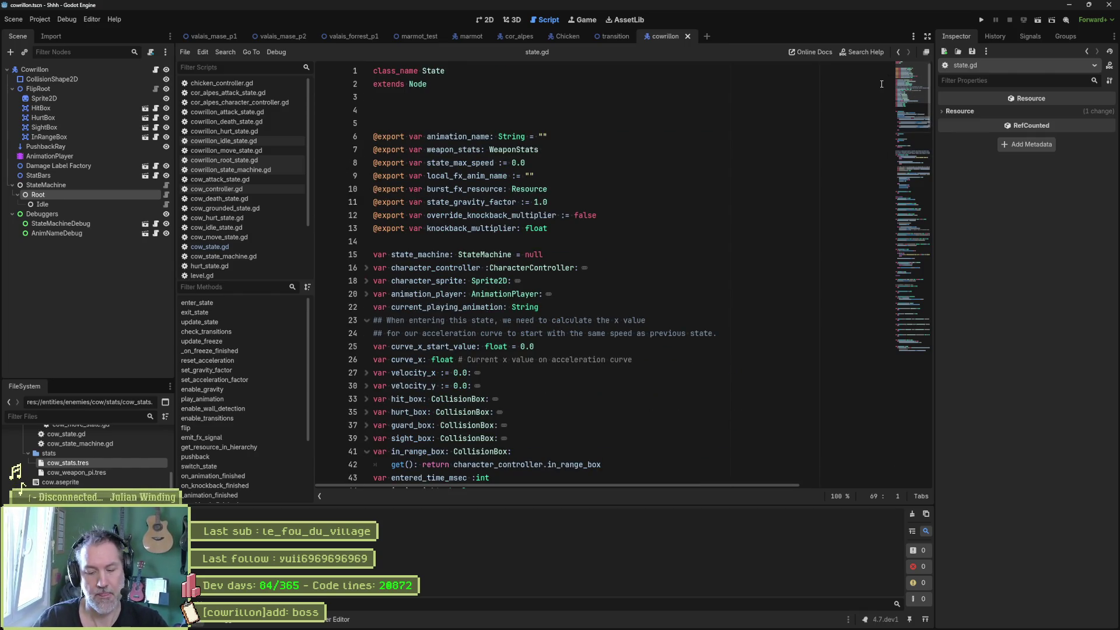
key(ctrl+shift+f)
text(CowState)
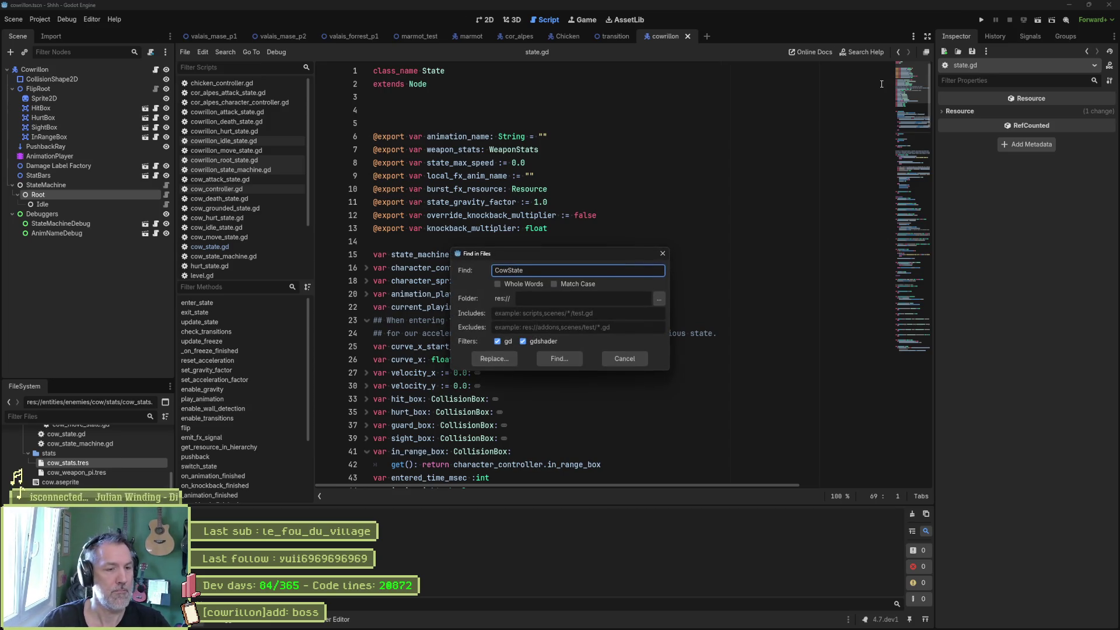
click(568, 362)
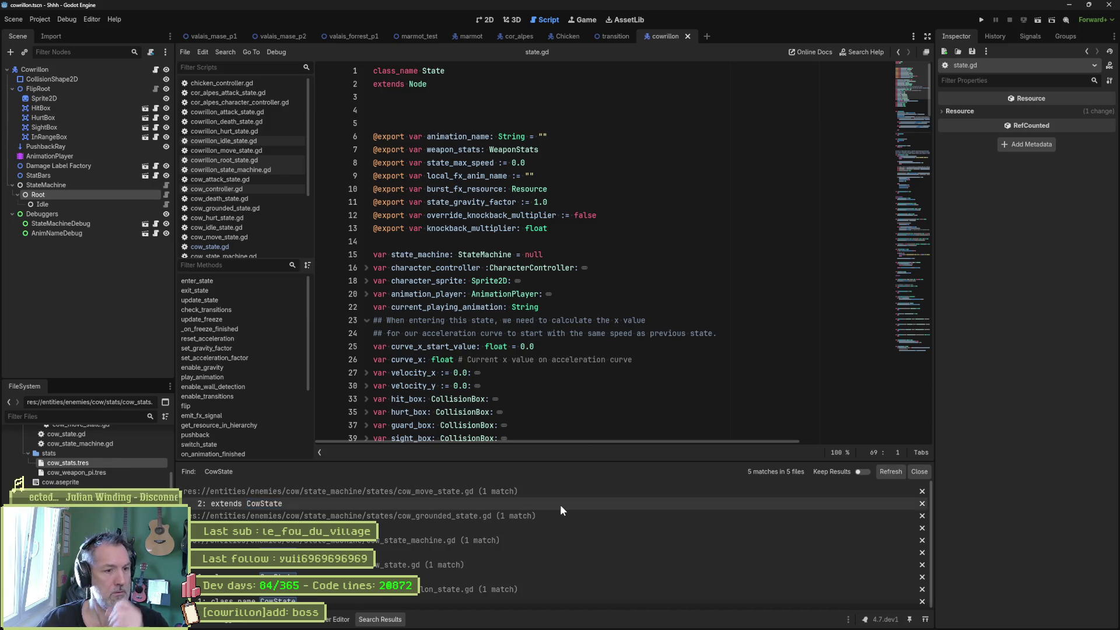
scroll(493, 536, down, 1)
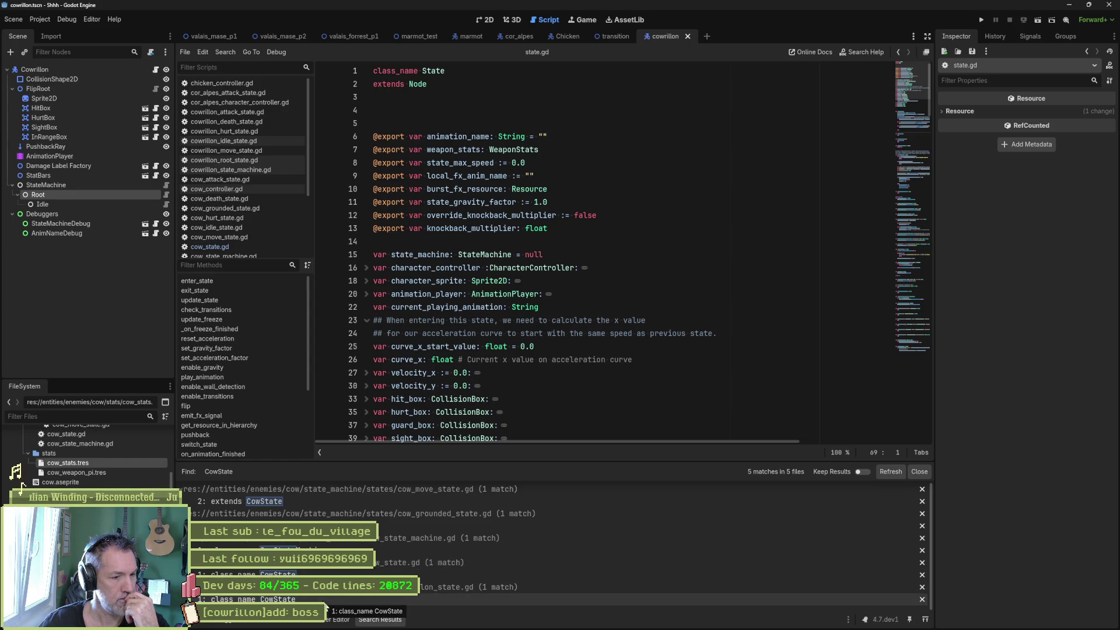
Rename the class in cowrillon_state.gd to CowrillonState by inserting 'rillon', then save and close it.
click(325, 601)
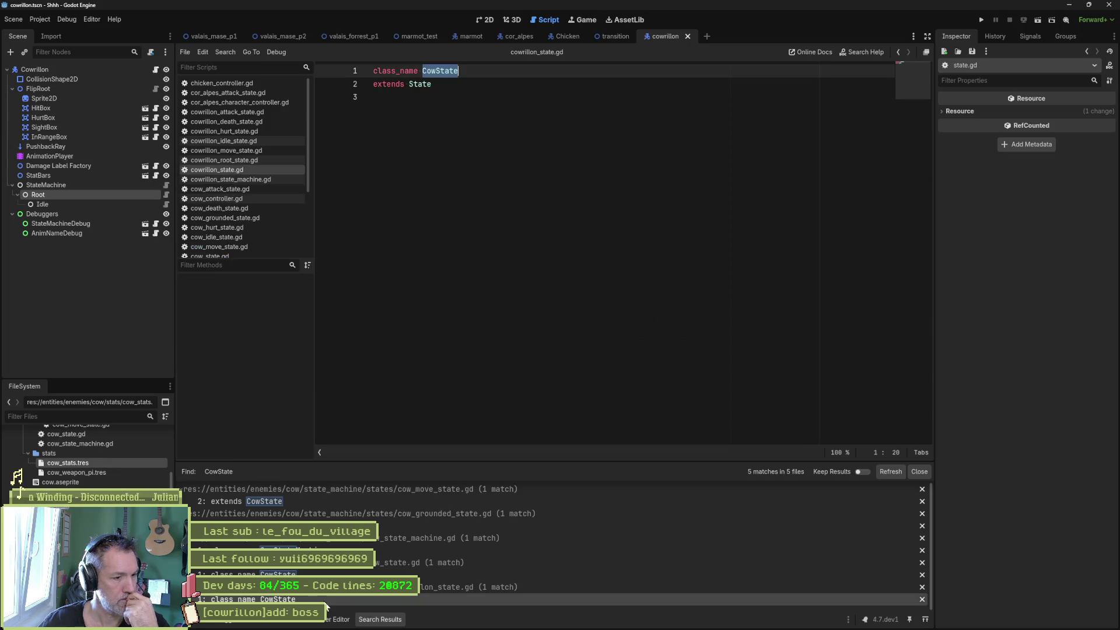
click(437, 71)
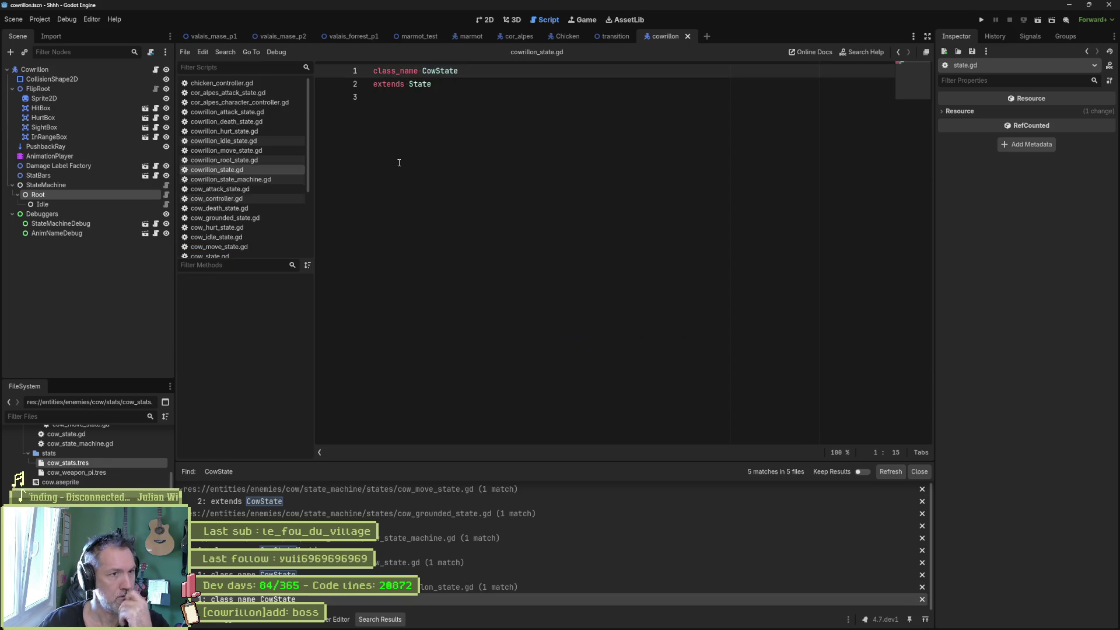
text(rill)
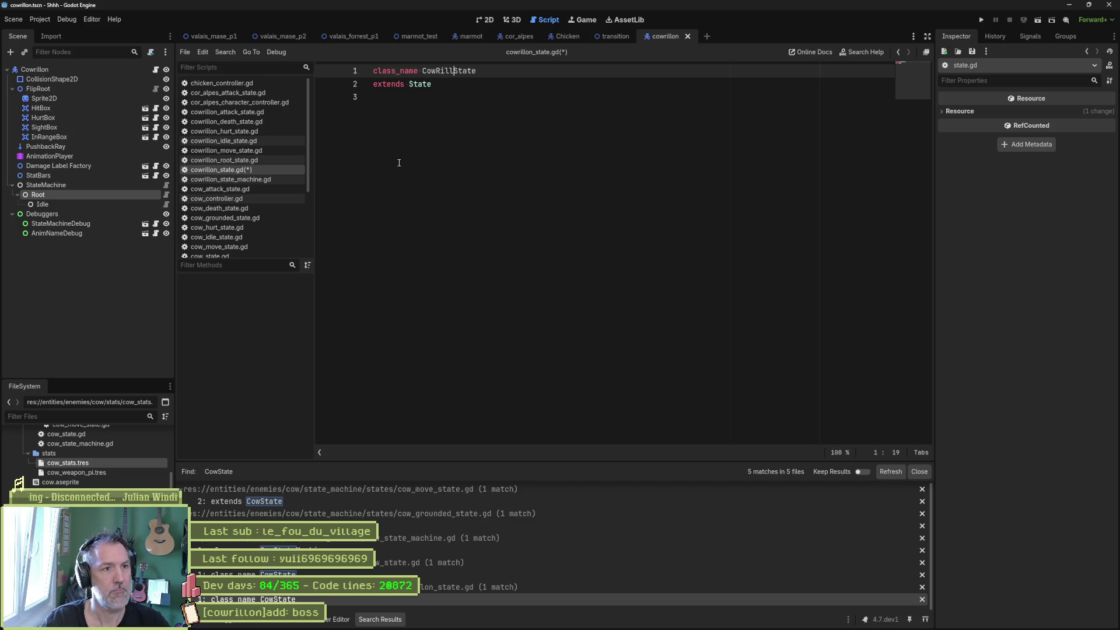
text(on)
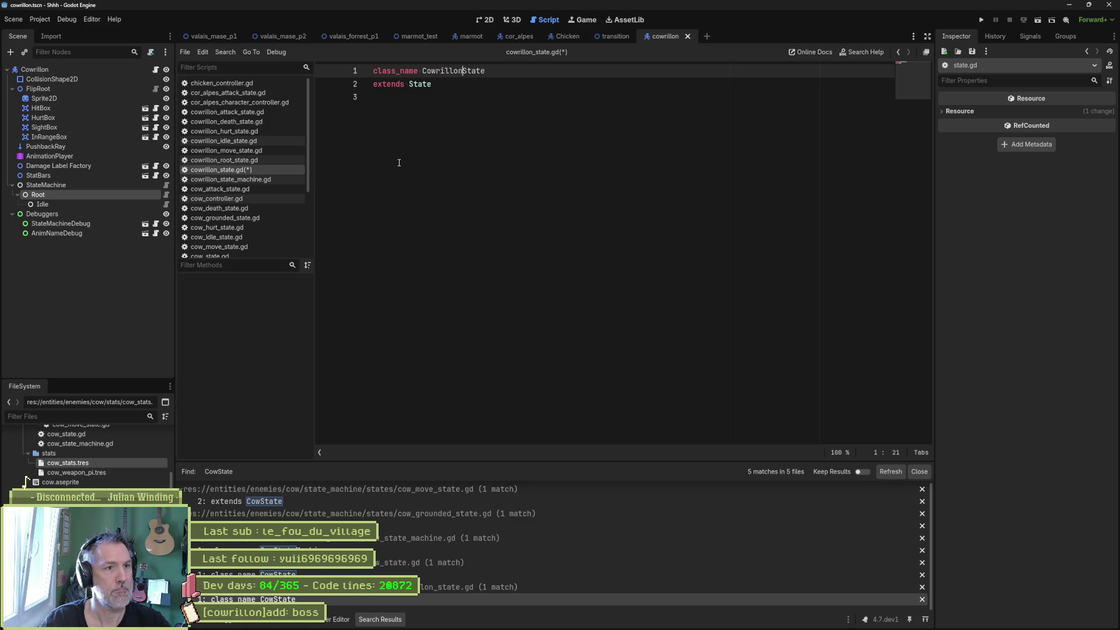
key(ctrl+w)
key(Return)
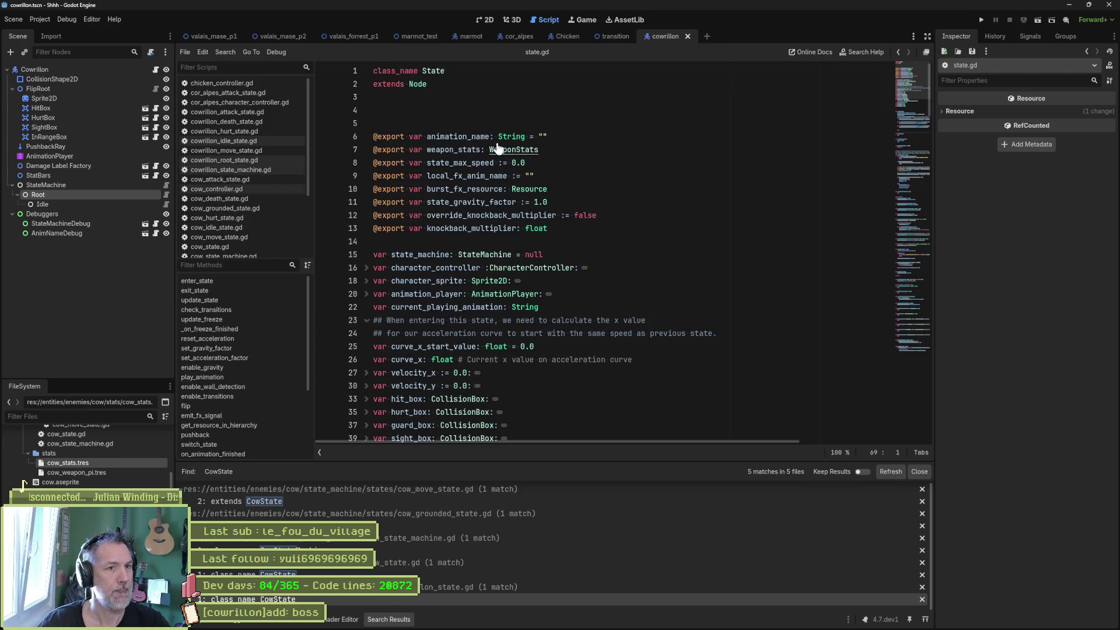
Close cow_state.gd and open the Root node's script, cowrillon_root_state.gd.
right_click(204, 247)
click(264, 303)
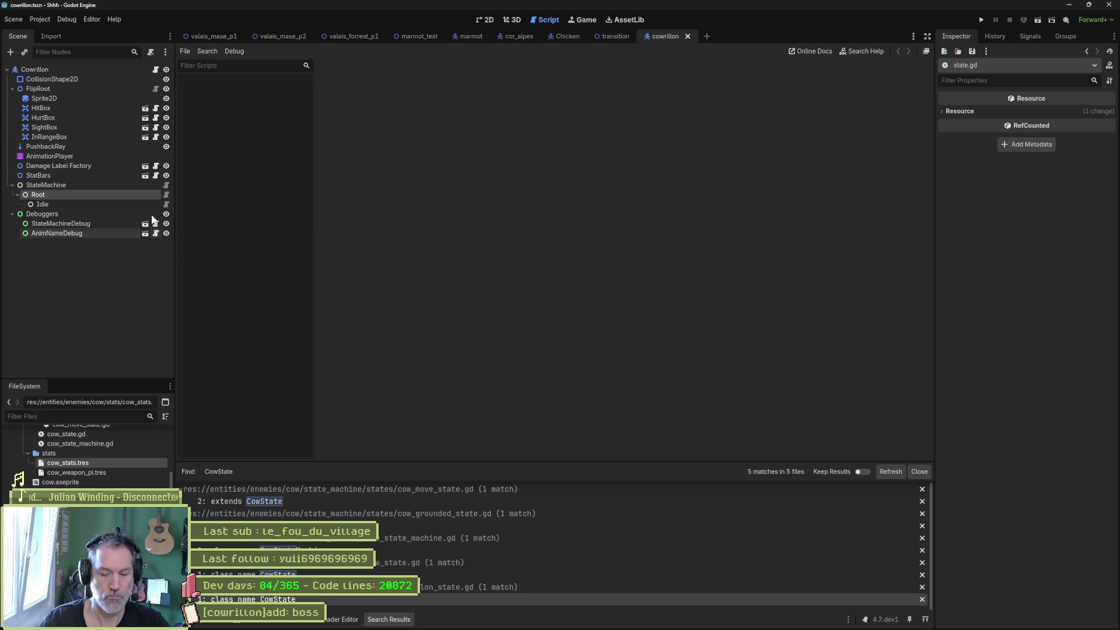
key(ctrl+alt+o)
text(cow_state)
key(Return)
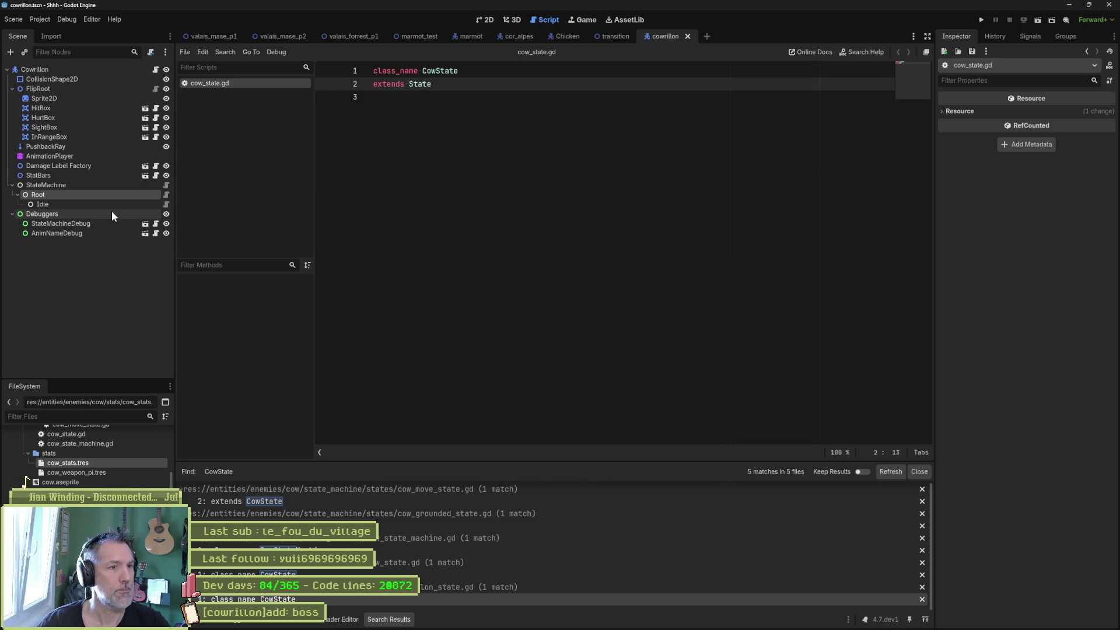
key(ctrl+w)
click(167, 195)
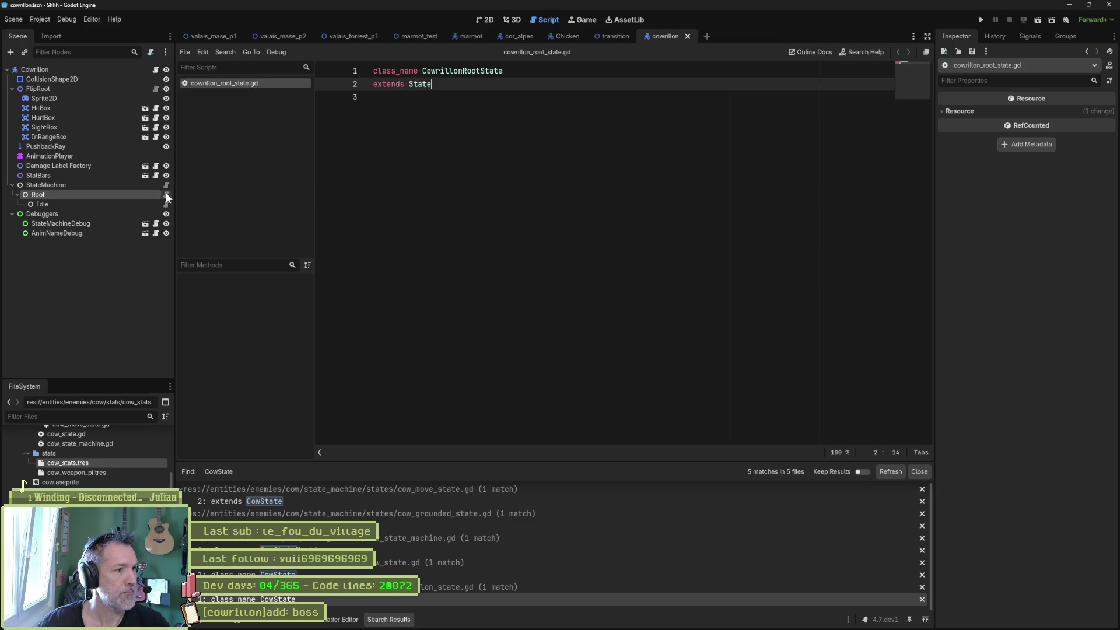
Close cowrillon_root_state.gd and open the Idle node's script.
key(ctrl+w)
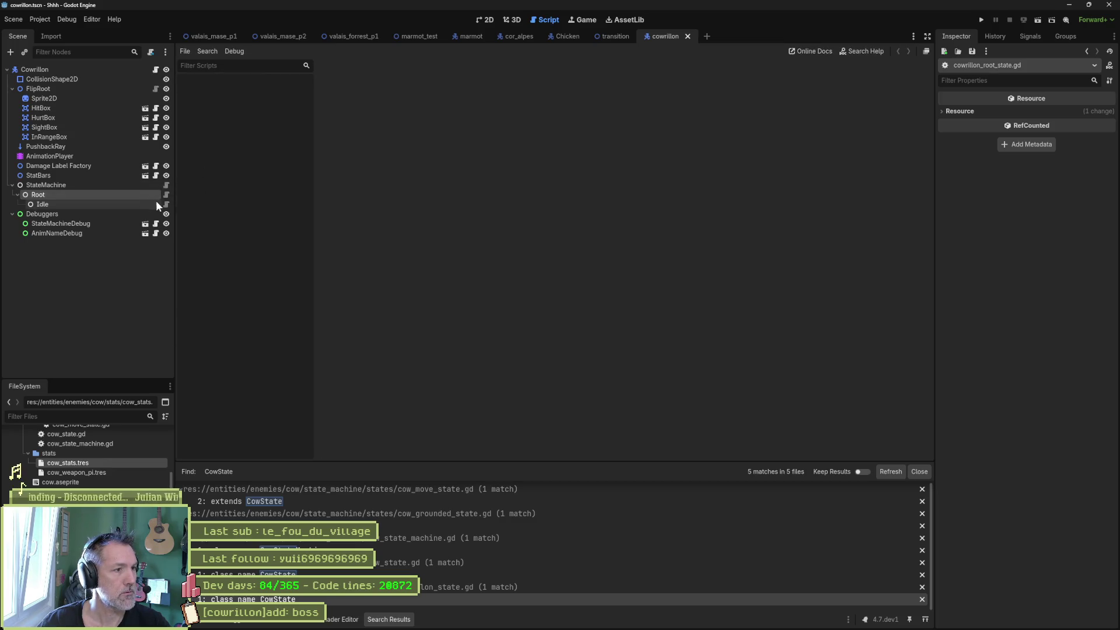
click(166, 204)
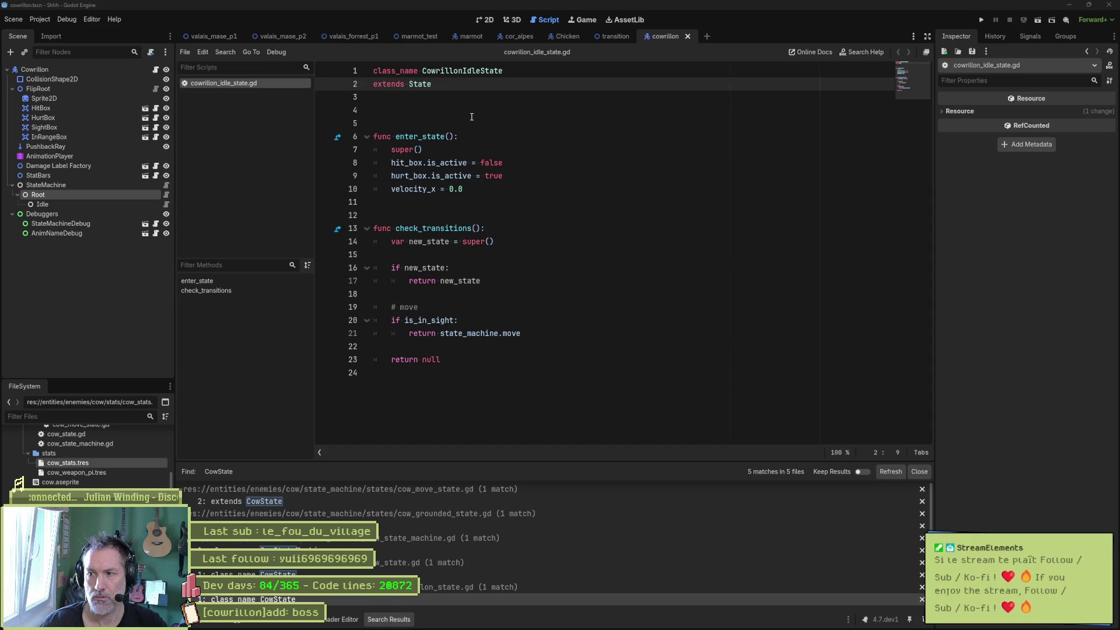
Switch to the valais_forrest_p1 scene, pan across the forest, then minimize everything to the desktop.
click(350, 37)
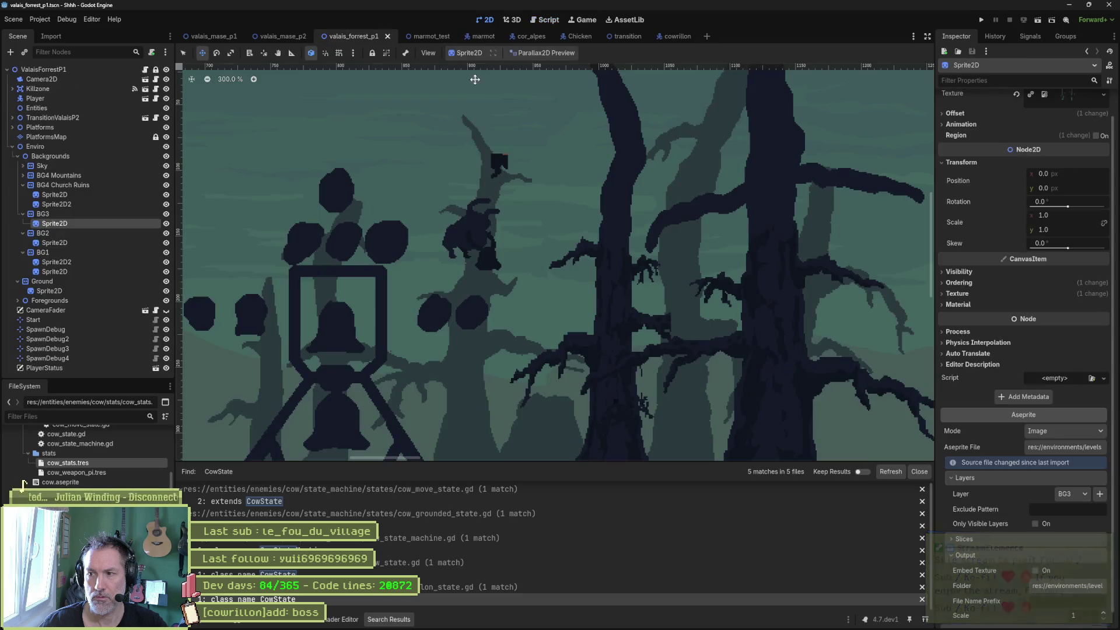
scroll(453, 184, down, 3)
drag(551, 200, 629, 217)
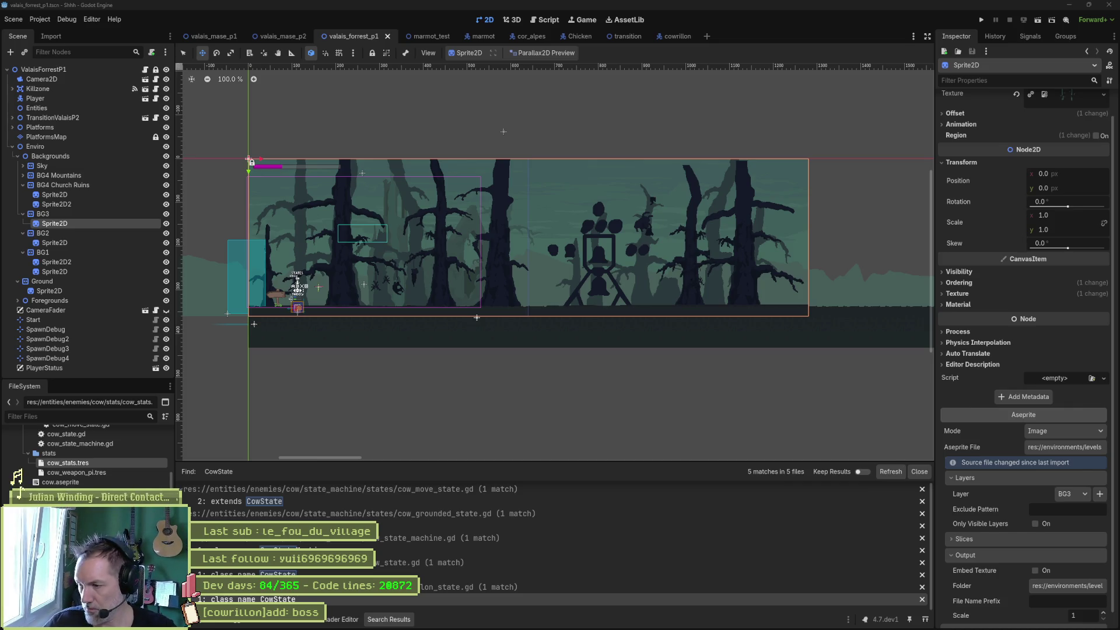
key(super+d)
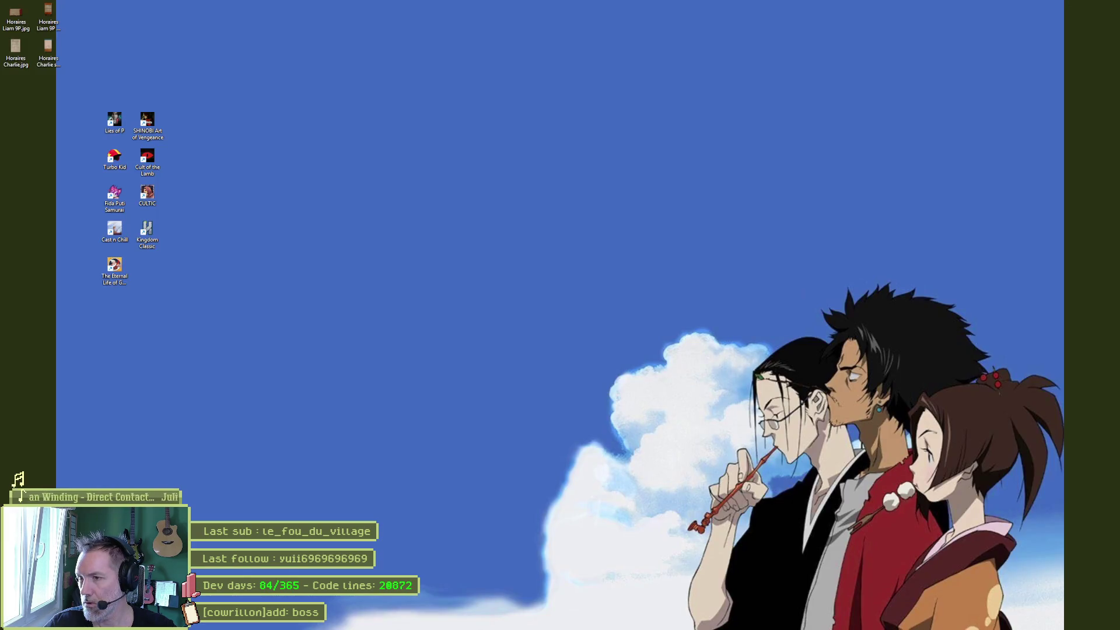
Bring the Godot editor back into view with Win+D.
key(super+d)
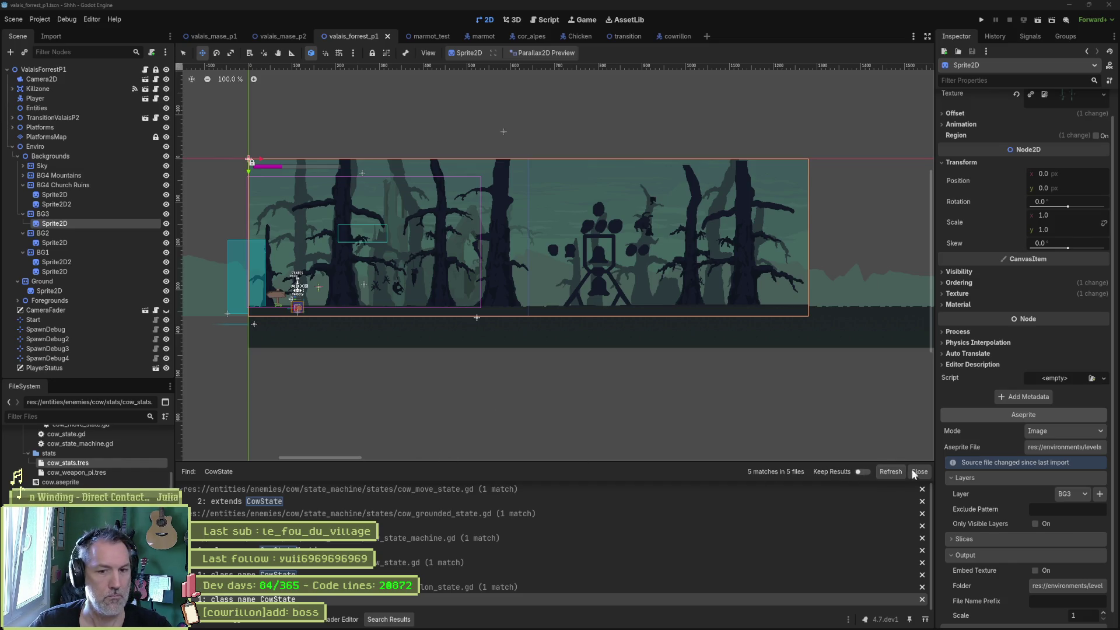
Collapse Enviro and instance cowrillon.tscn under the Entities node.
scroll(362, 217, up, 4)
drag(537, 306, 437, 322)
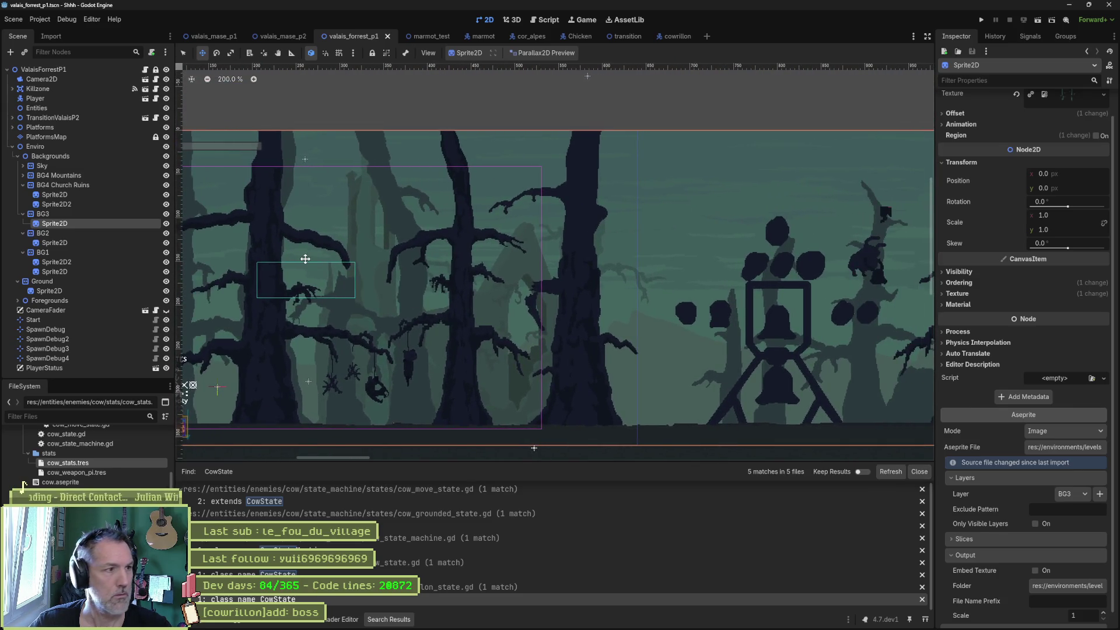
click(13, 147)
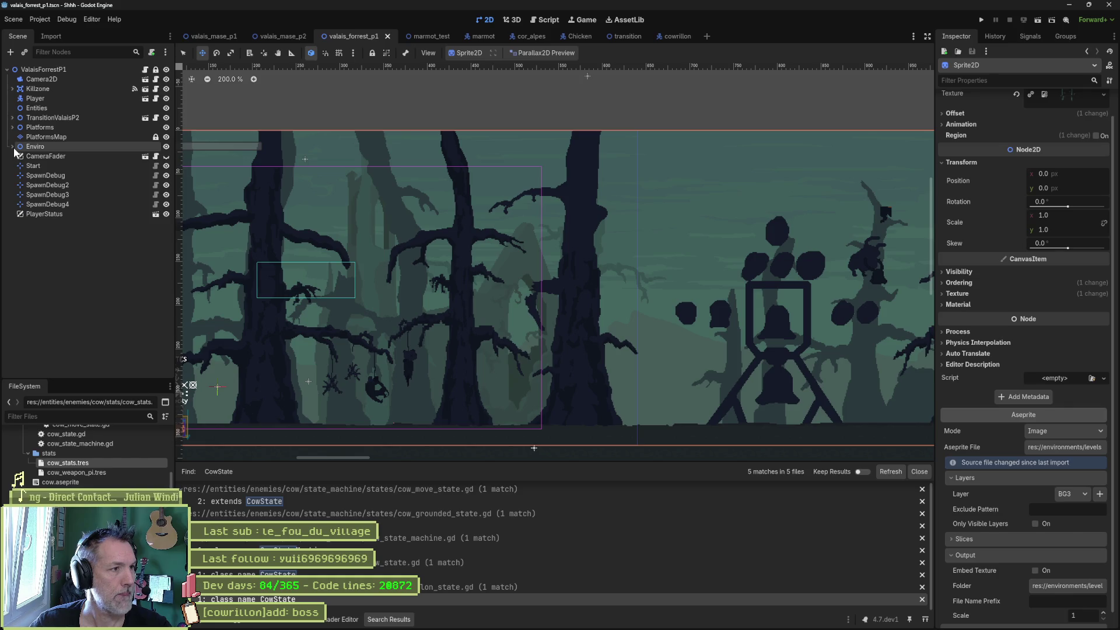
click(45, 107)
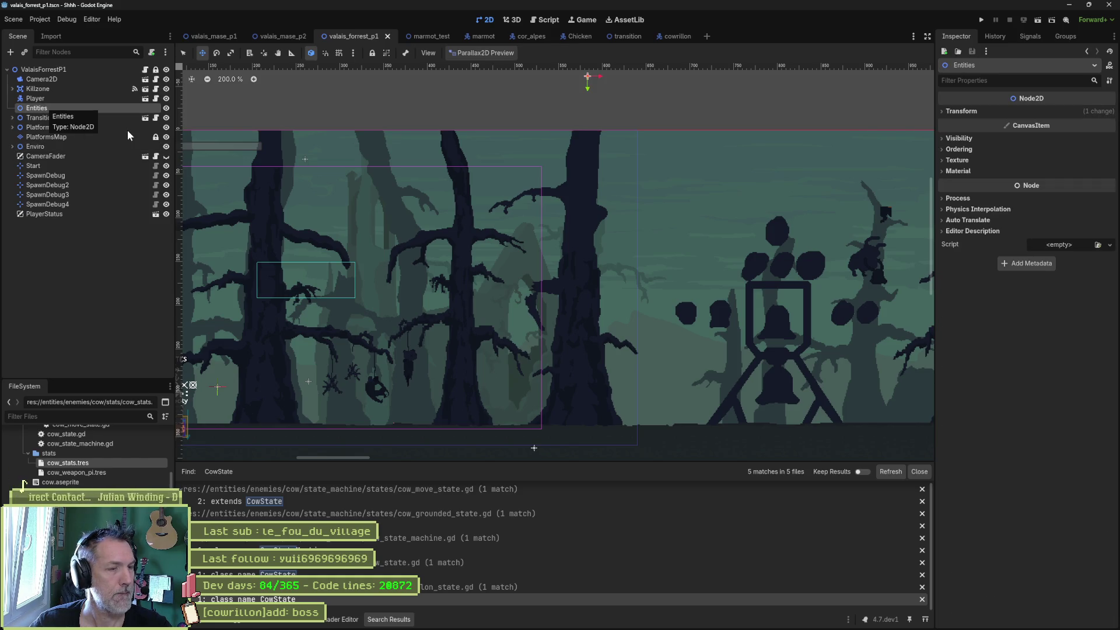
key(ctrl+shift+a)
text(cowri)
key(Return)
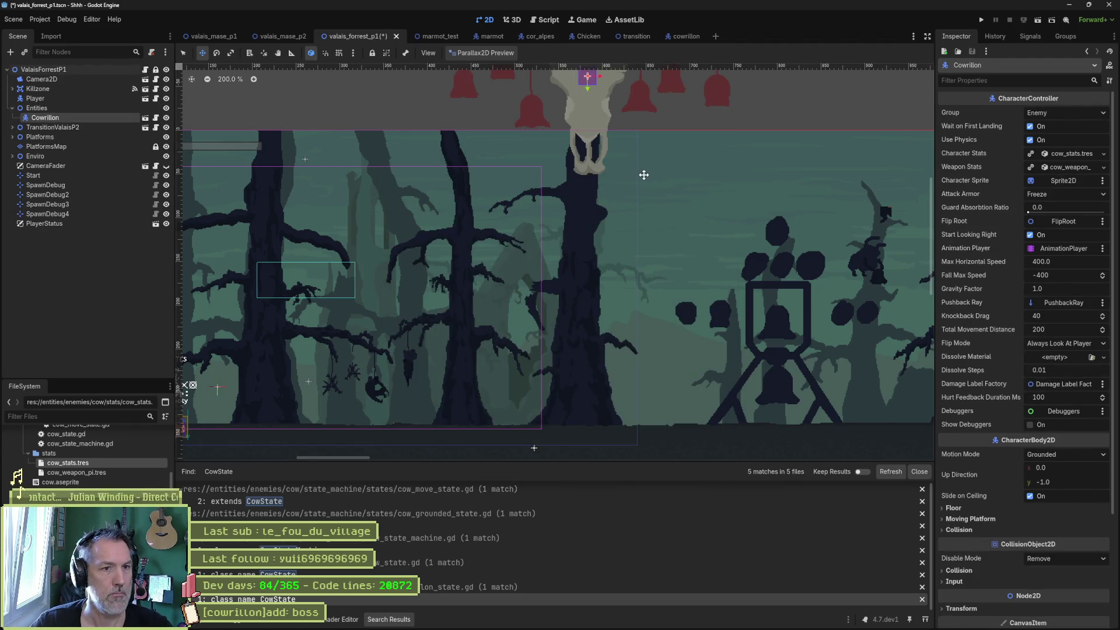
Drag the skull boss down onto the ground right of the trees and run the level.
mouse_move(630, 170)
mouse_down()
mouse_move(829, 364)
mouse_move(627, 344)
mouse_up()
scroll(828, 365, down, 2)
mouse_move(880, 346)
mouse_down()
mouse_move(615, 348)
mouse_move(889, 339)
mouse_move(696, 360)
mouse_move(786, 370)
mouse_up()
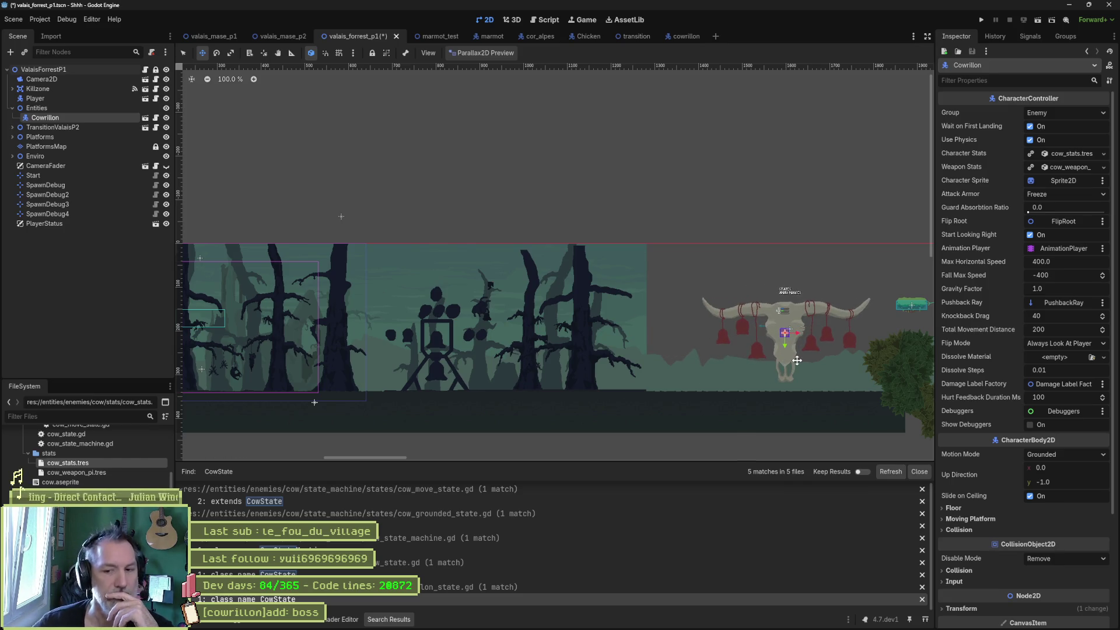
key(F6)
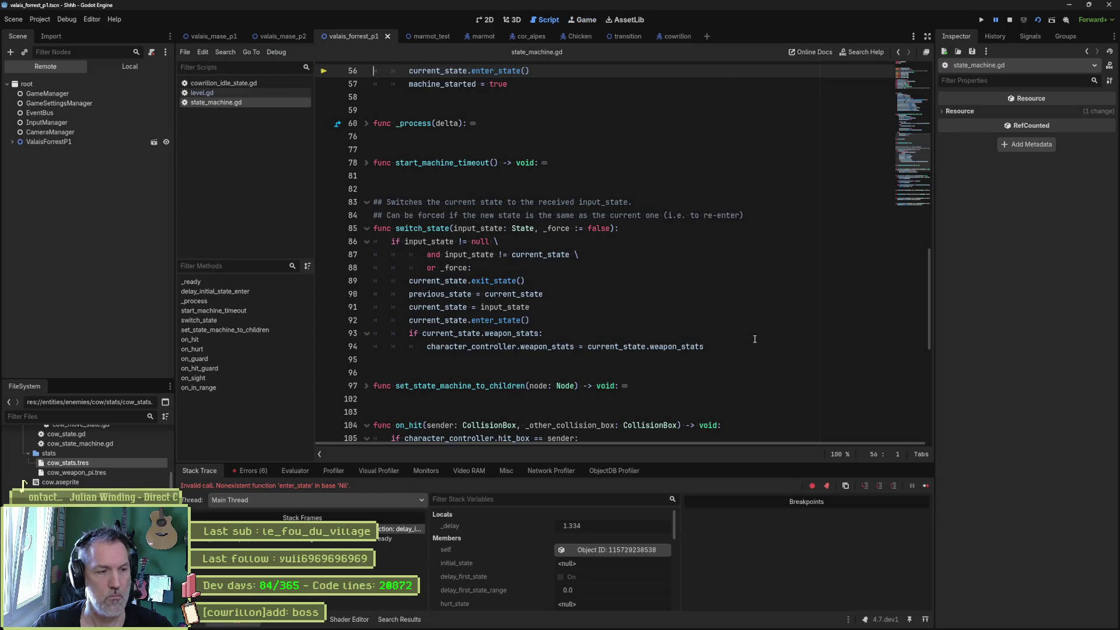
Stop the failed run, then open the cowrillon scene and select its StateMachine node.
key(F8)
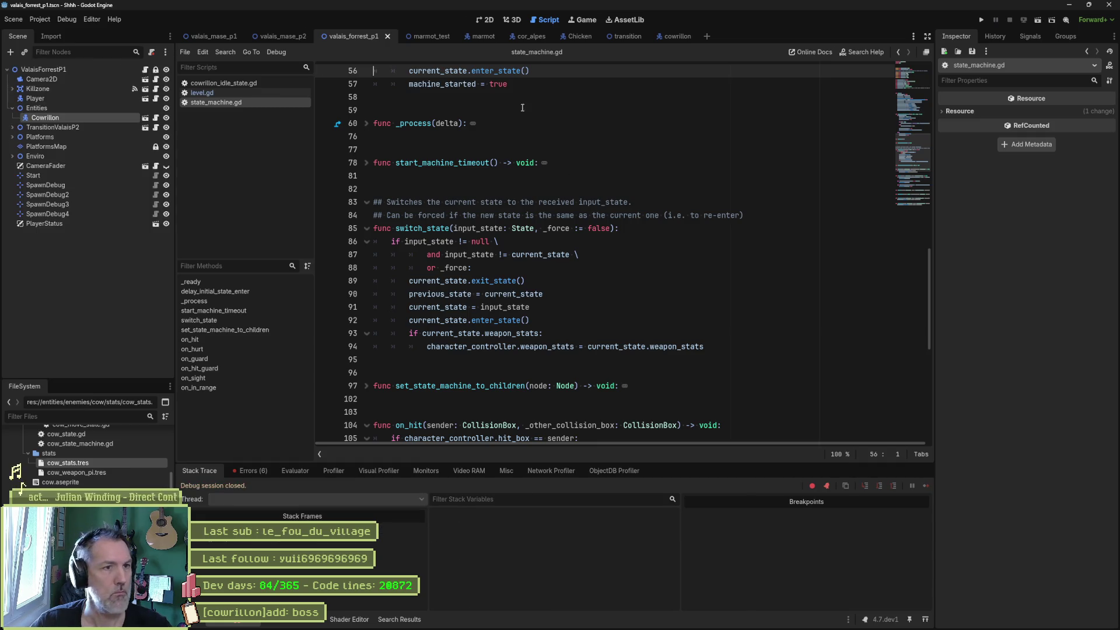
click(678, 36)
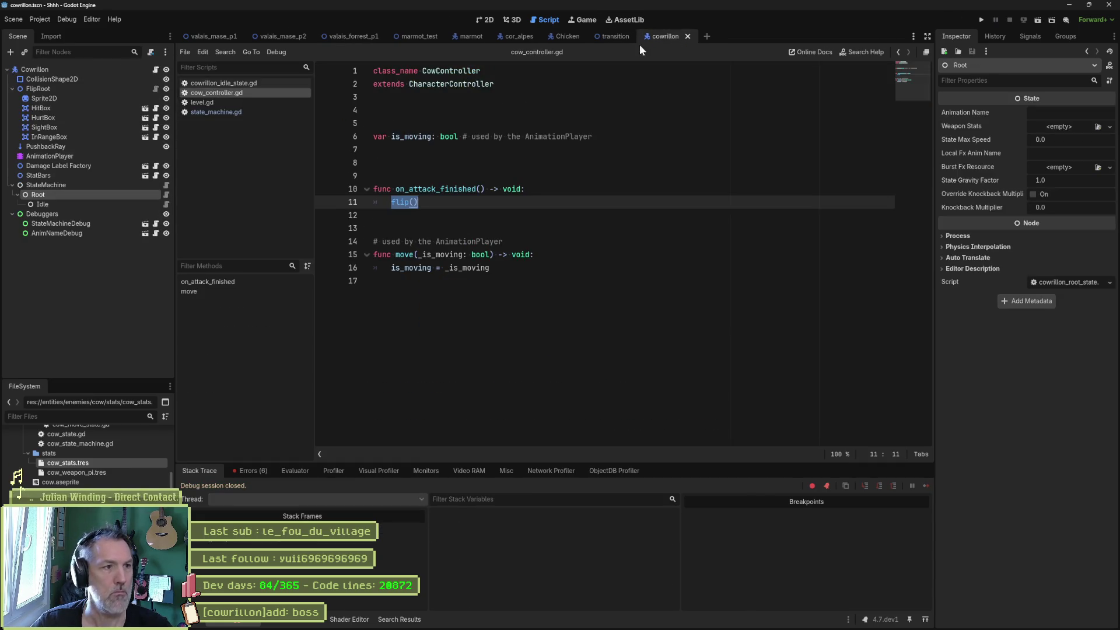
click(69, 184)
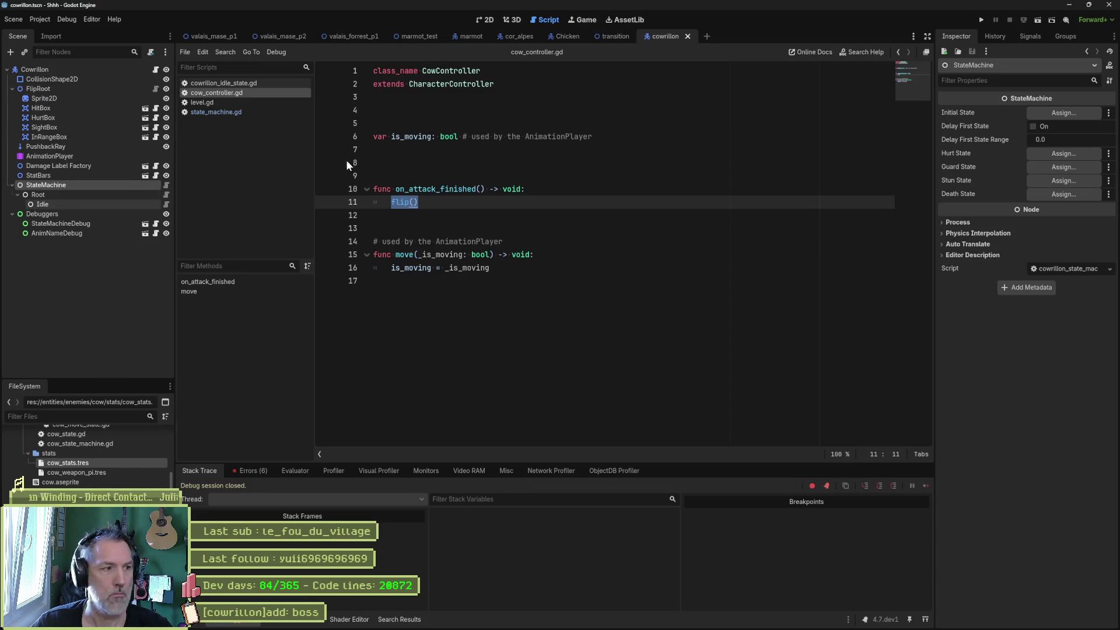
Assign Idle as the StateMachine's Initial State, then rerun the valais_forrest_p1 level.
key(Down)
key(Down)
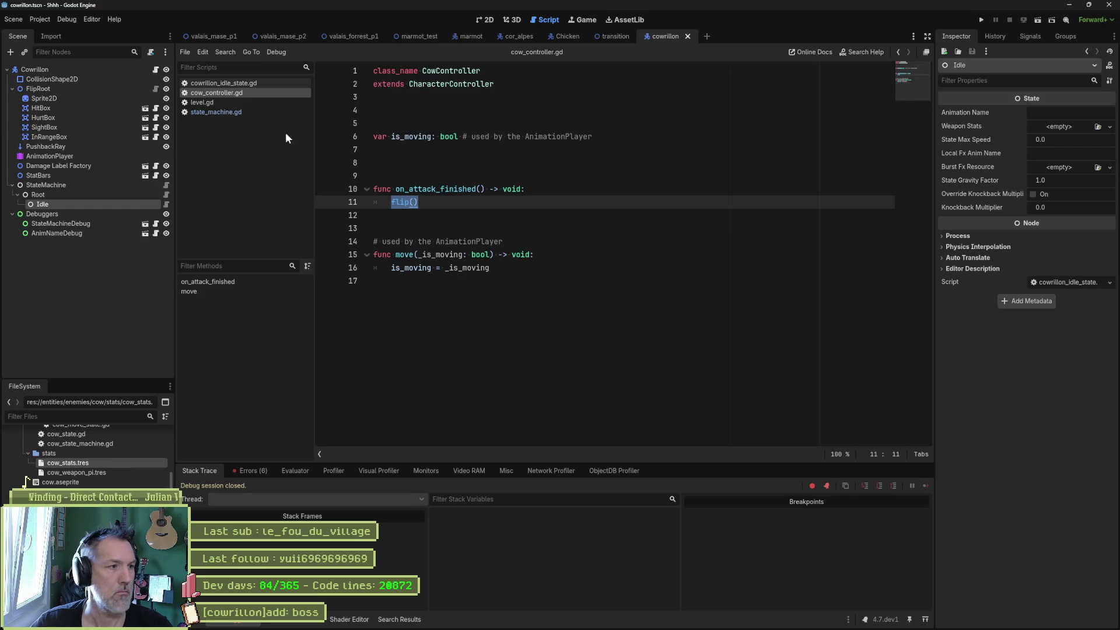
click(58, 184)
drag(42, 204, 1065, 113)
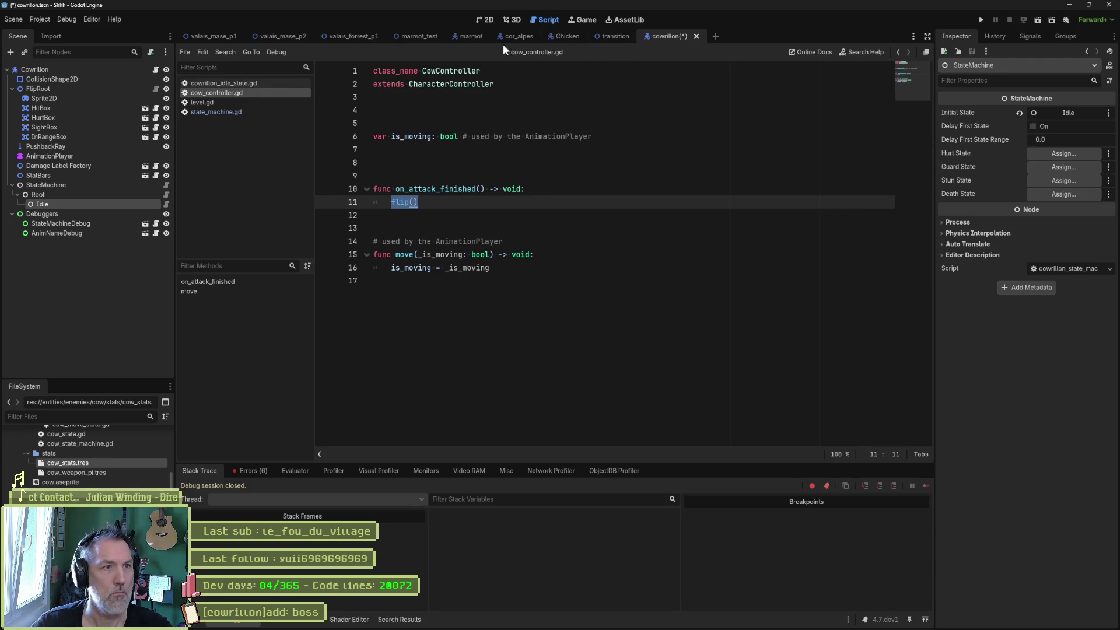
click(350, 35)
key(F6)
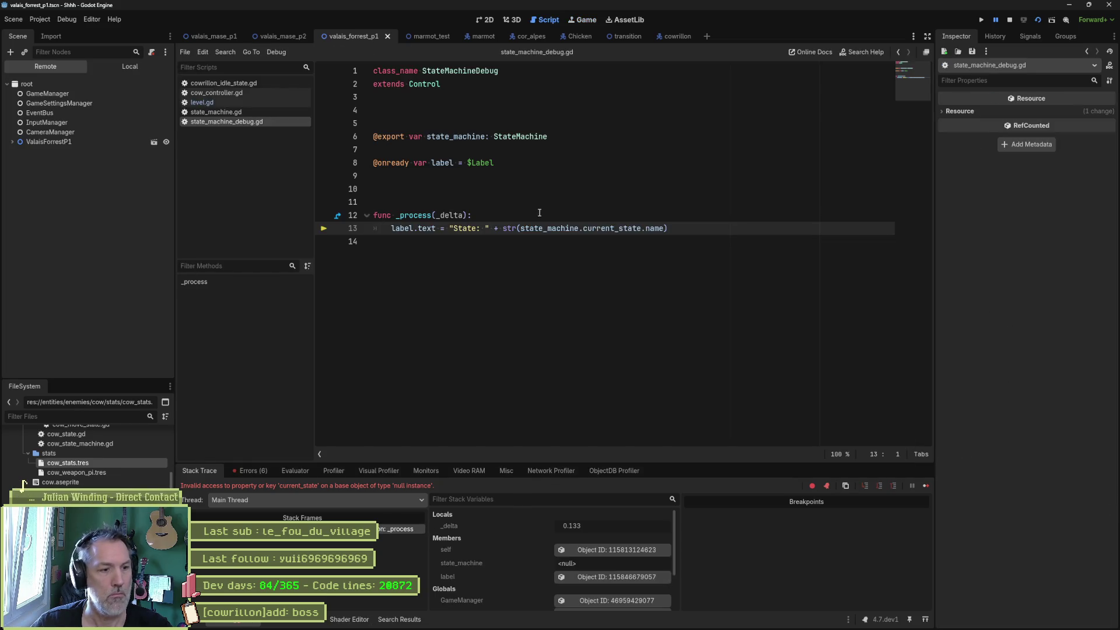
Stop the debug session and assign StateMachine to StateMachineDebug's State Machine property.
key(F8)
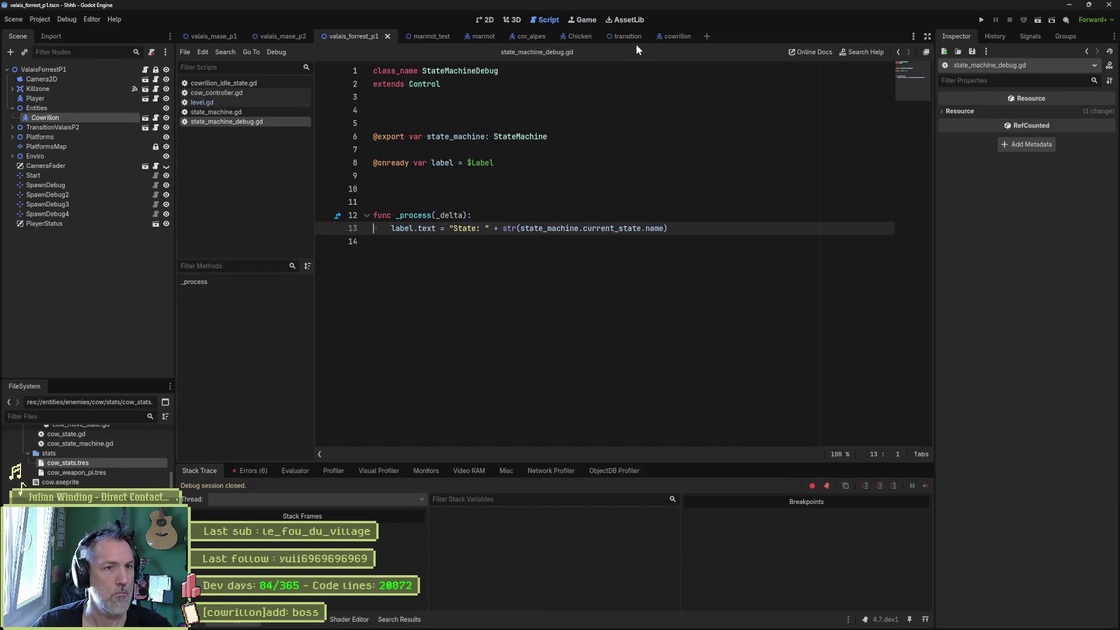
click(669, 36)
click(55, 215)
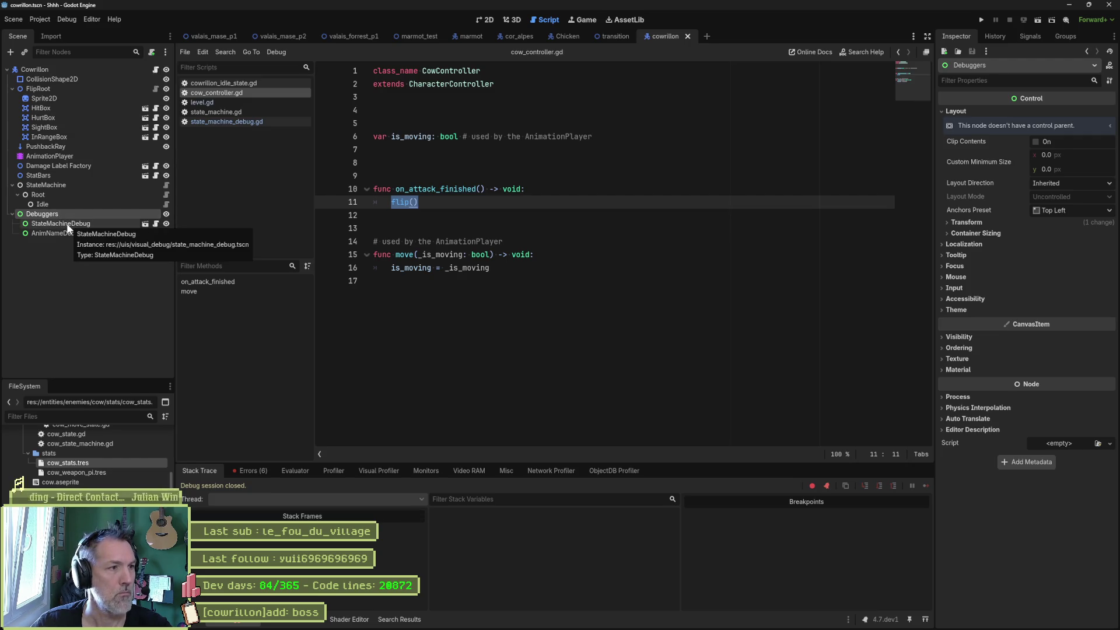
click(66, 224)
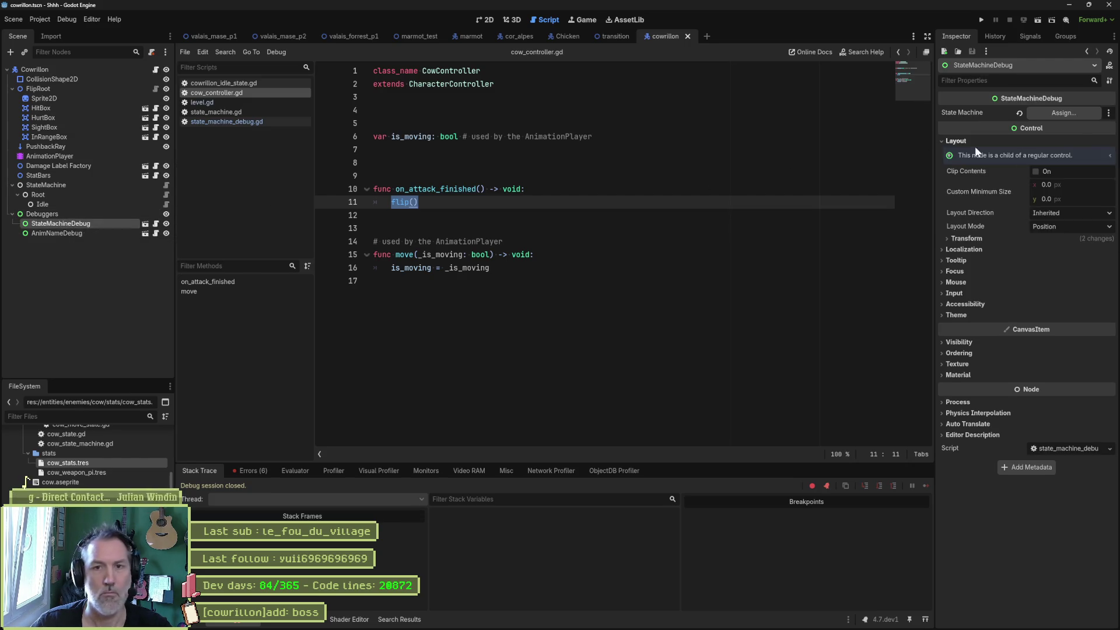
click(1072, 113)
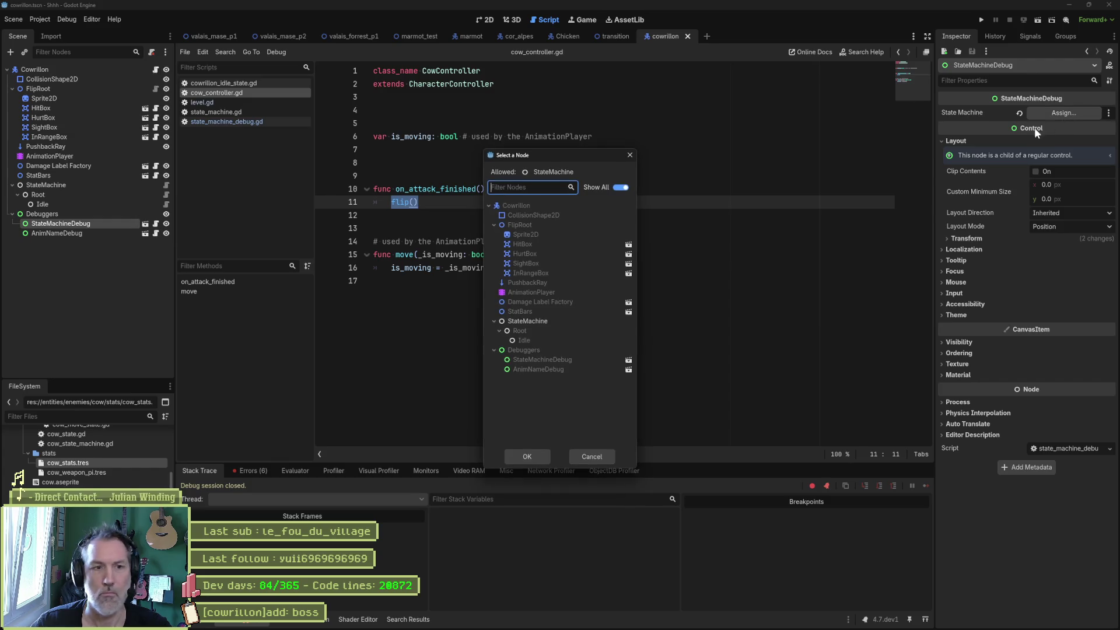
click(529, 322)
click(528, 456)
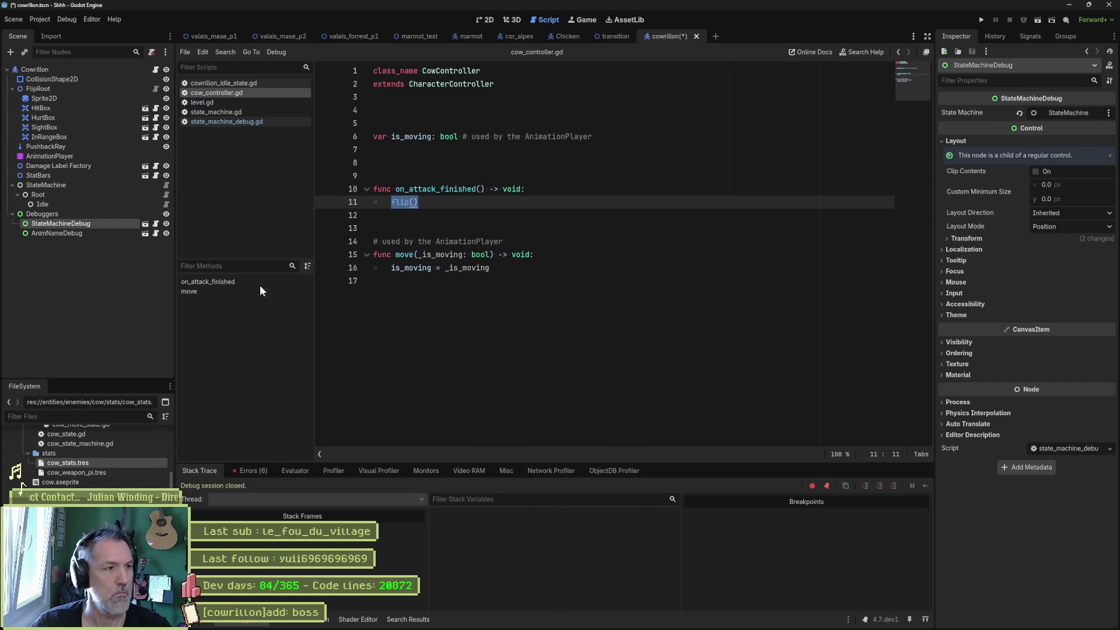
Review the AnimNameDebug and StateMachineDebug nodes, then run the forest level again.
click(64, 233)
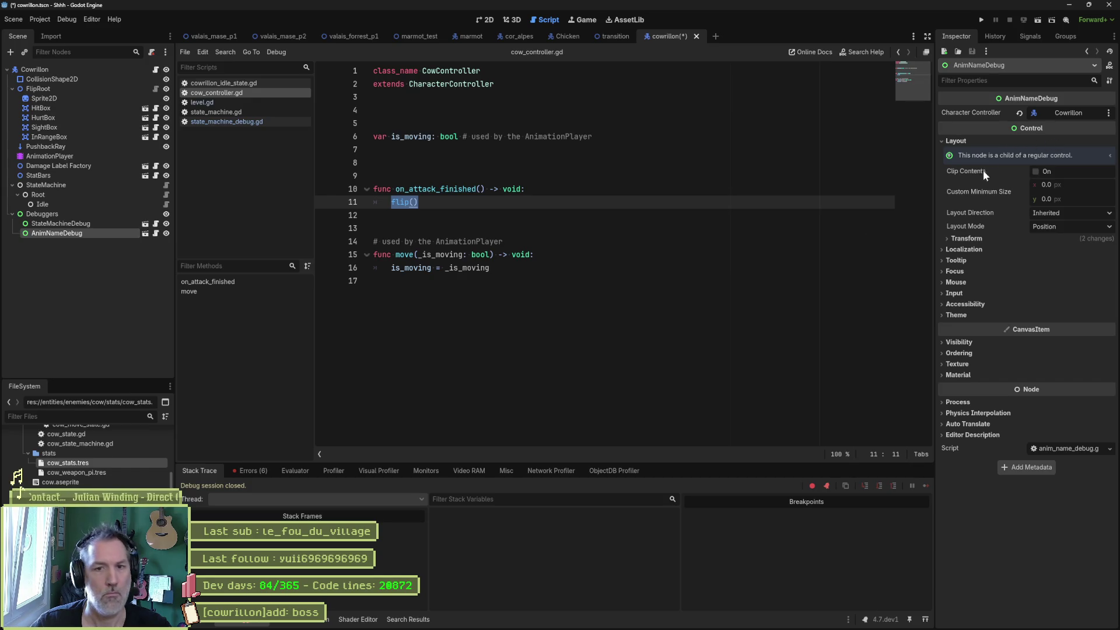
click(74, 224)
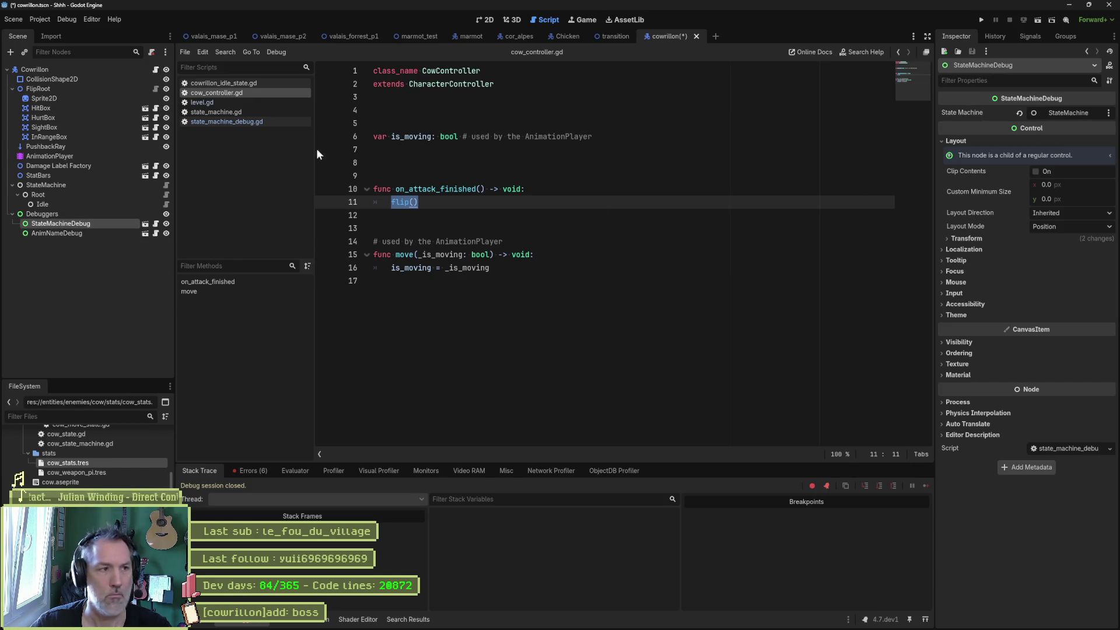
click(354, 36)
key(F6)
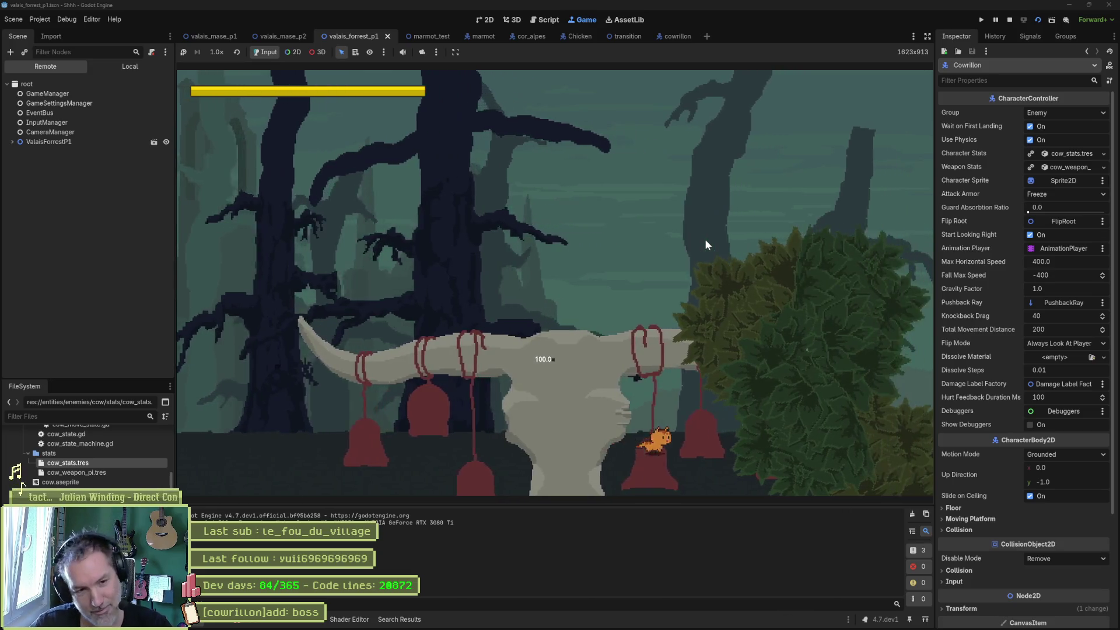
Stop the test run and go back to the forest level's 2D view.
key(F8)
click(485, 23)
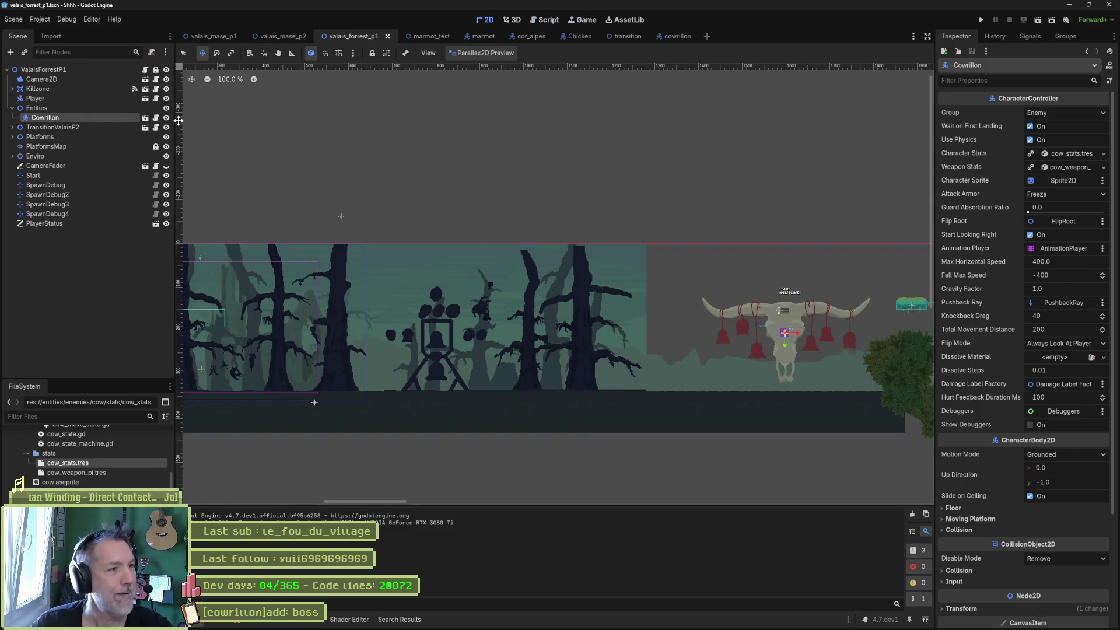
Uncheck Use Physics and Wait on First Landing on the Cowrillon root, then run valais_forrest_p1.
click(145, 118)
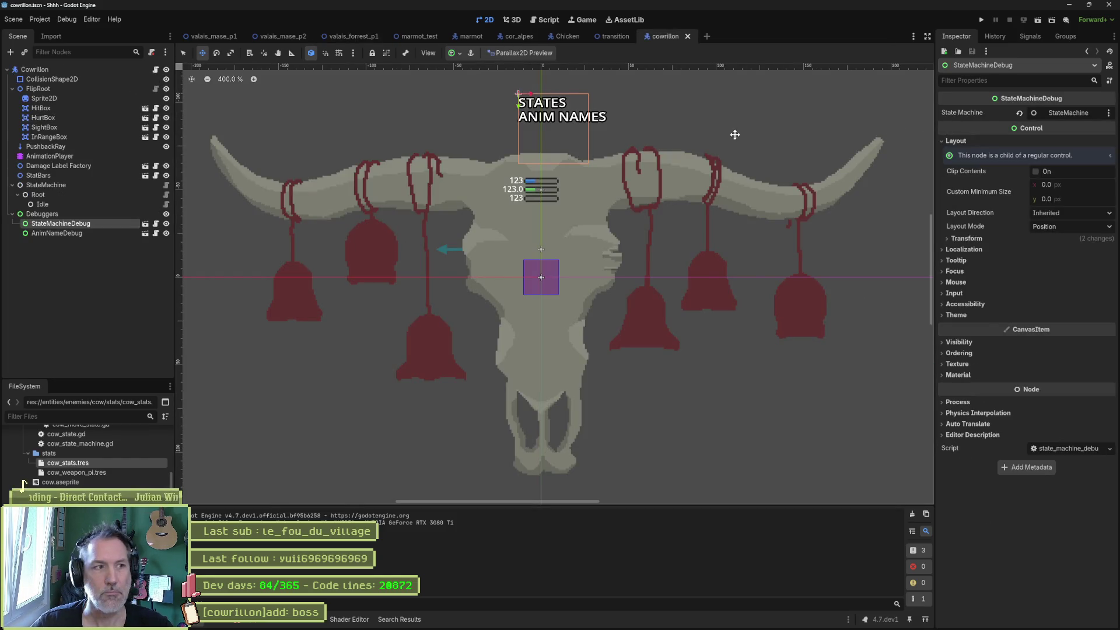
click(79, 70)
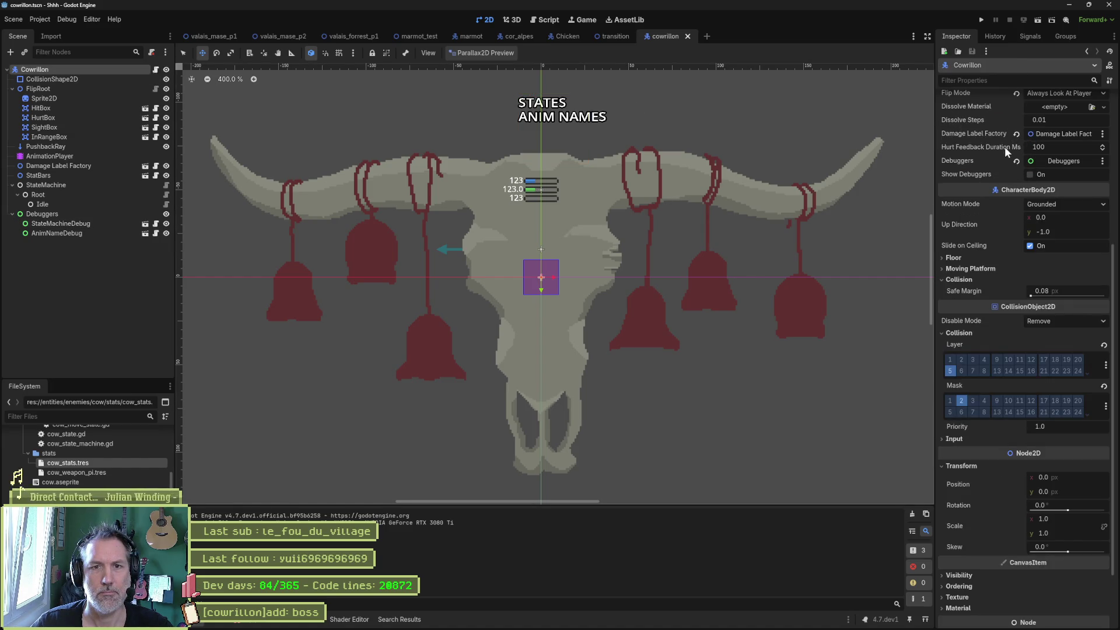
scroll(1006, 132, up, 5)
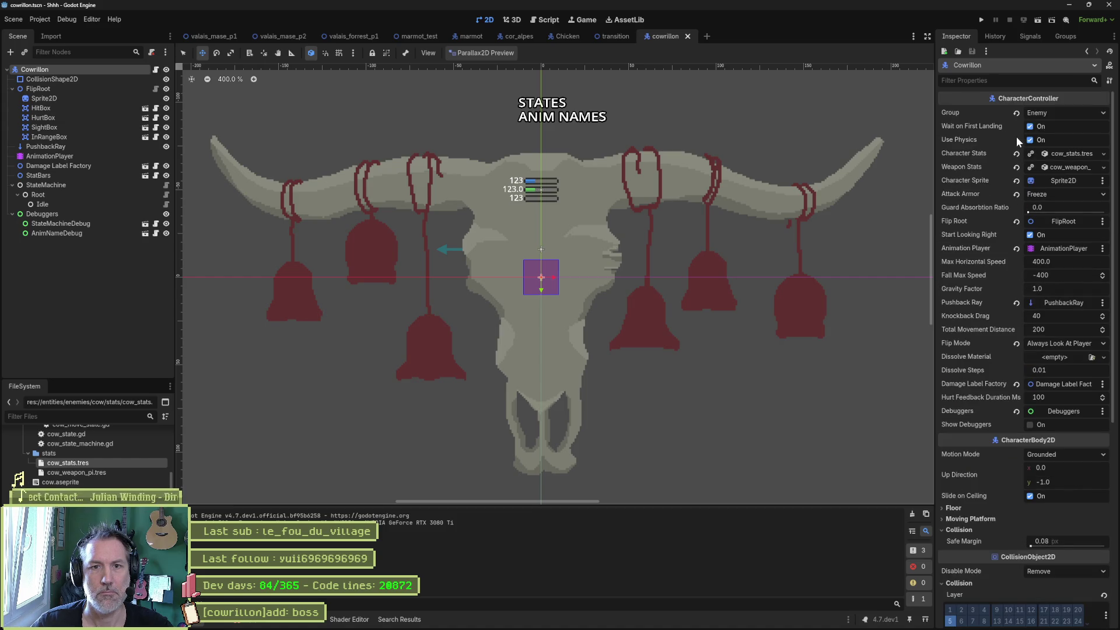
click(1031, 140)
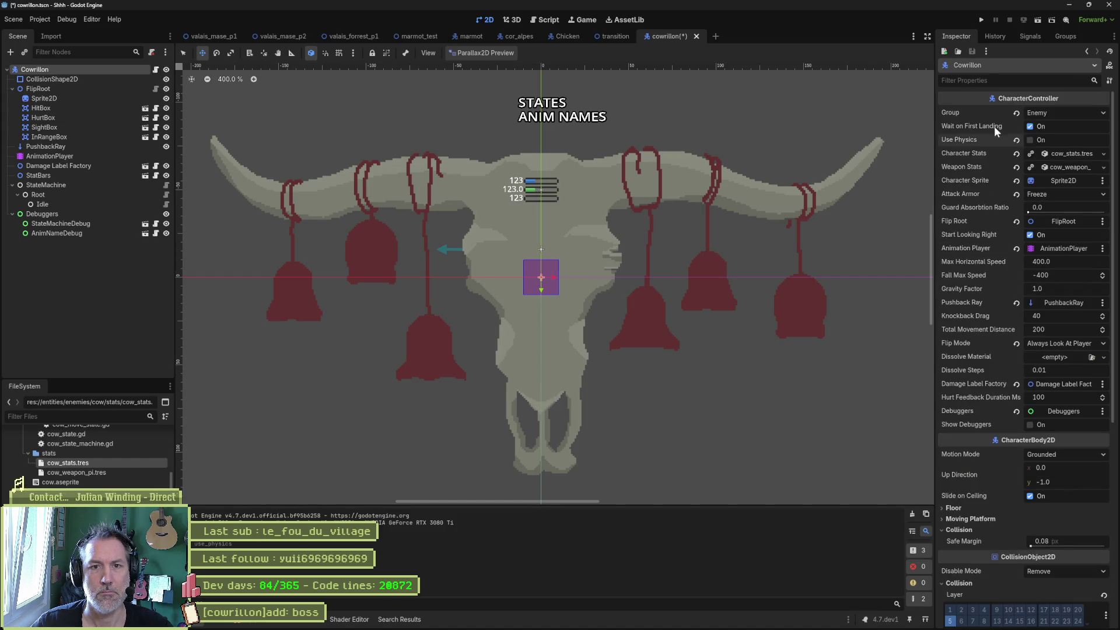
click(1029, 127)
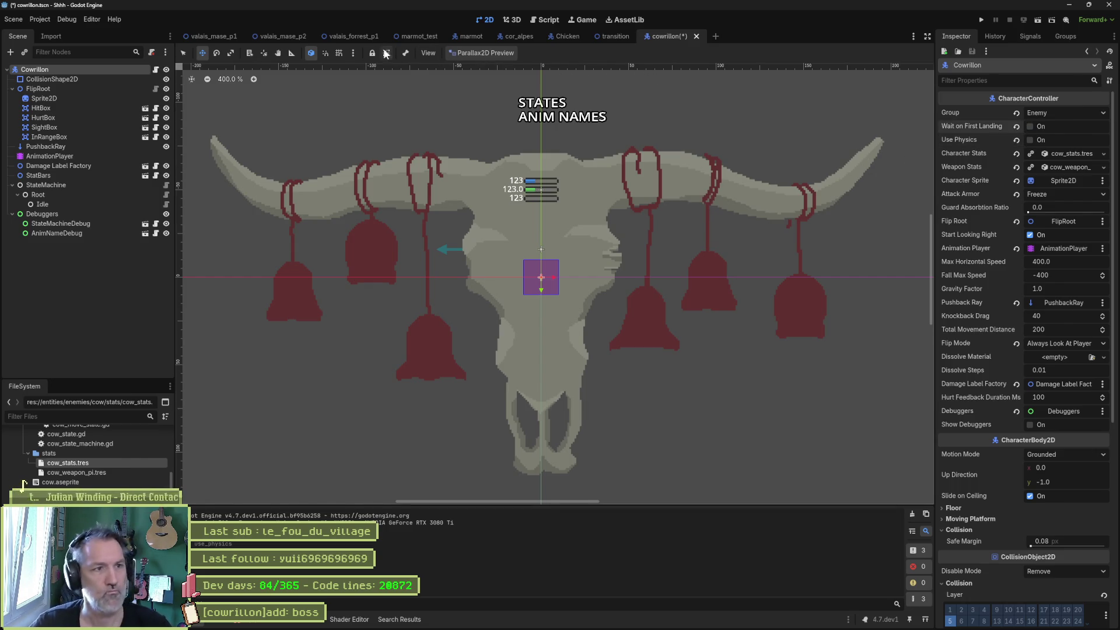
click(359, 37)
key(F6)
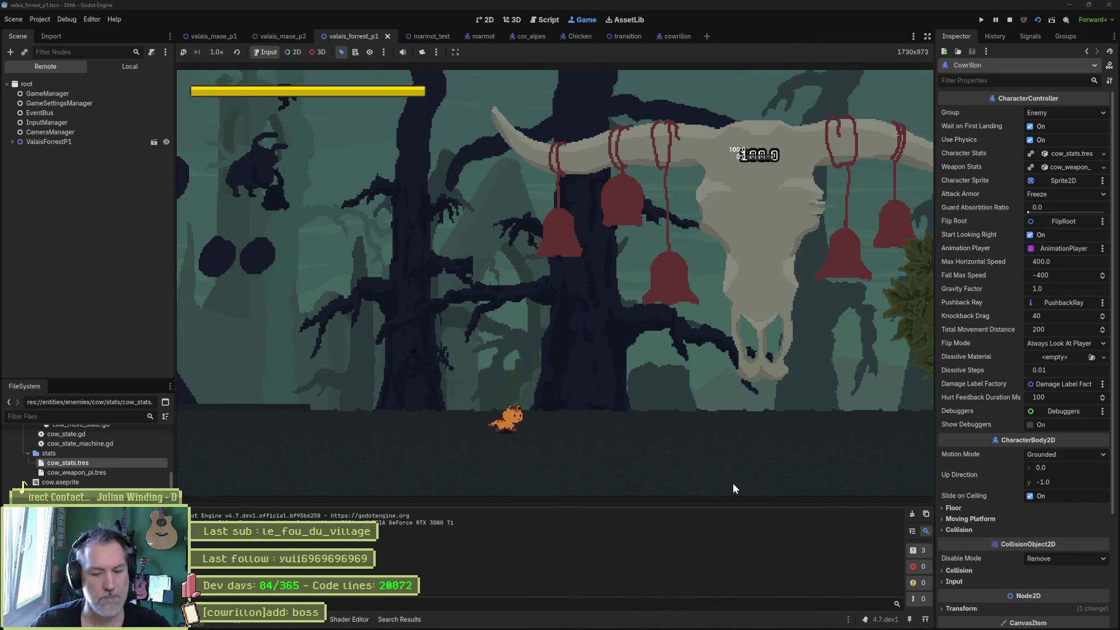
Stop the running forest level with F8 after fighting the skull boss.
key(F8)
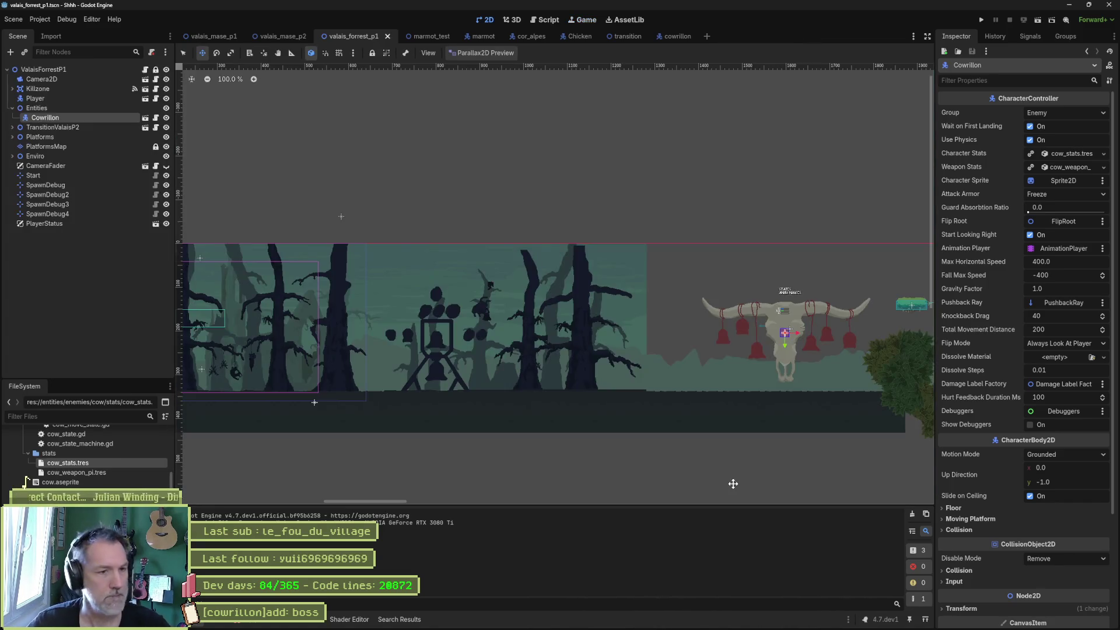
Save the level, zoom the view out to 50%, and select the PlatformsMap tile layer.
key(ctrl+s)
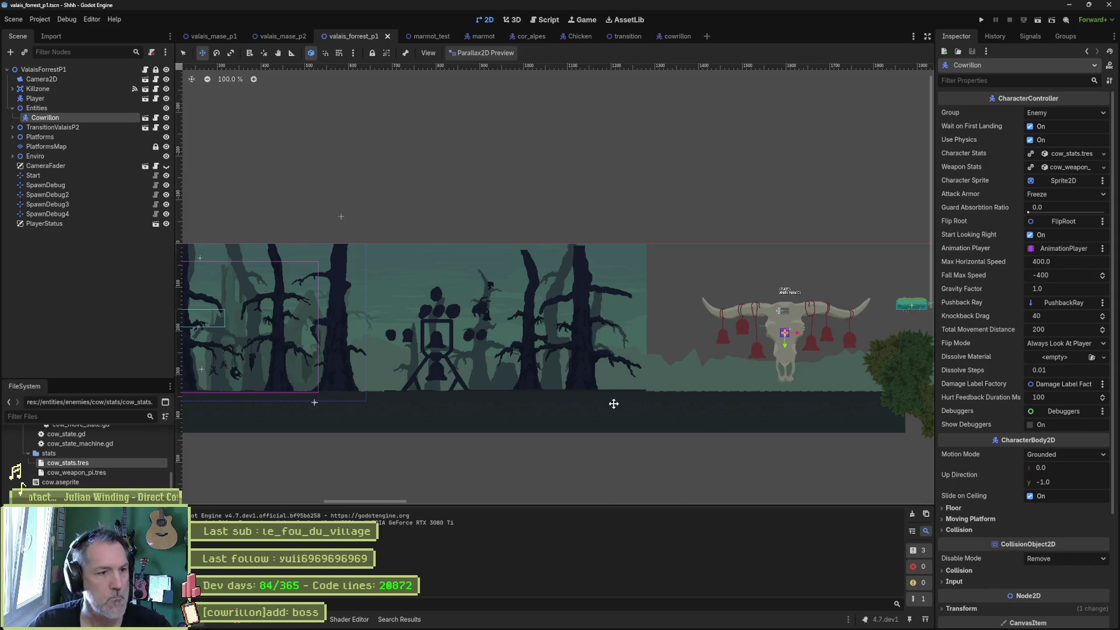
scroll(492, 371, down, 3)
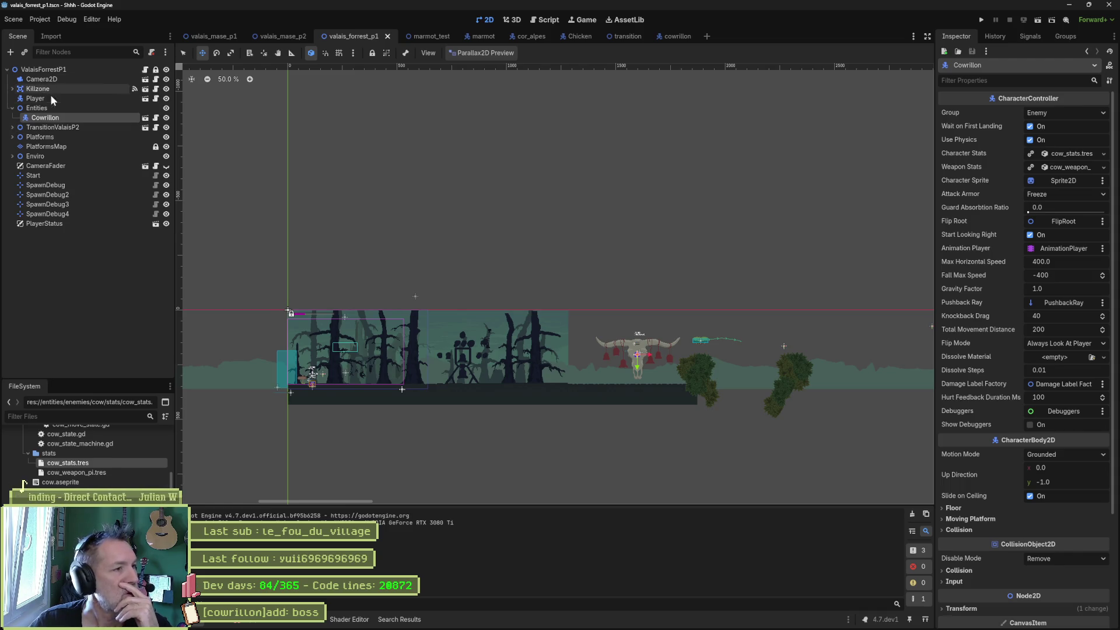
click(39, 146)
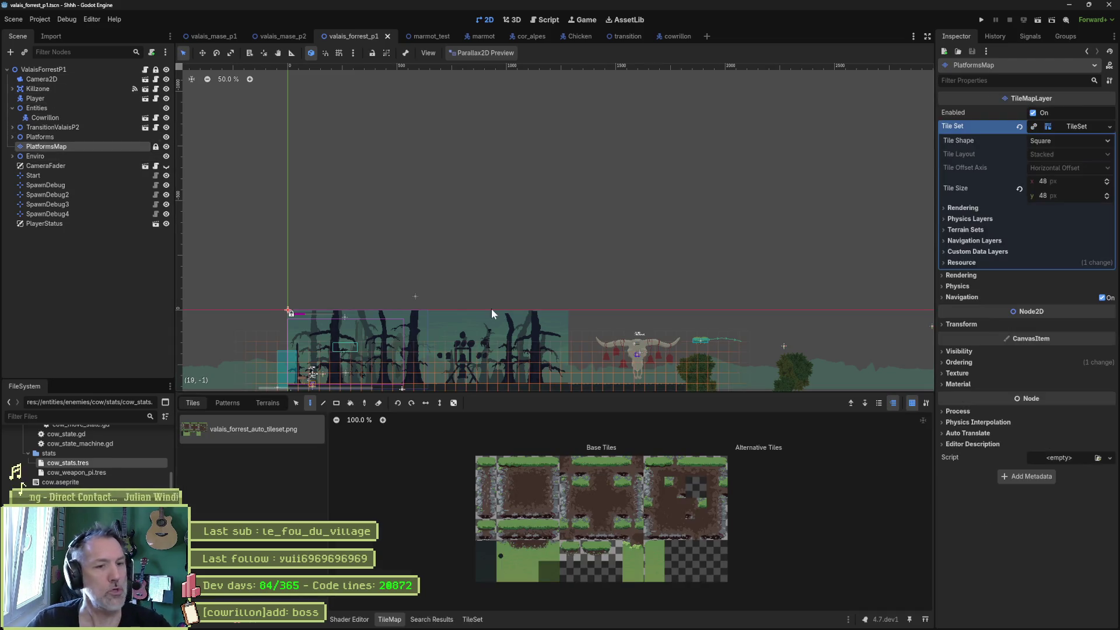
Pan along the platform and expand Enviro, collapsing the BG4 to BG1 layers.
scroll(583, 274, down, 5)
scroll(706, 262, up, 4)
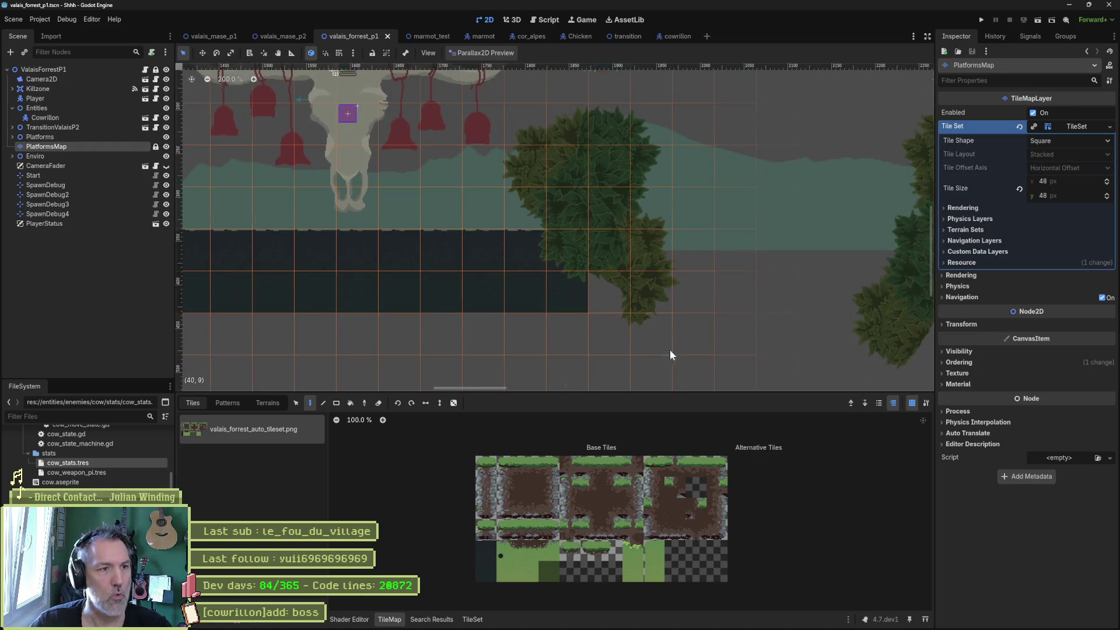
drag(442, 315, 446, 318)
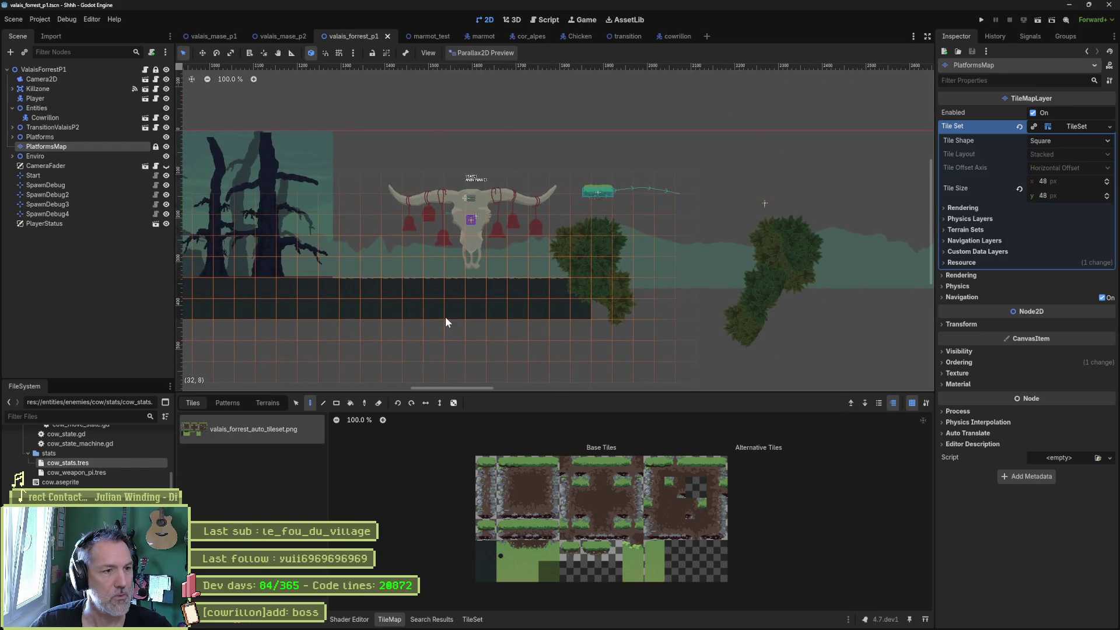
scroll(379, 302, up, 7)
mouse_move(320, 274)
mouse_down()
mouse_move(438, 252)
mouse_move(724, 268)
mouse_up()
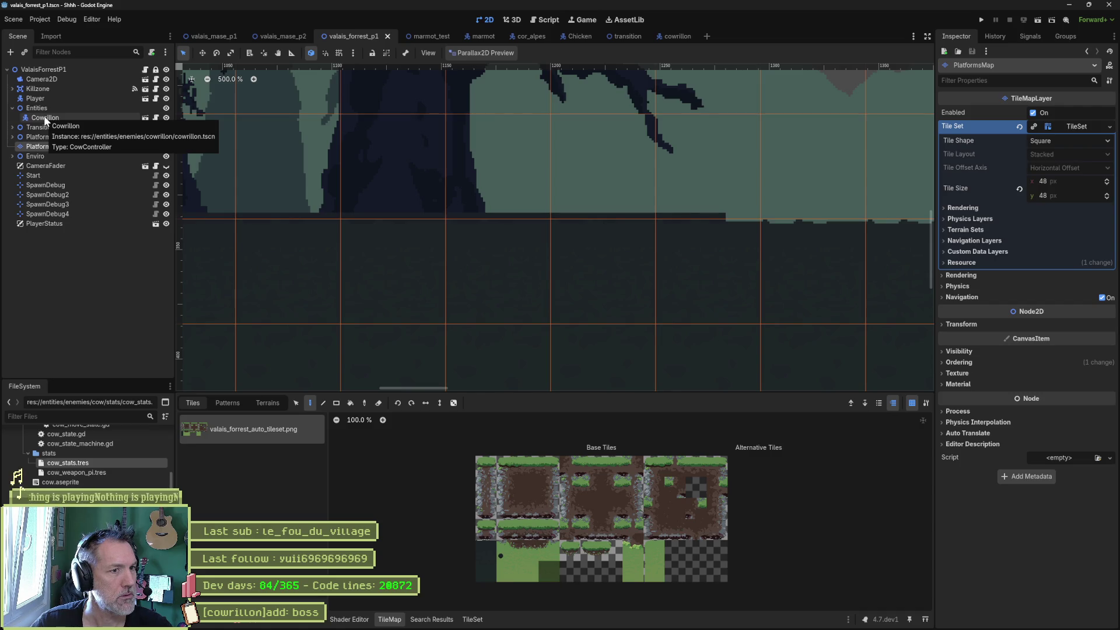
click(12, 156)
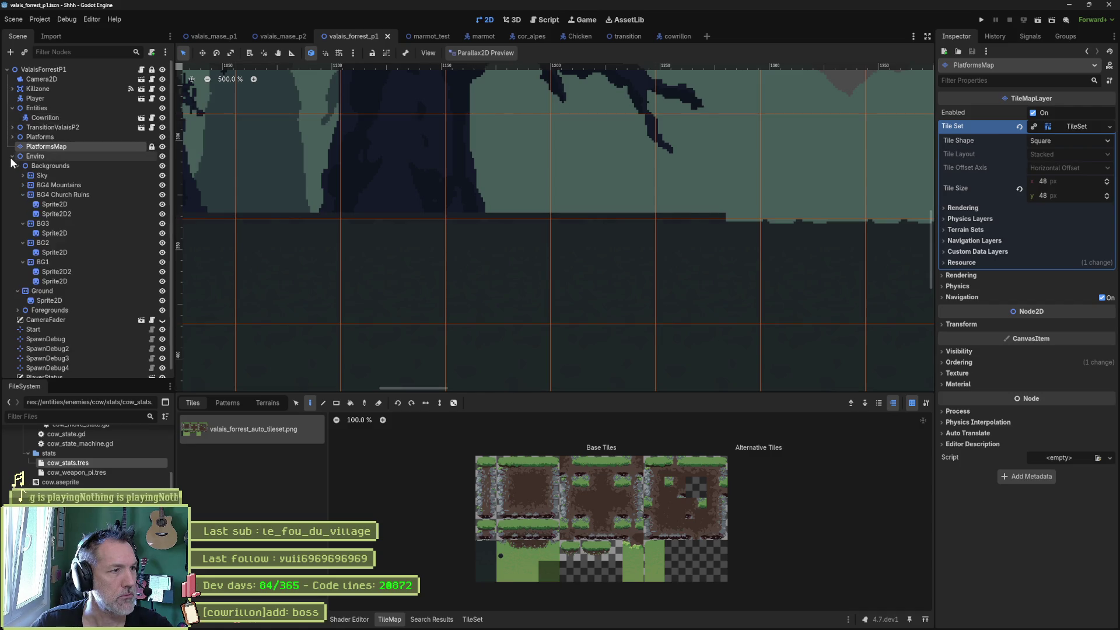
click(23, 194)
click(23, 204)
click(23, 213)
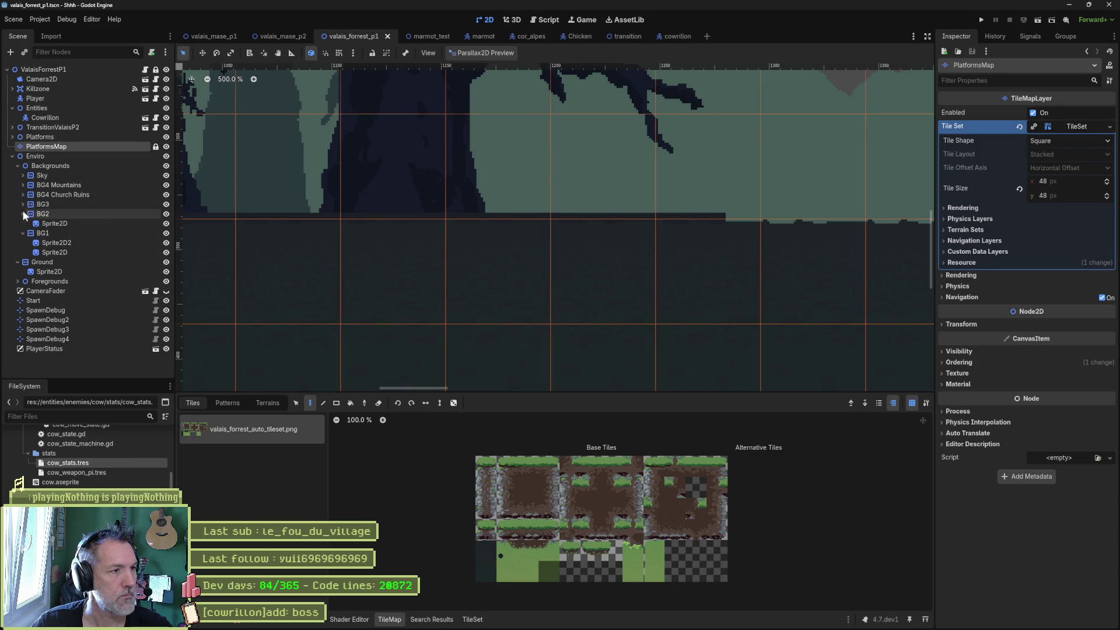
click(23, 224)
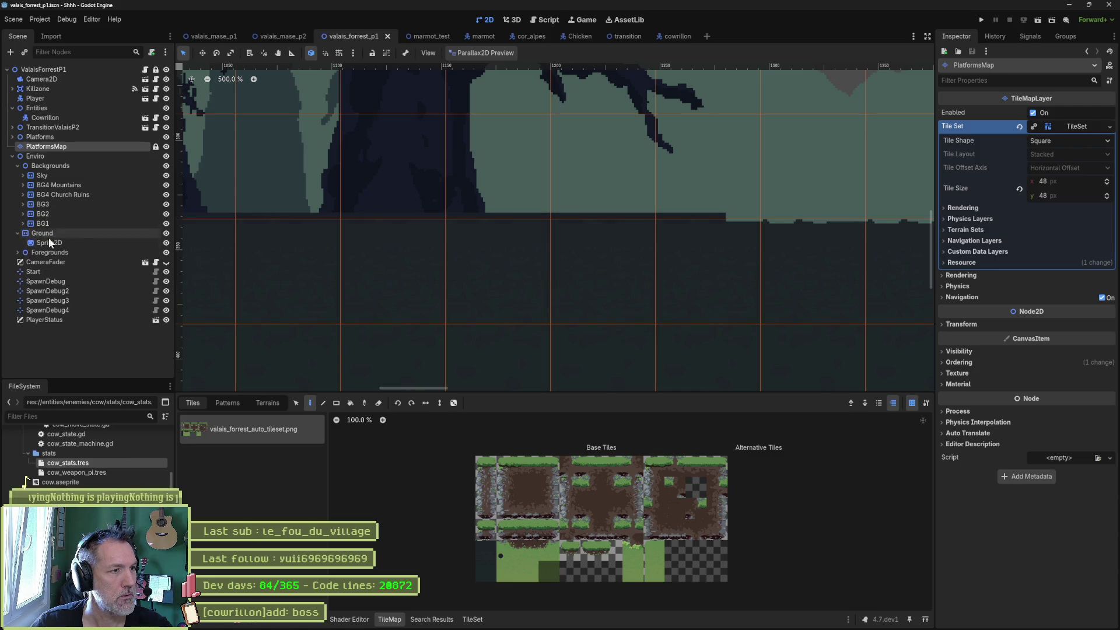
Hide the Ground layer's Sprite2D, collapse Ground, and show the TileMap Terrains list.
click(166, 242)
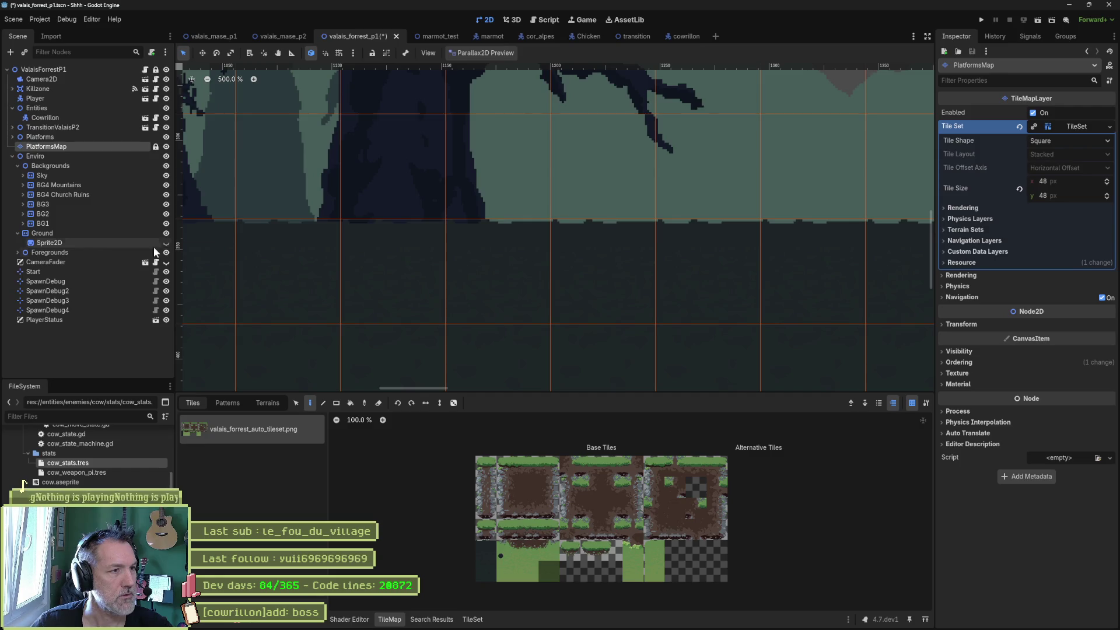
click(18, 234)
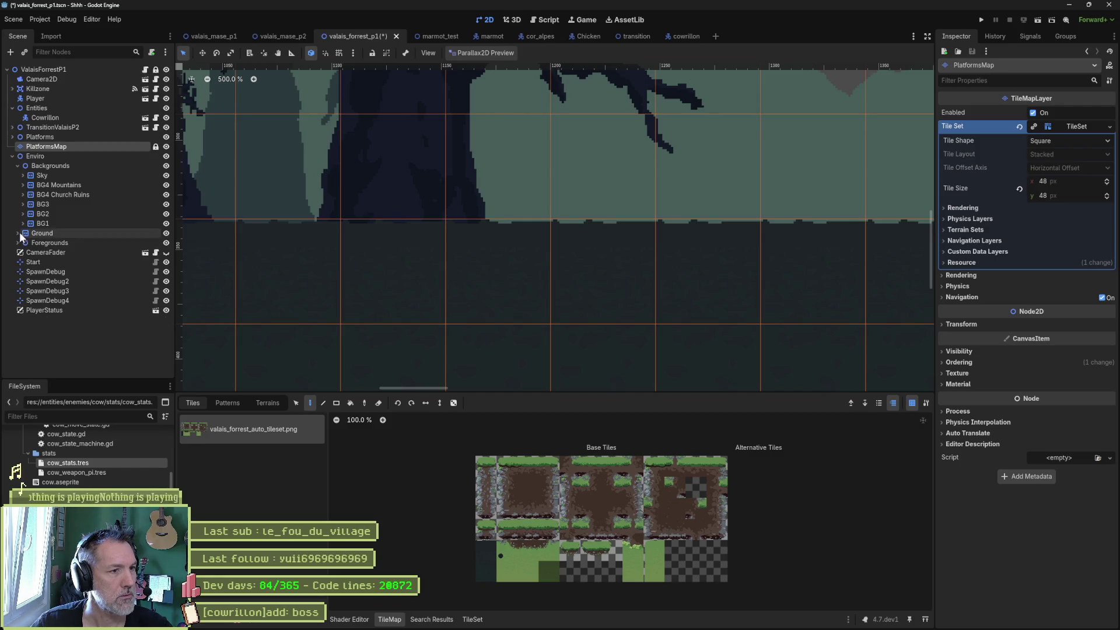
scroll(387, 250, down, 6)
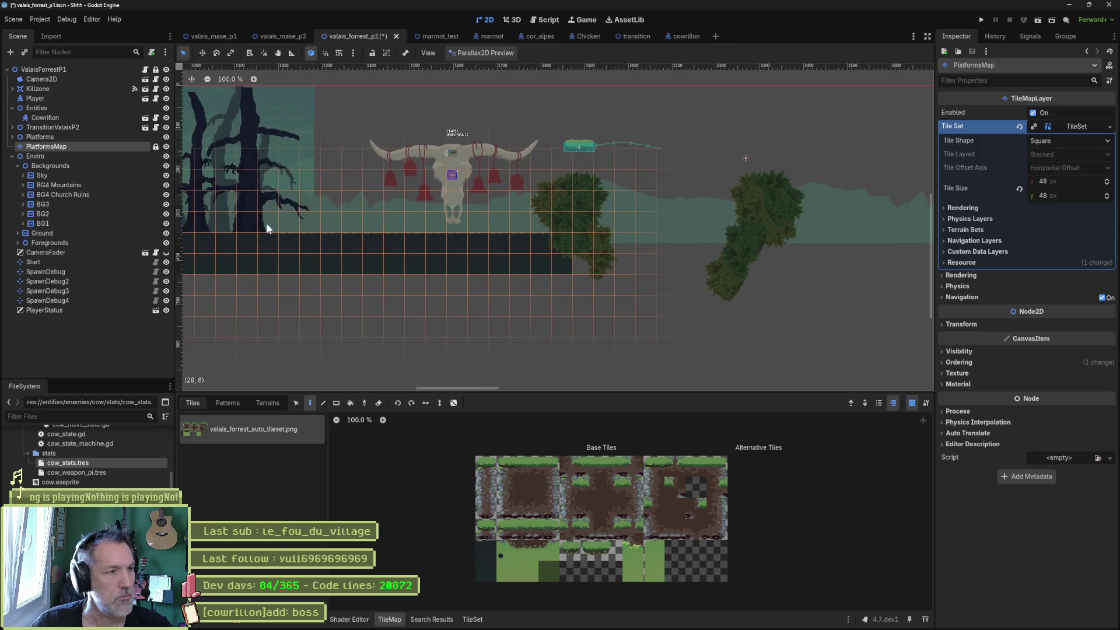
click(267, 404)
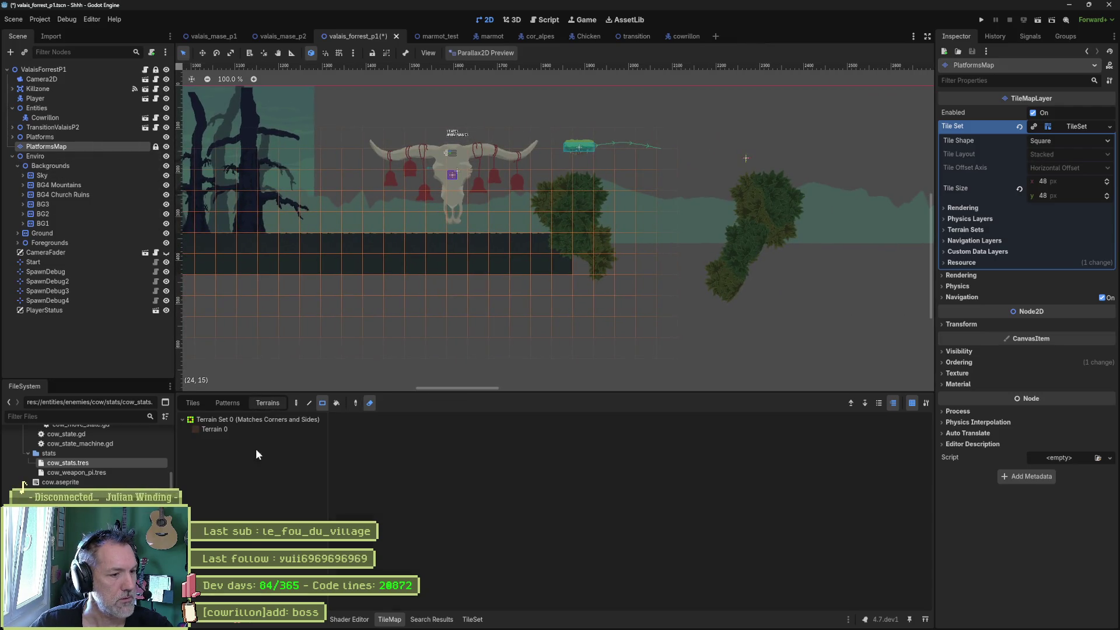
Paint a Terrain 0 line along the platform, then undo it.
click(228, 431)
click(310, 402)
click(368, 403)
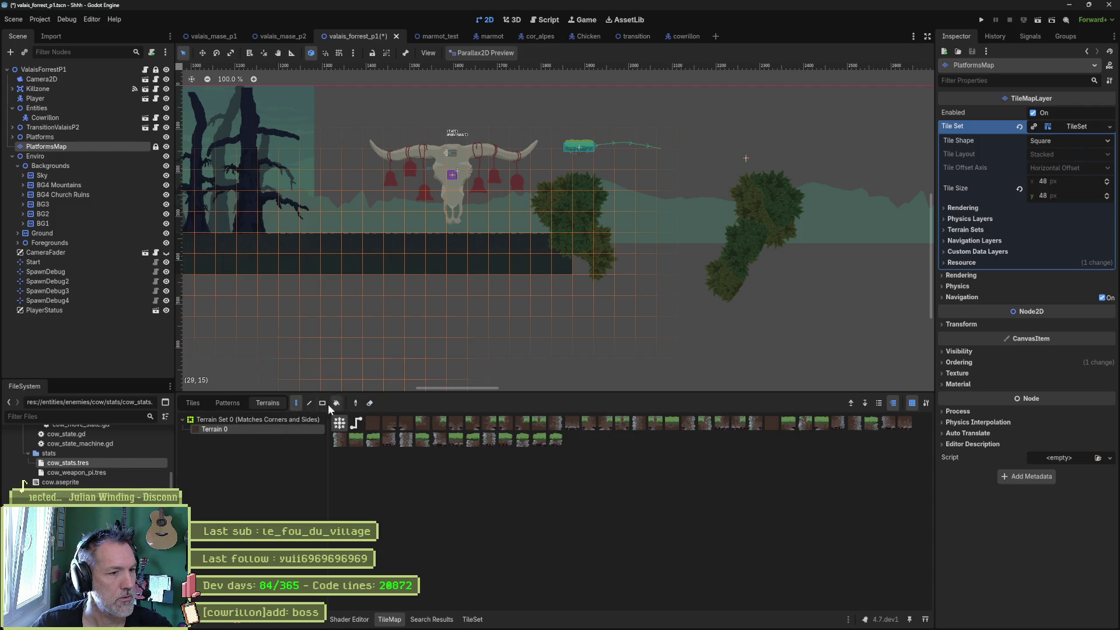
drag(557, 251, 793, 245)
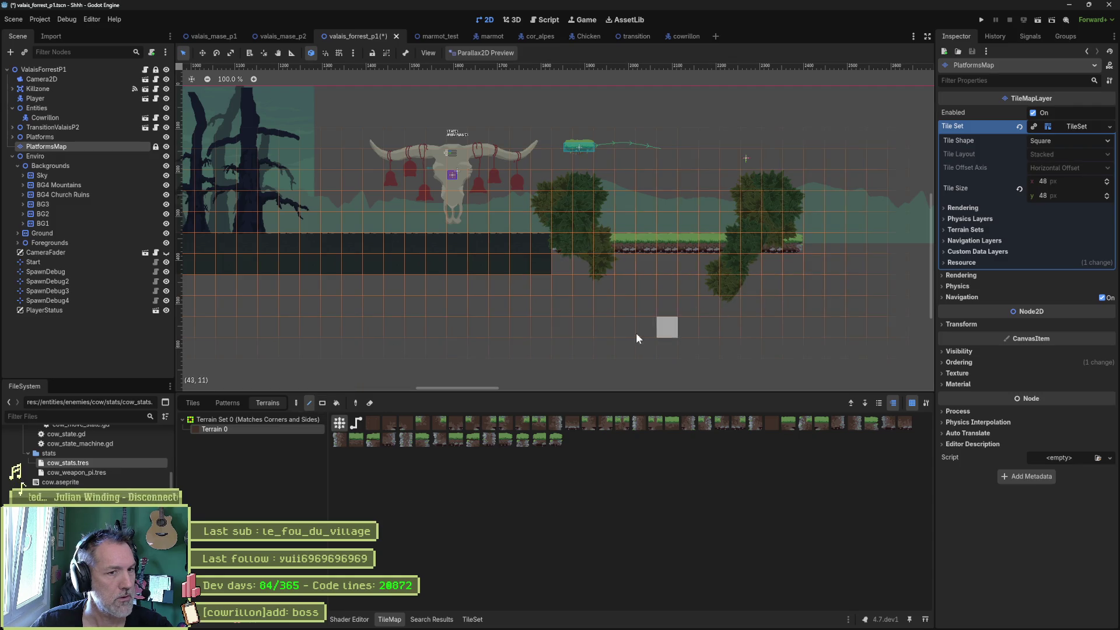
key(ctrl+z)
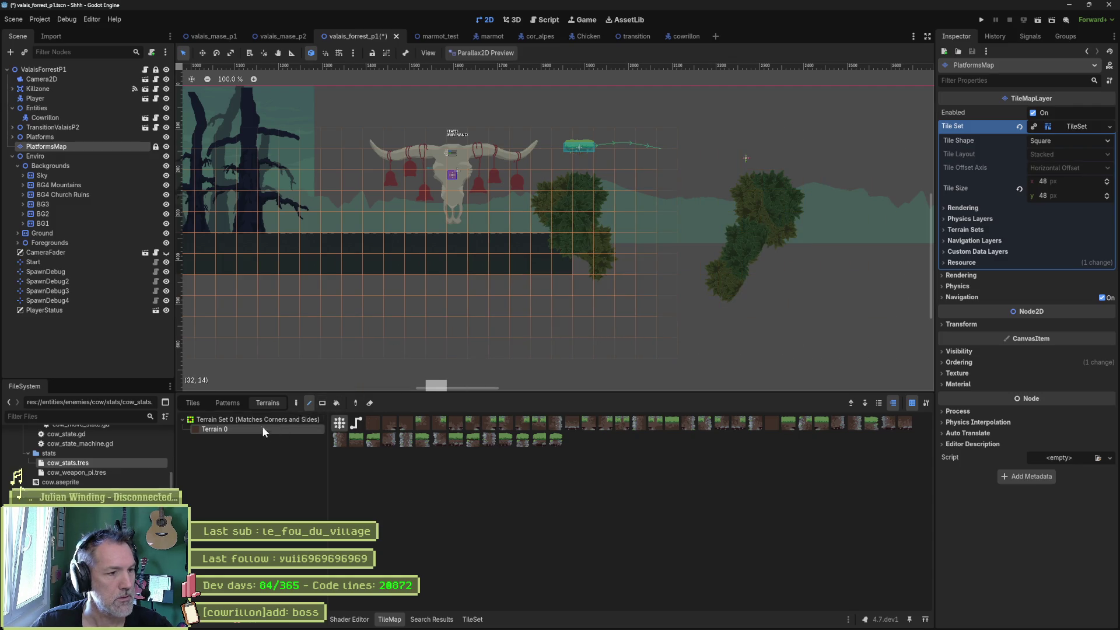
Paint the dark ground tile further right along the platform and test-run the level.
click(197, 401)
click(478, 561)
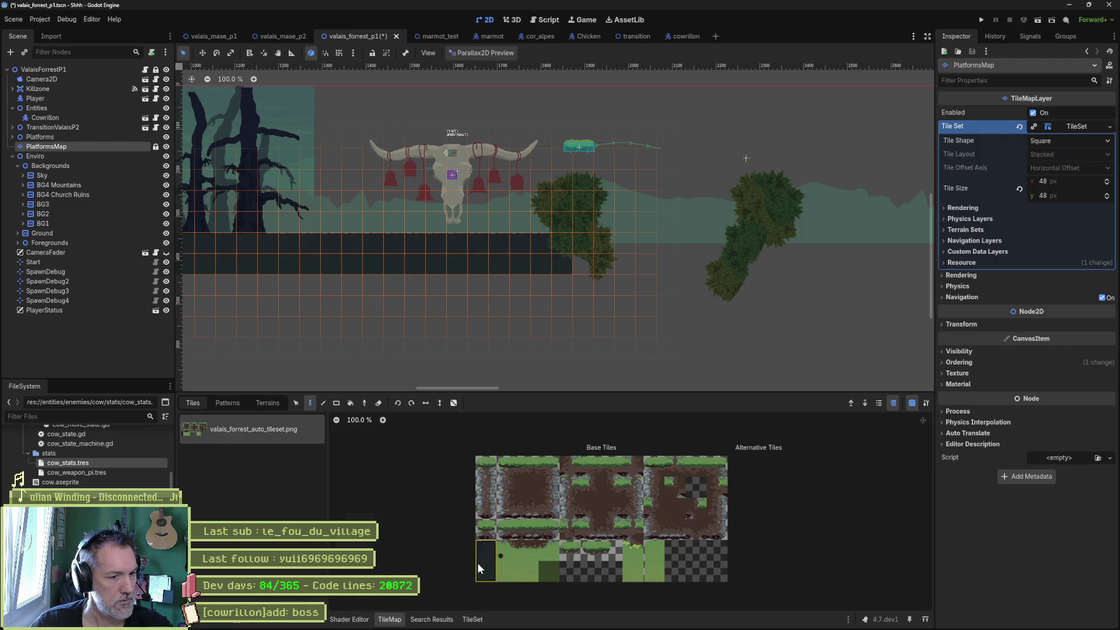
mouse_move(569, 243)
mouse_down()
mouse_move(868, 247)
mouse_move(265, 269)
mouse_move(501, 245)
mouse_move(813, 245)
mouse_up()
scroll(361, 254, down, 3)
drag(362, 254, 613, 261)
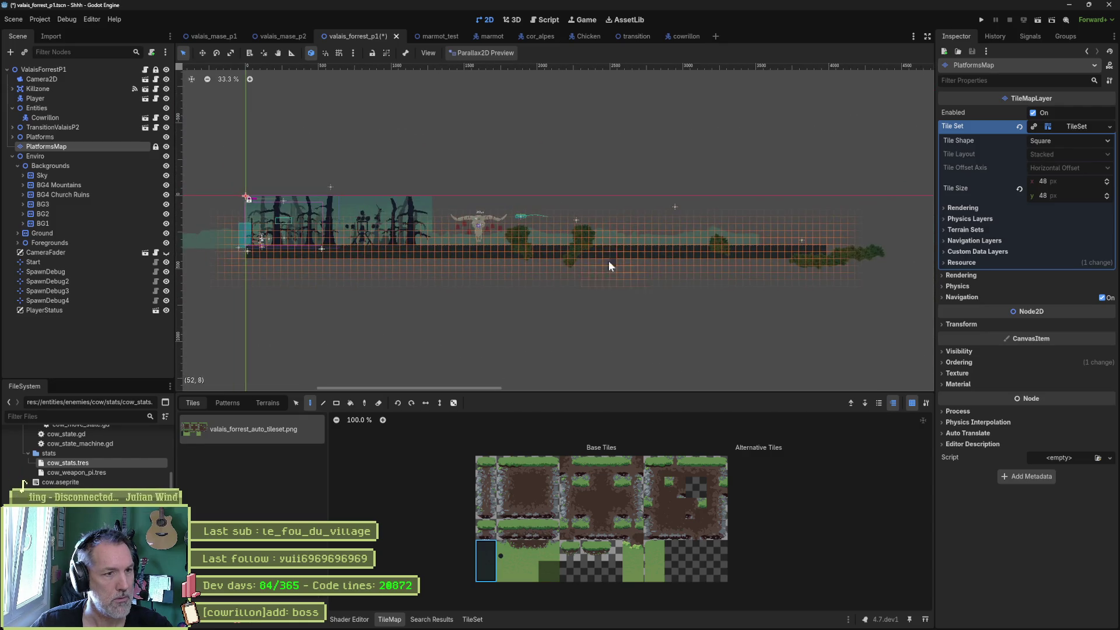
key(F6)
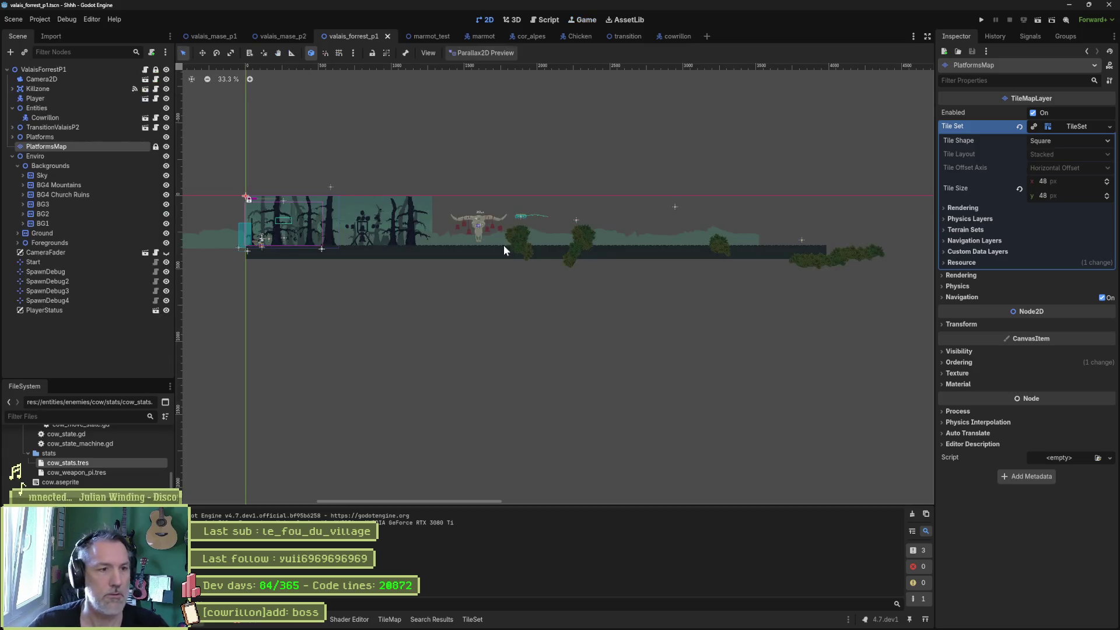
Move Cowrillon further right along the ground past the shrubs.
click(50, 118)
key(w)
mouse_move(481, 223)
mouse_down()
mouse_move(730, 236)
mouse_move(710, 239)
mouse_up()
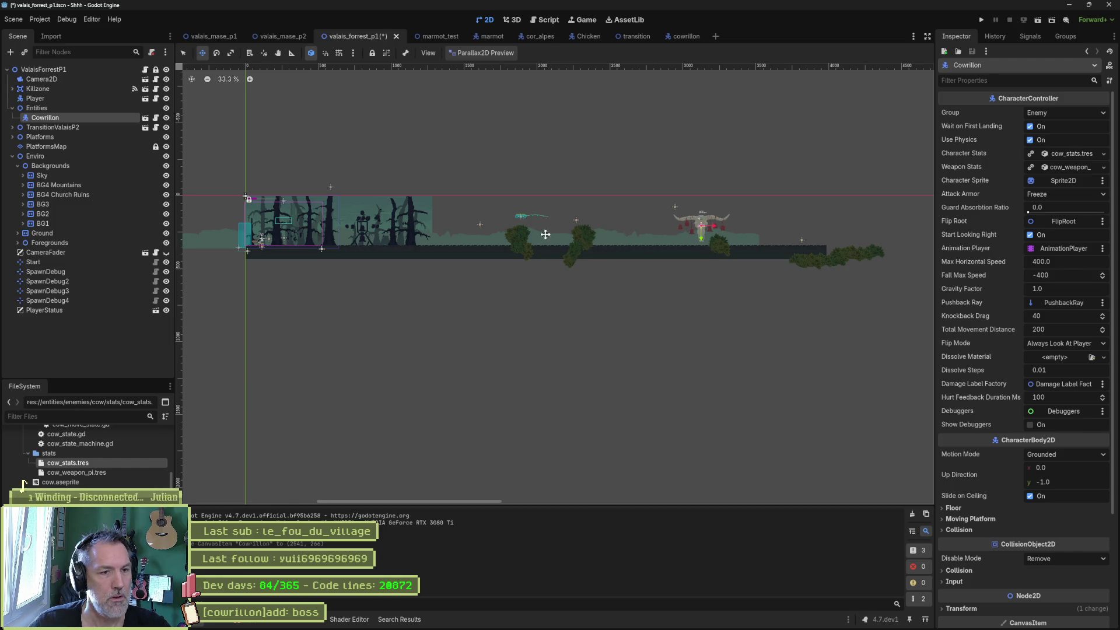
click(48, 138)
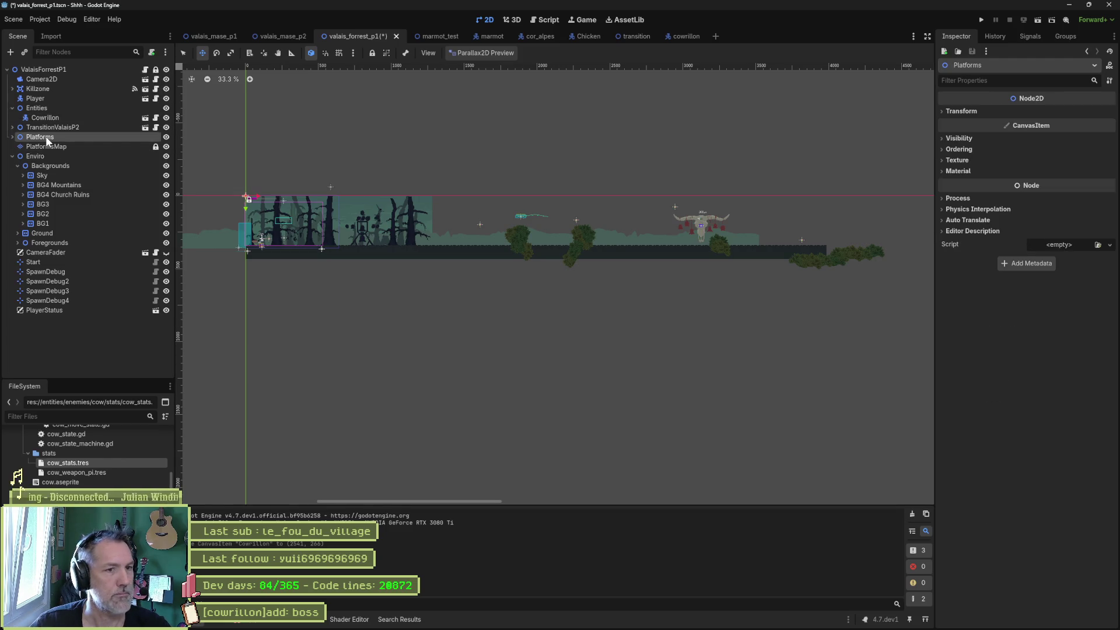
Delete the Platforms node, save the scene, and run it.
key(Delete)
click(533, 320)
key(ctrl+s)
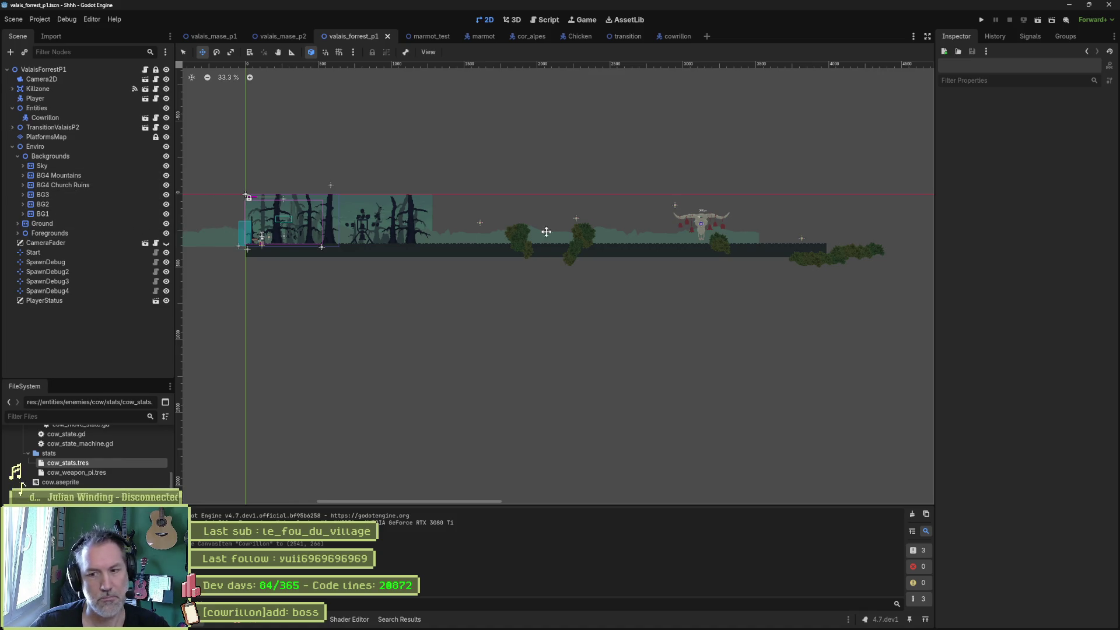
key(F6)
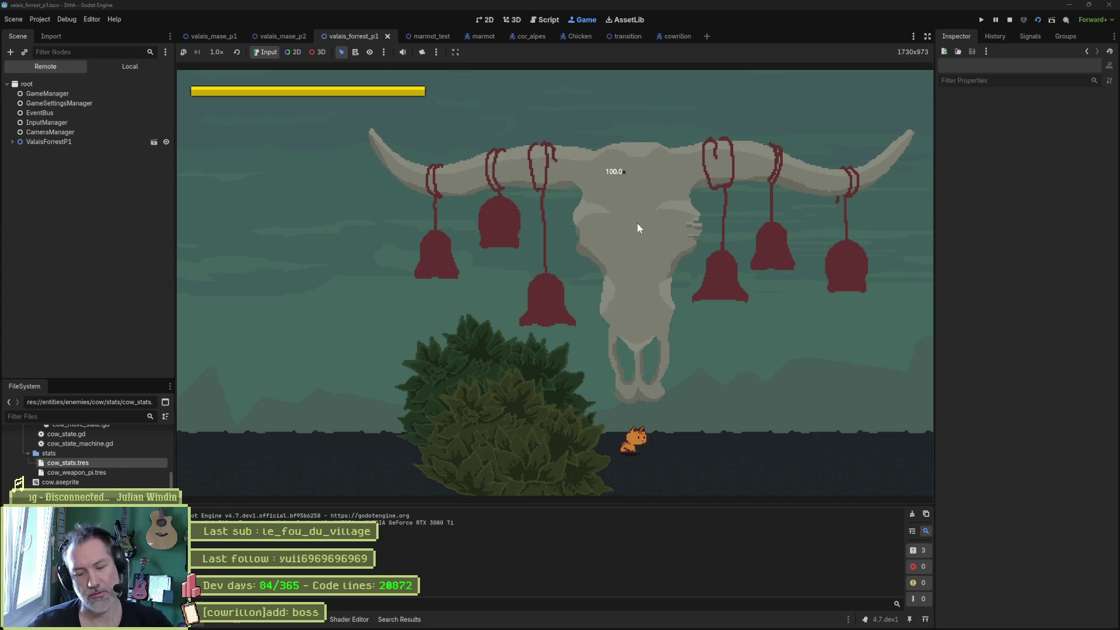
Stop the game and open the debugger showing cowrillon_state_machine.gd's missing-node errors.
key(F8)
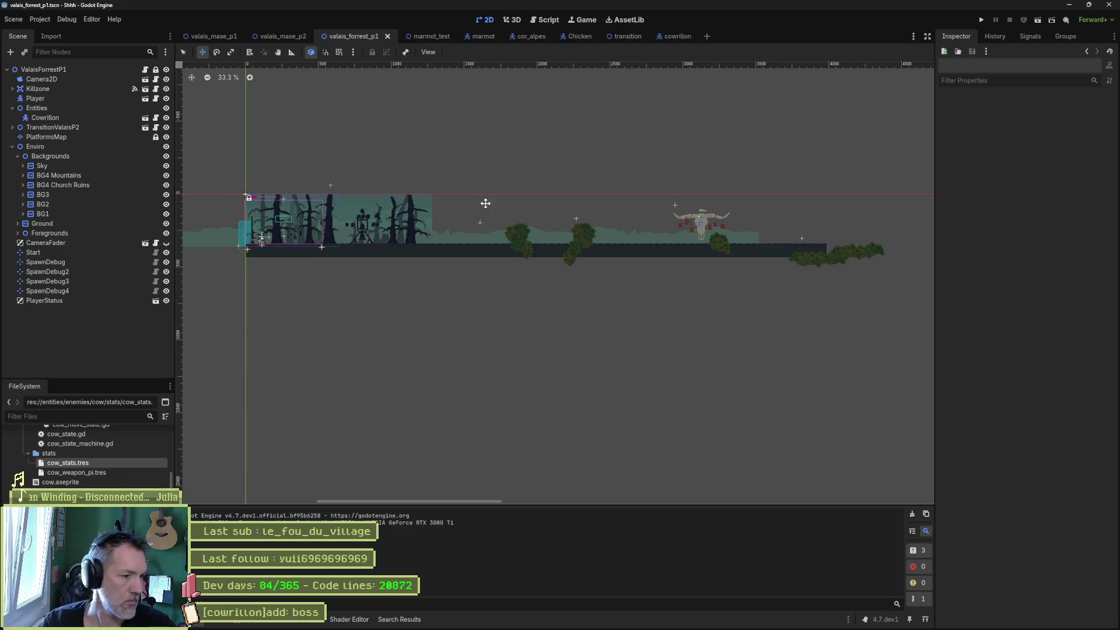
click(236, 623)
Review the five errors, switch to the cowrillon scene, and close cor_alpes, marmot and marmot_test tabs.
click(253, 470)
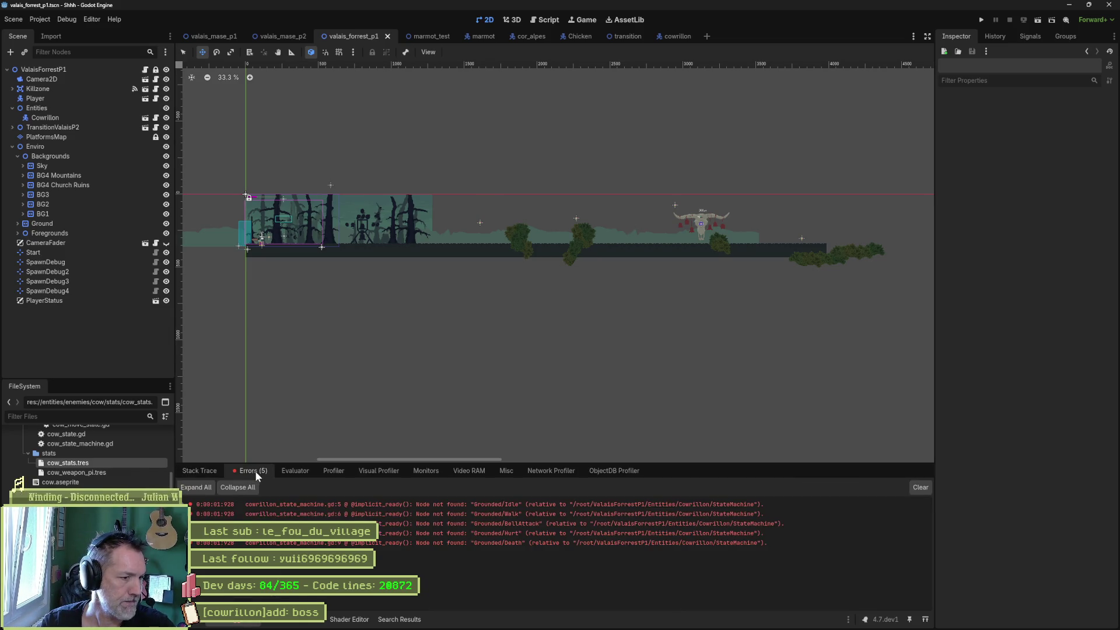
mouse_move(519, 510)
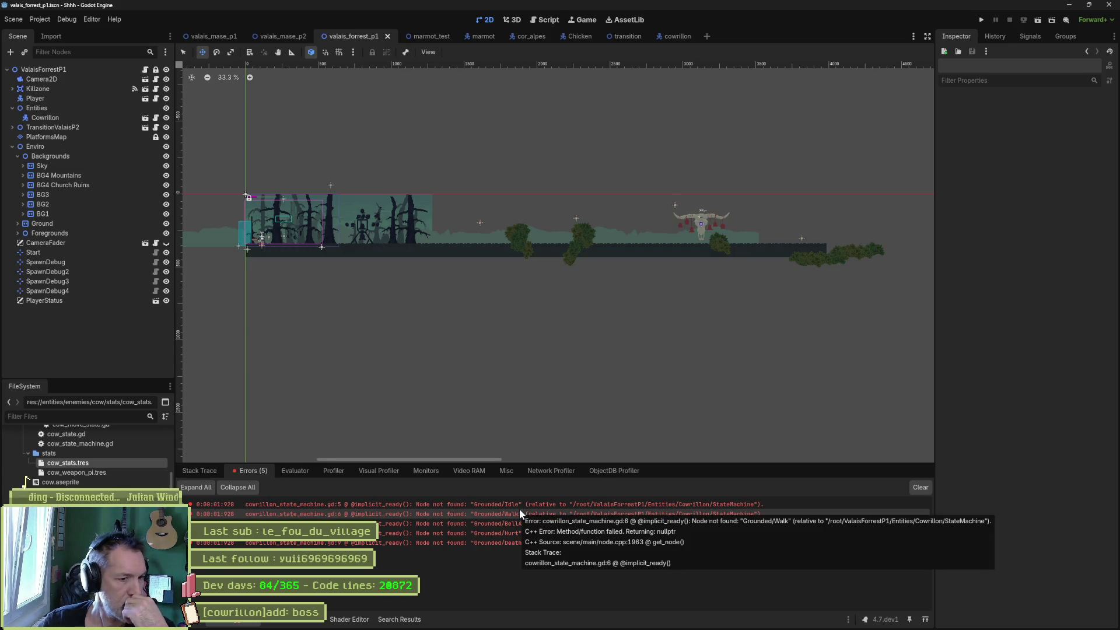
click(543, 21)
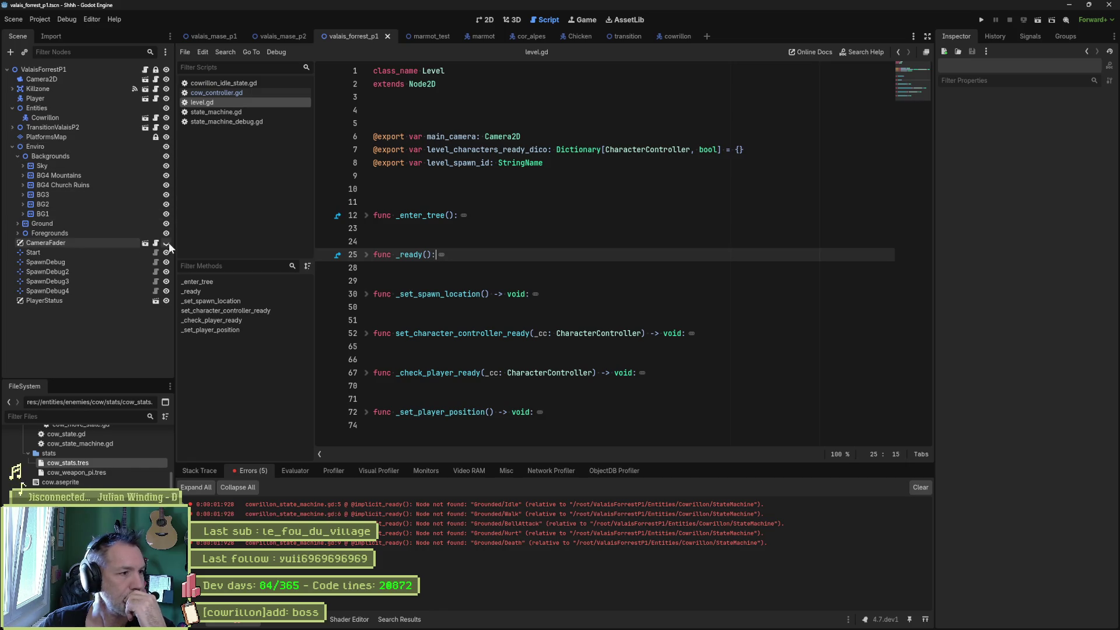
click(667, 36)
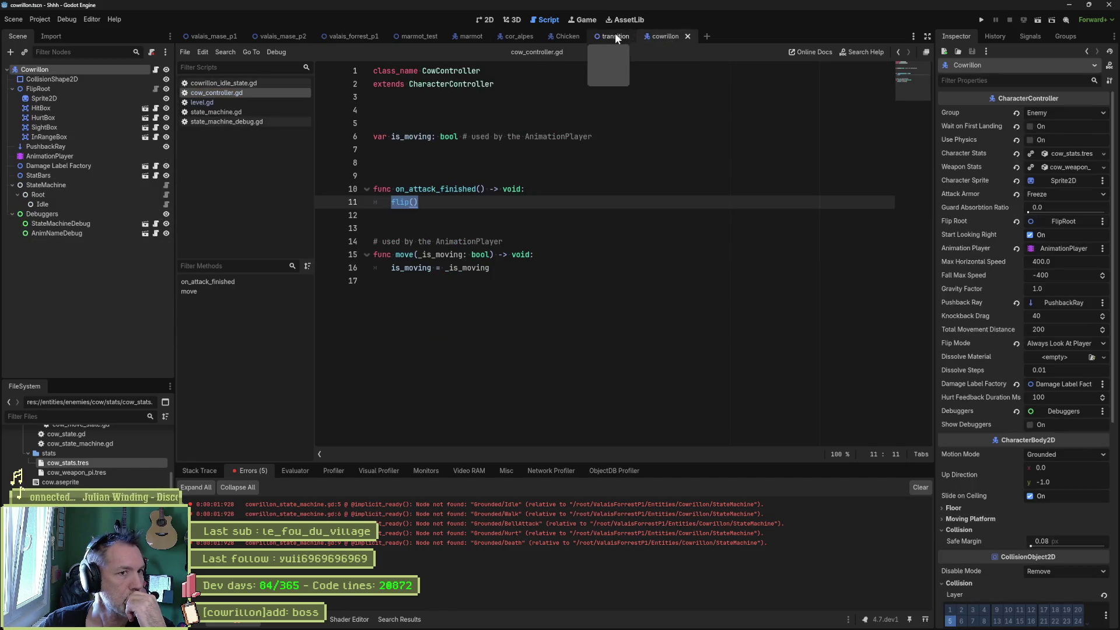
middle_click(514, 36)
middle_click(458, 36)
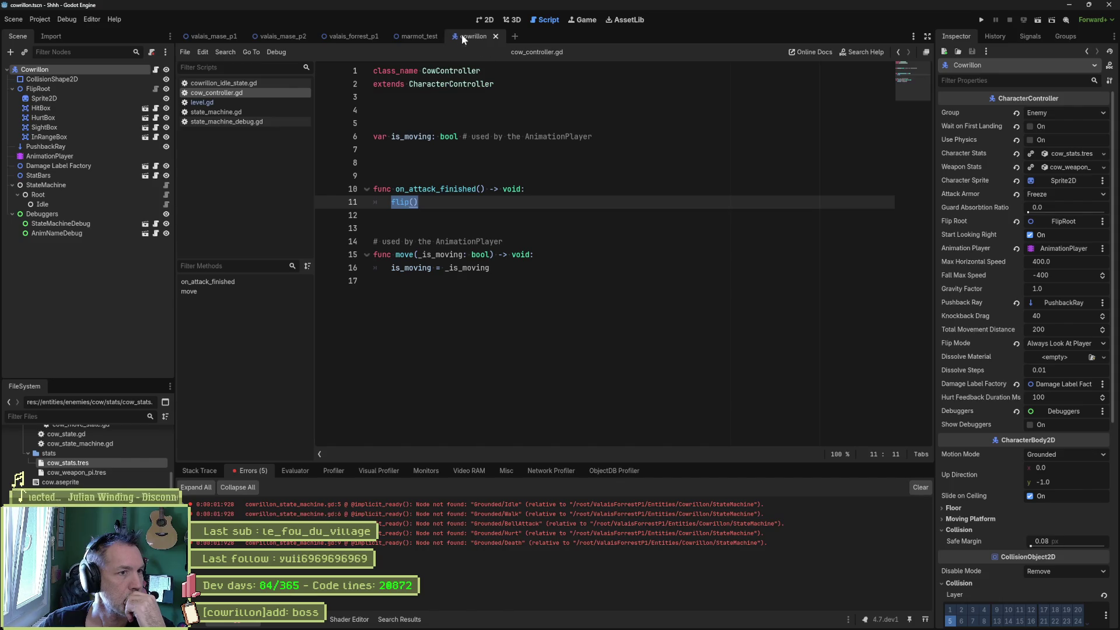
middle_click(409, 36)
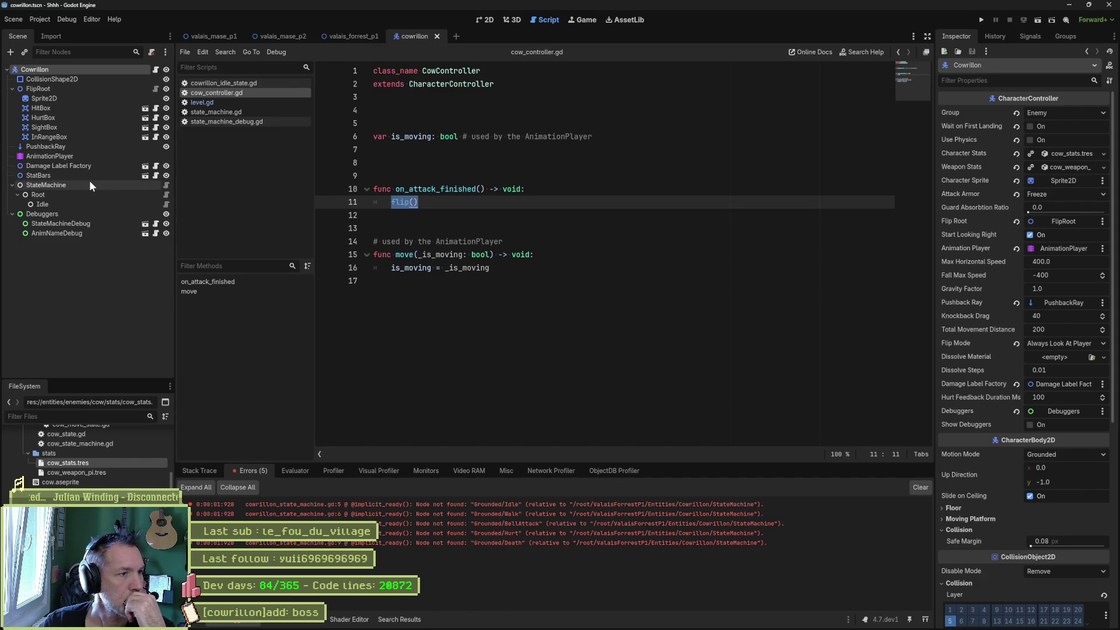
Replace the old $Grounded onready lines in cowrillon_state_machine.gd with a $Root reference.
click(166, 185)
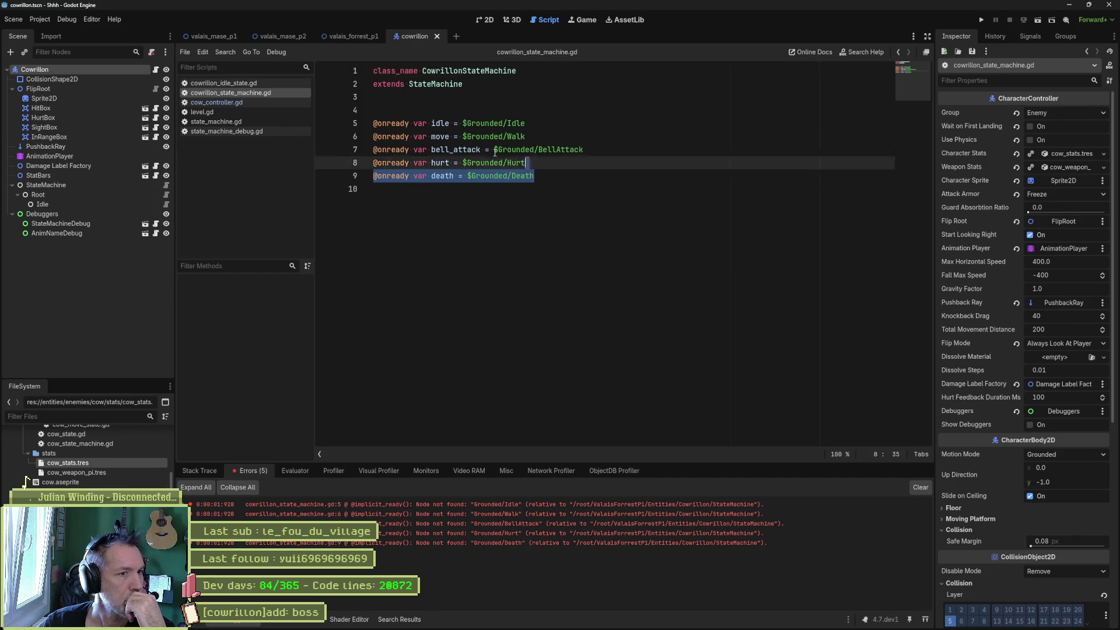
drag(518, 160, 334, 100)
key(BackSpace)
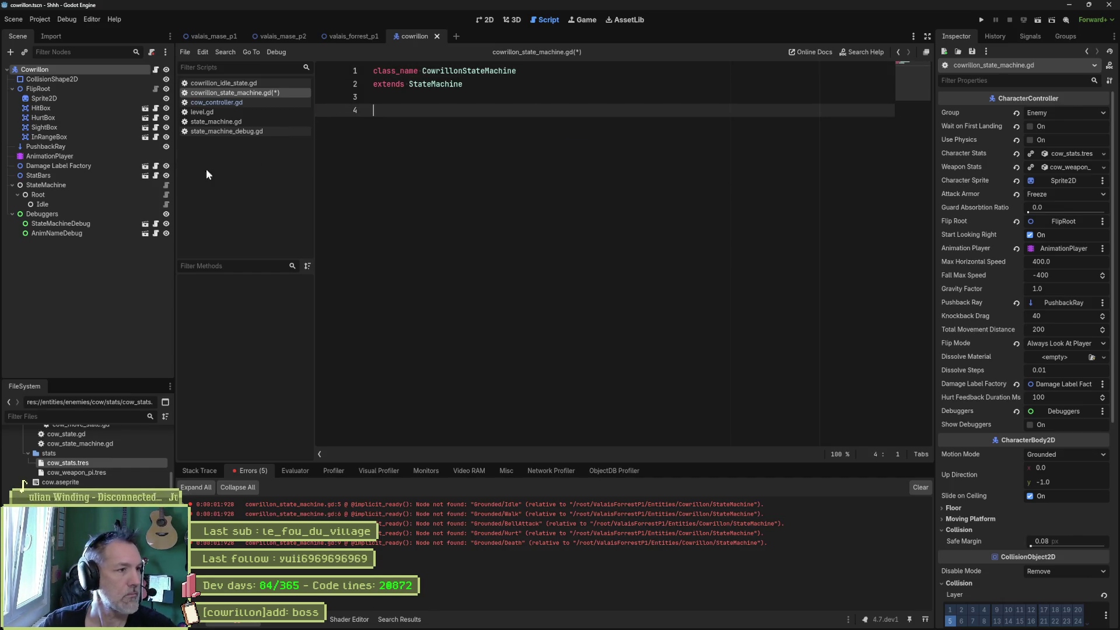
ctrl+click(50, 192)
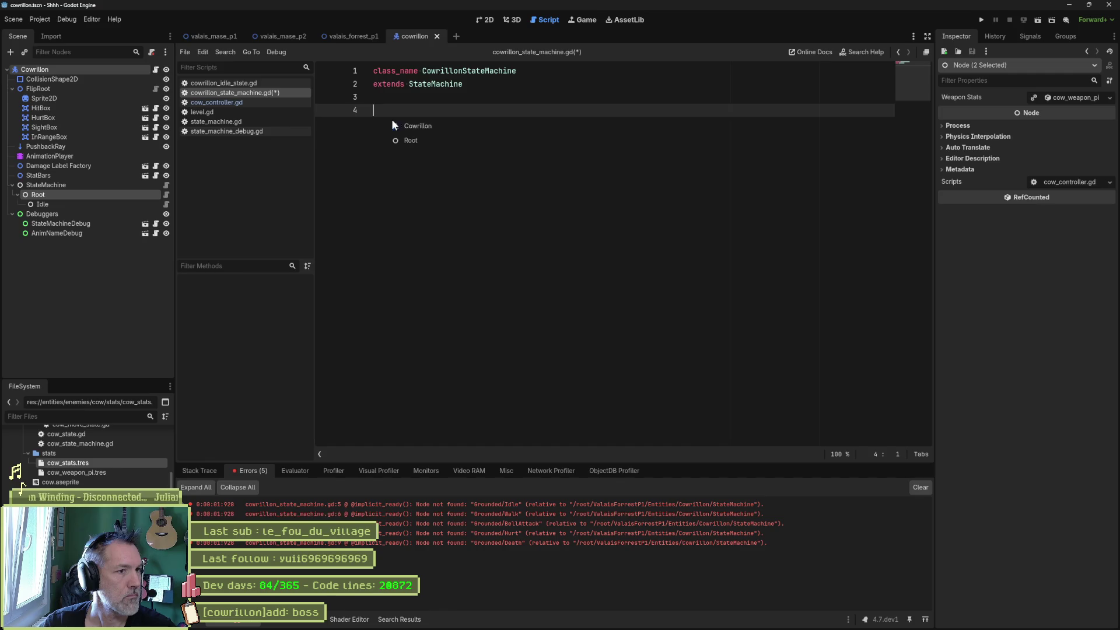
drag(392, 121, 393, 116)
click(491, 126)
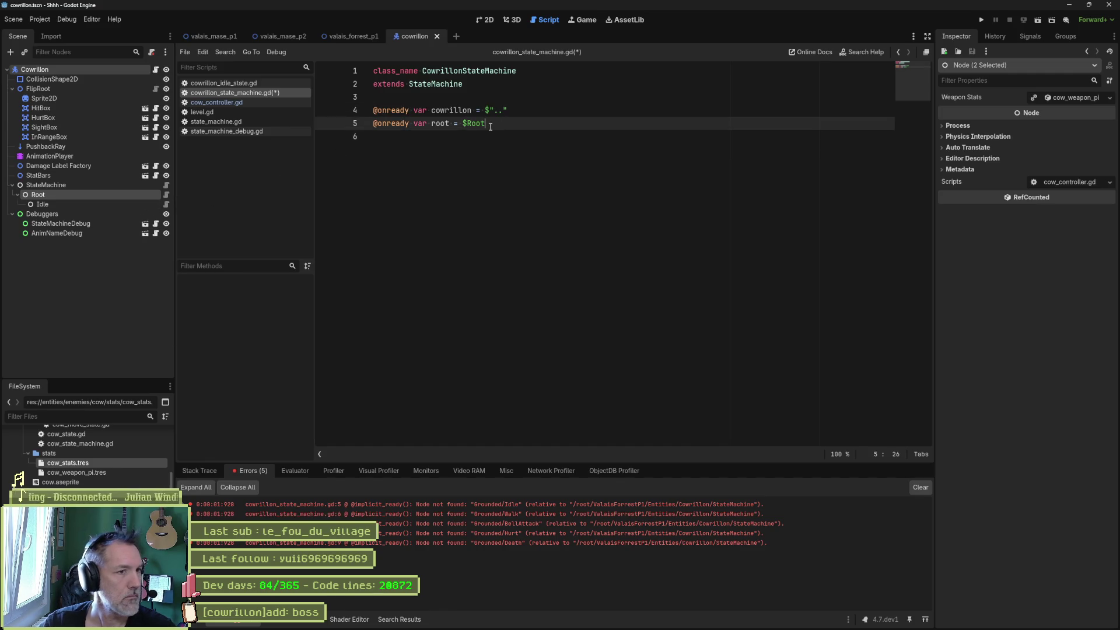
click(519, 110)
key(ctrl+shift+k)
Add an onready reference to $Root/Idle, save the script, and run valais_forrest_p1.
click(42, 204)
drag(44, 208, 440, 157)
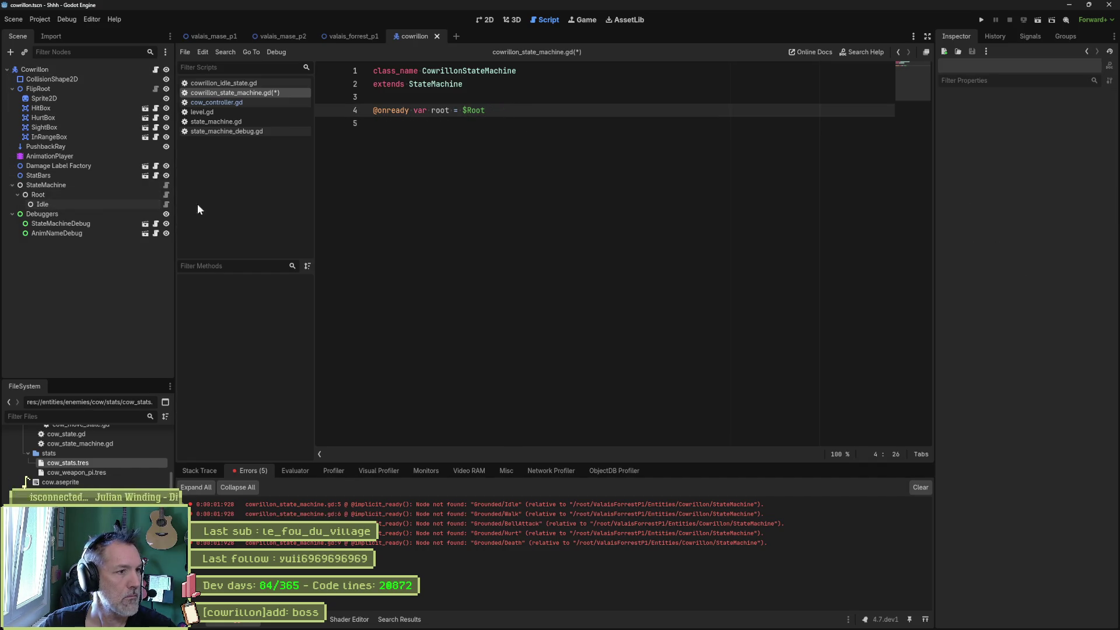
mouse_move(39, 205)
mouse_down()
mouse_move(397, 146)
mouse_move(562, 132)
mouse_up()
key(ctrl+s)
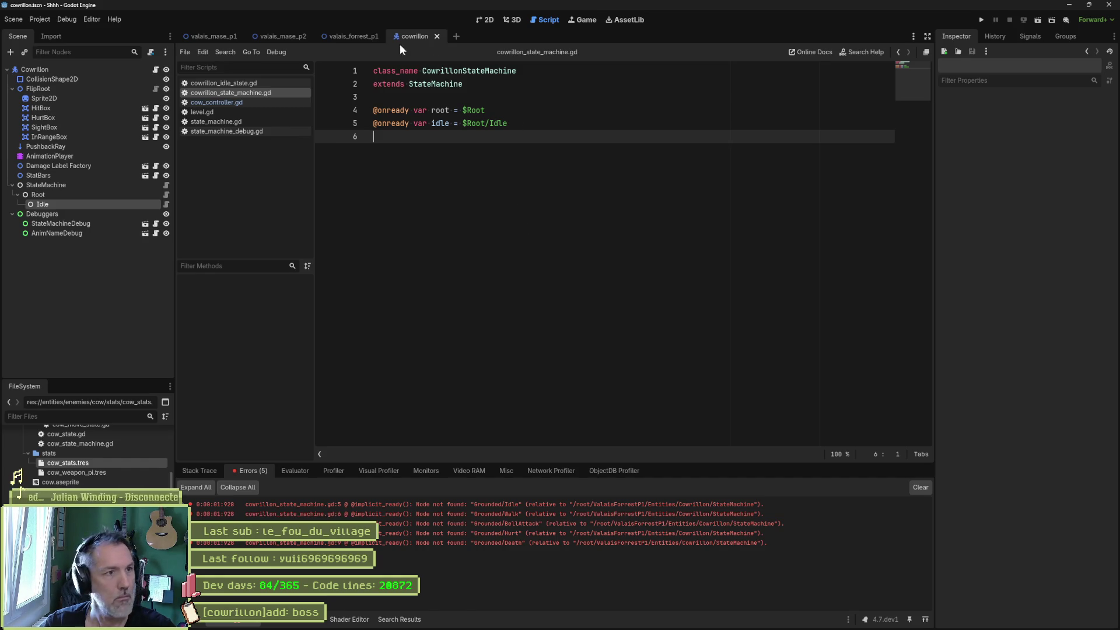
click(341, 37)
key(F6)
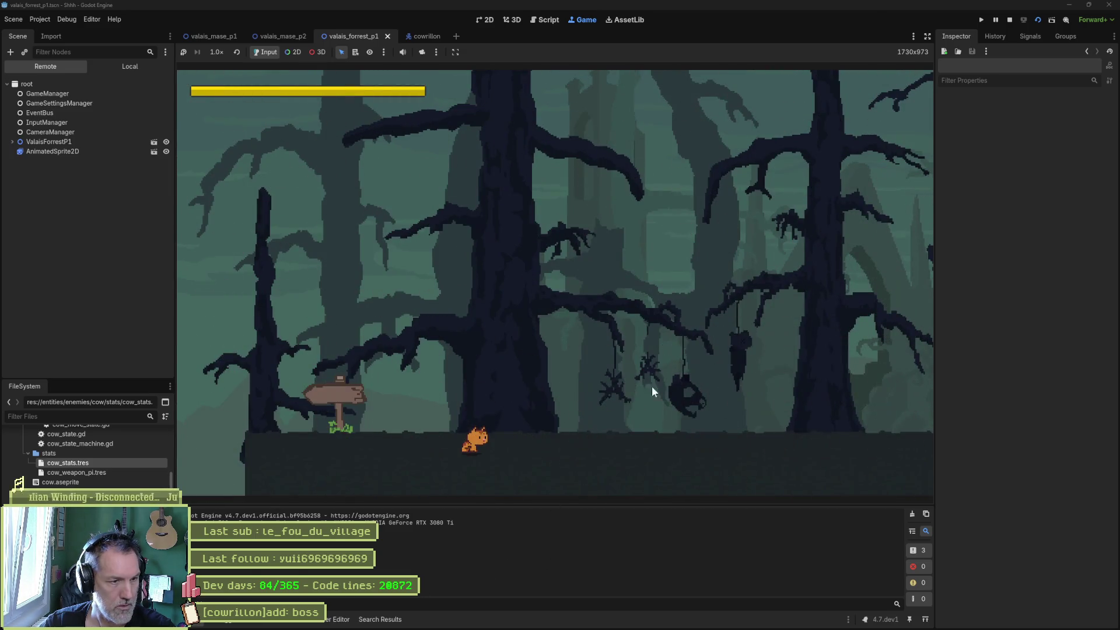
Run the cat right through the forest, past the bell structure, to the red-belled skull, then stop the game with F8.
key(Right)
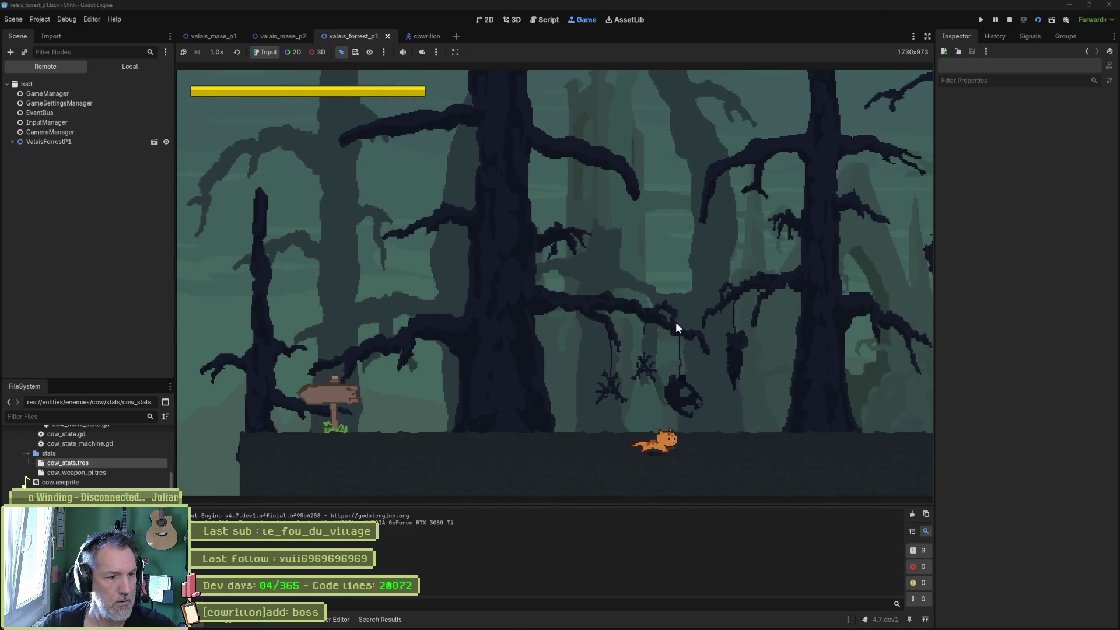
key(Left)
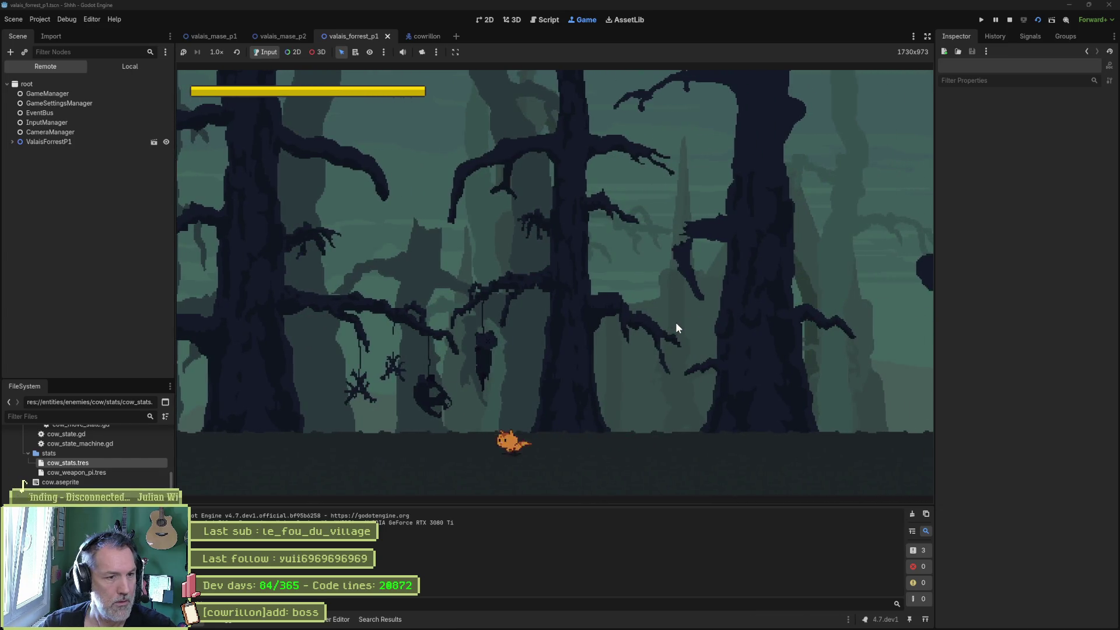
key(Left)
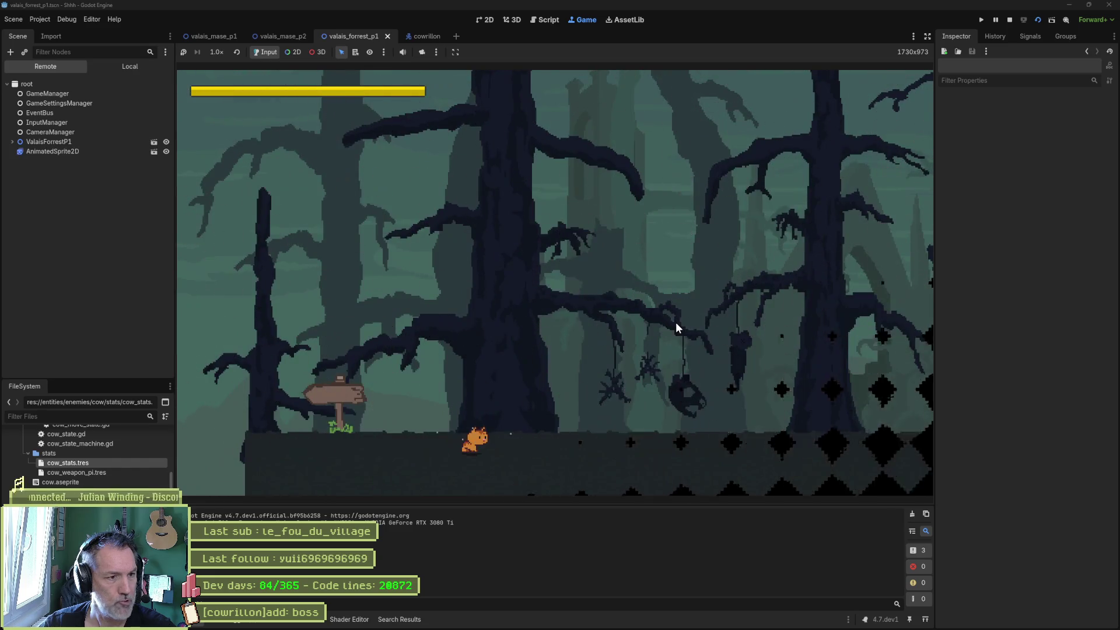
key(Right)
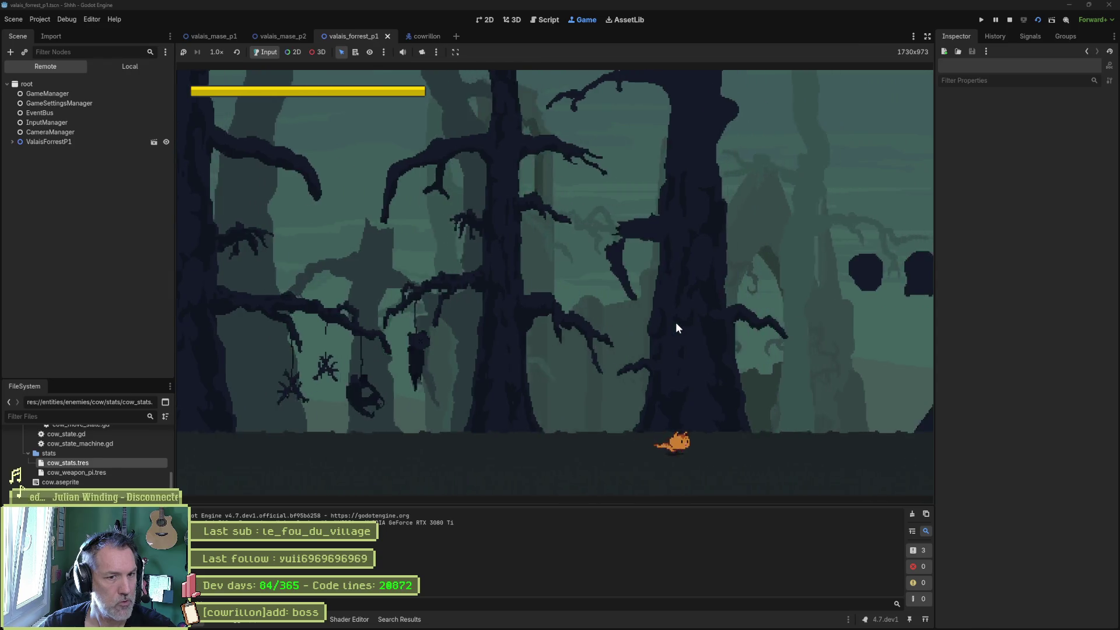
key(Right)
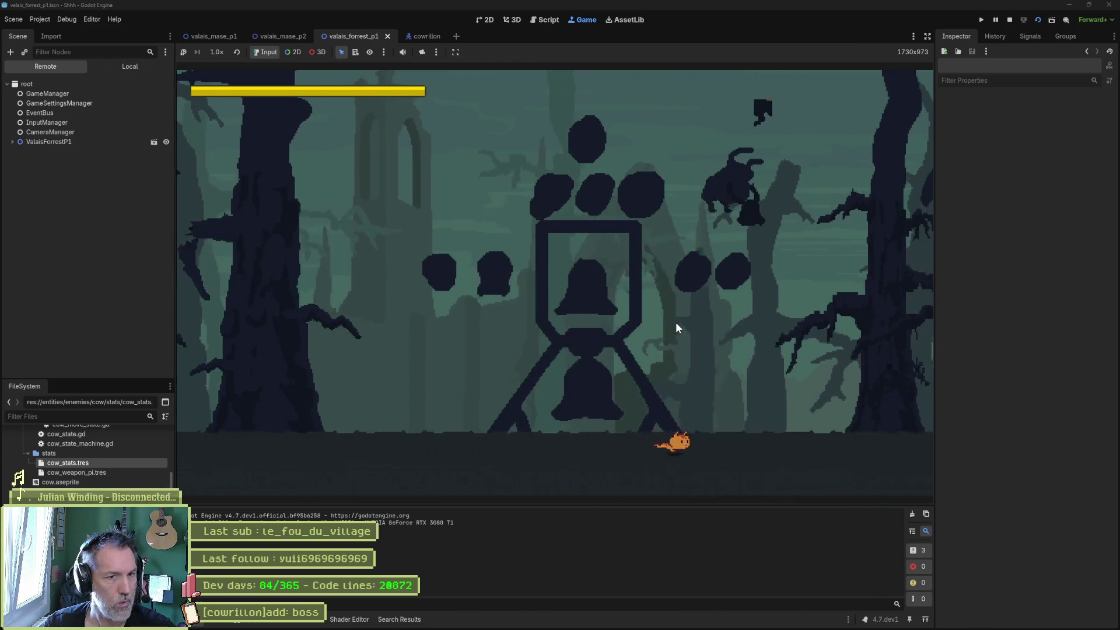
key(Right)
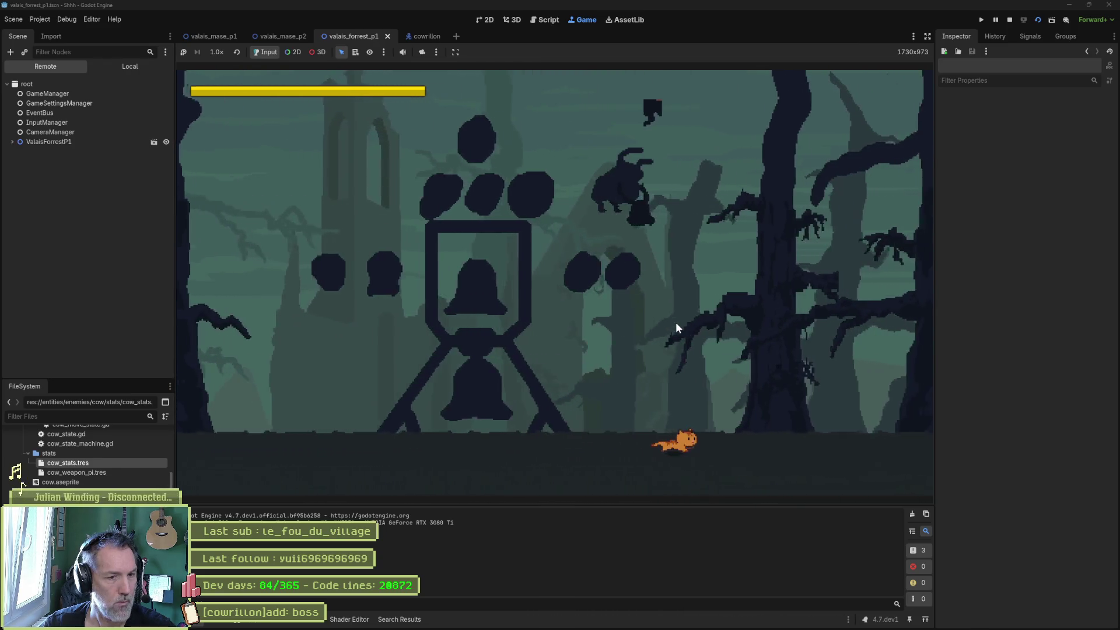
key(Right)
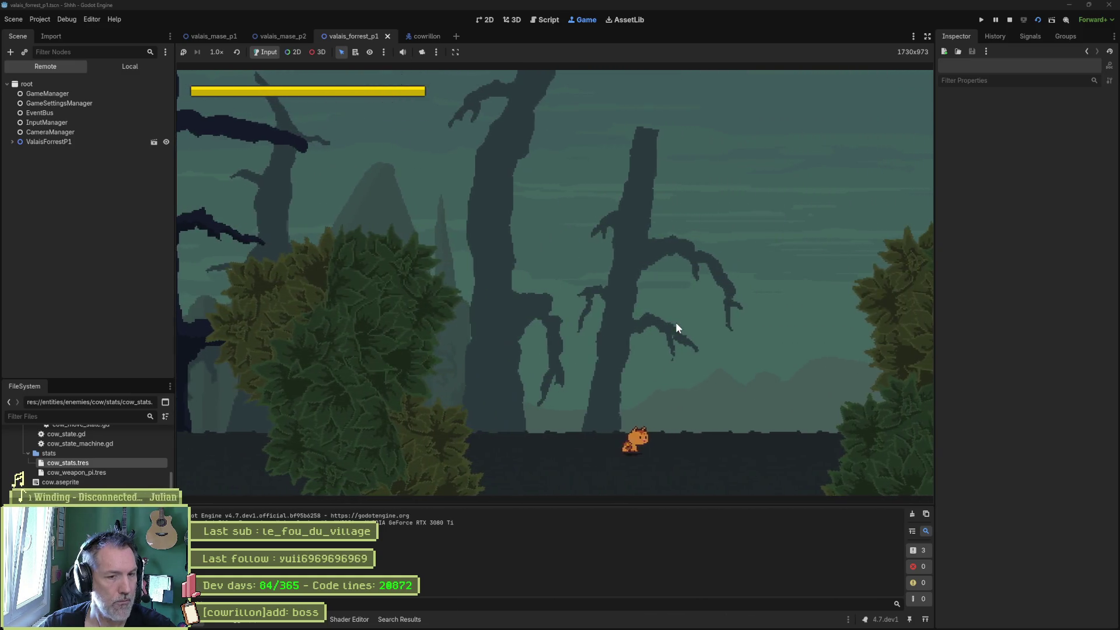
key(Right)
key(Right)
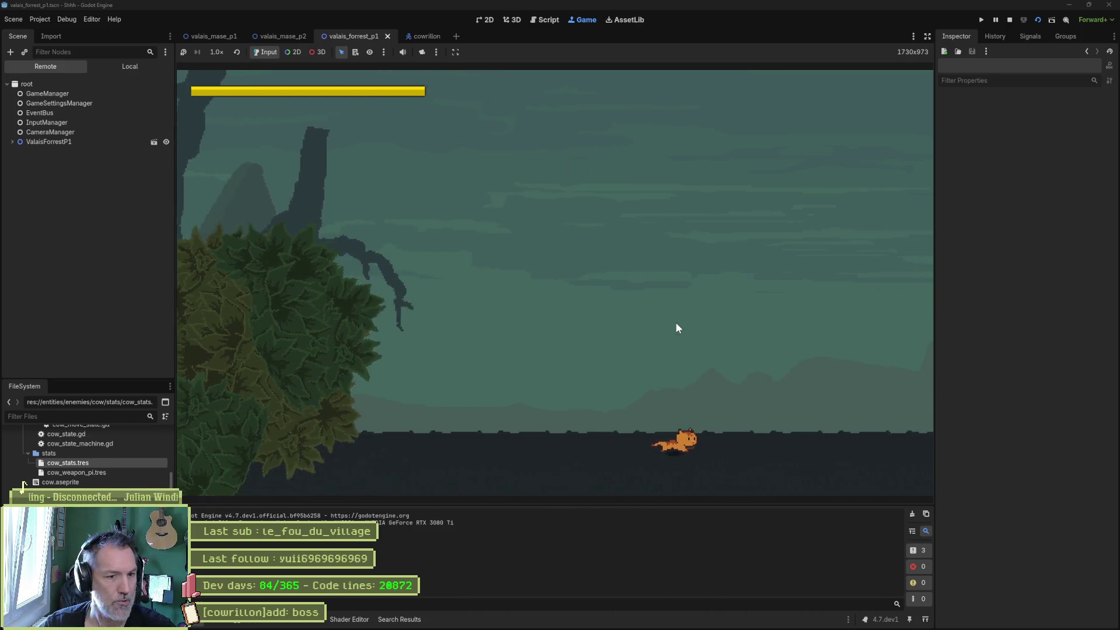
key(Right)
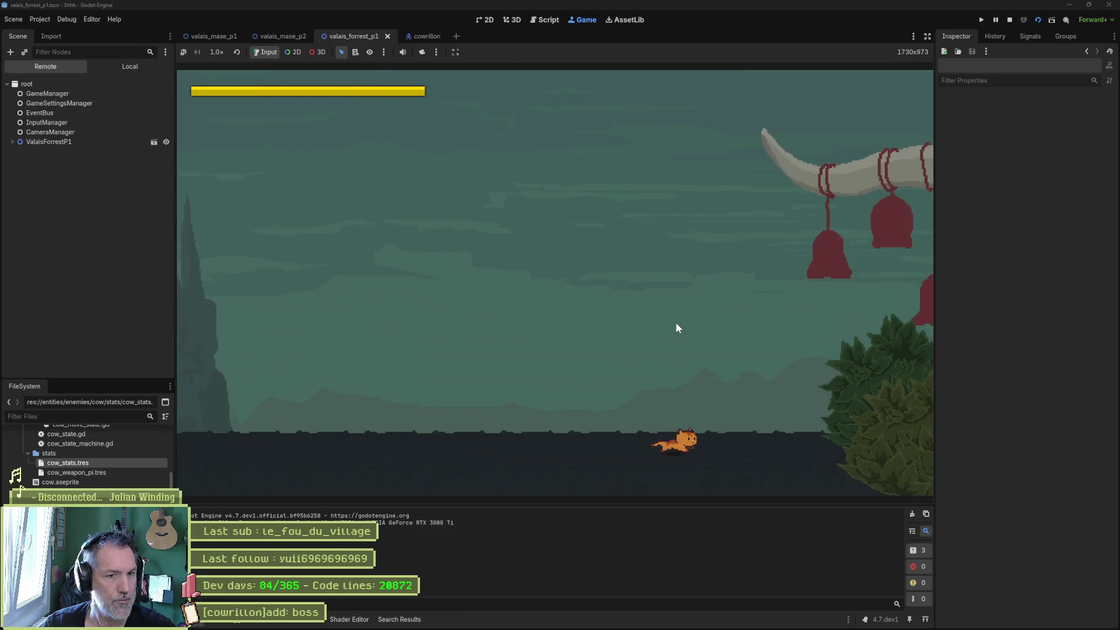
key(Right)
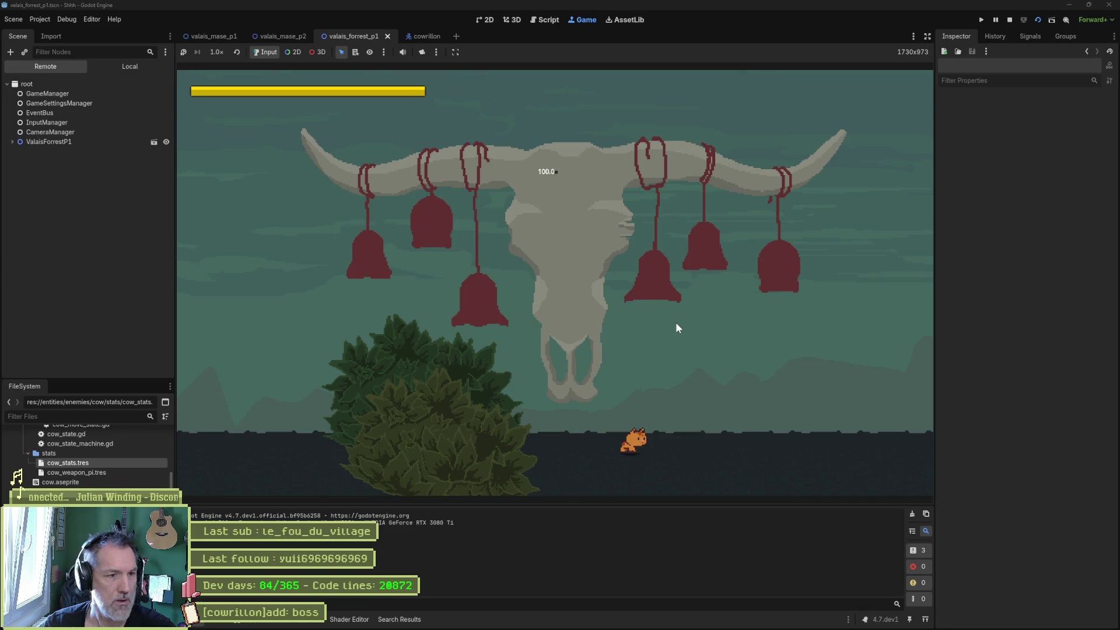
key(F8)
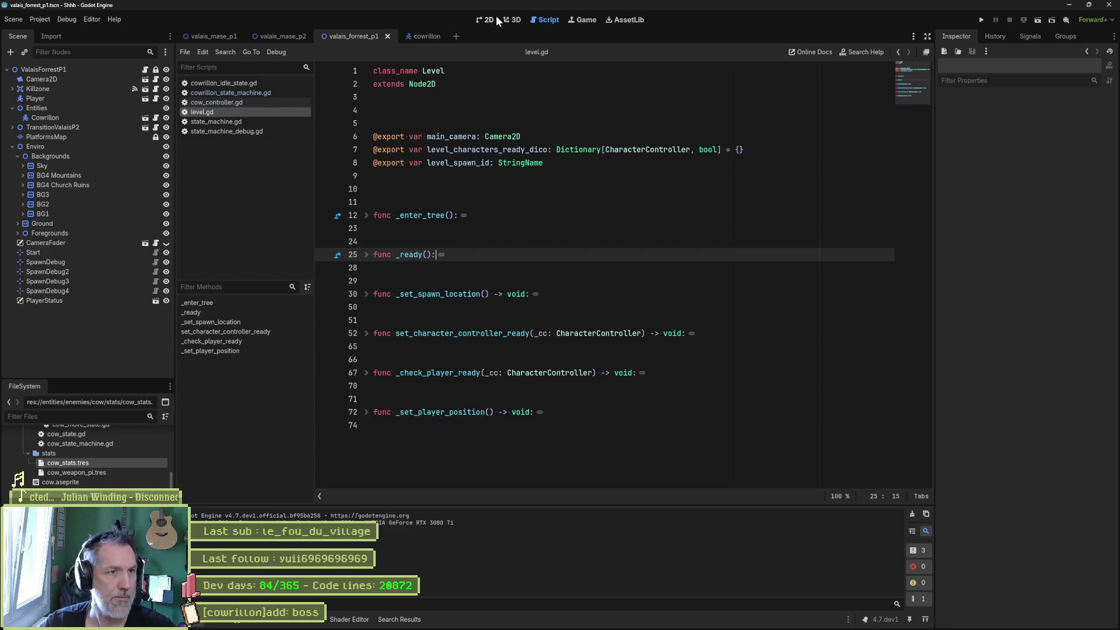
Box-select the stray foreground bushes, leave SpawnDebug4 out of the selection, and delete the ten nodes.
click(493, 19)
drag(793, 284, 665, 296)
mouse_move(805, 295)
mouse_down()
mouse_move(550, 317)
mouse_move(582, 321)
mouse_up()
key(q)
drag(835, 373, 350, 242)
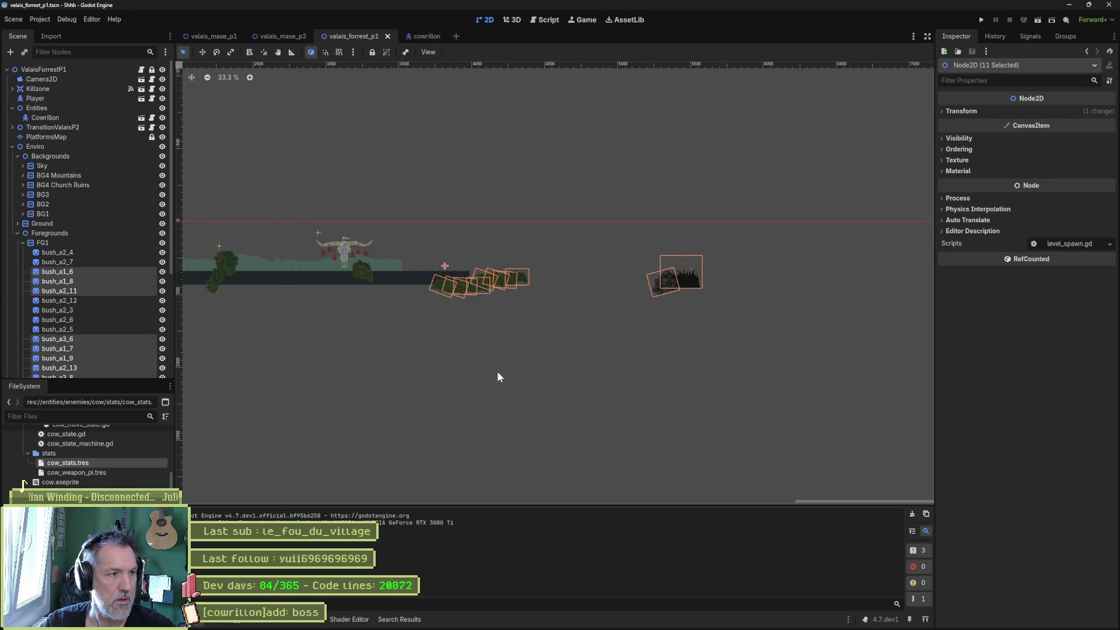
scroll(96, 226, down, 5)
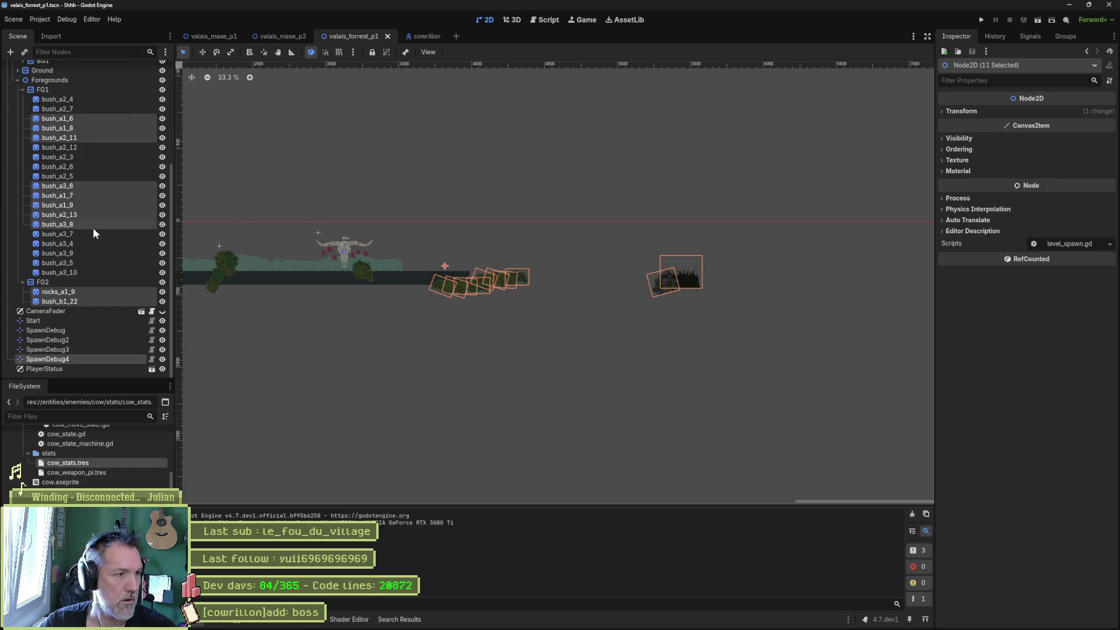
ctrl+click(87, 358)
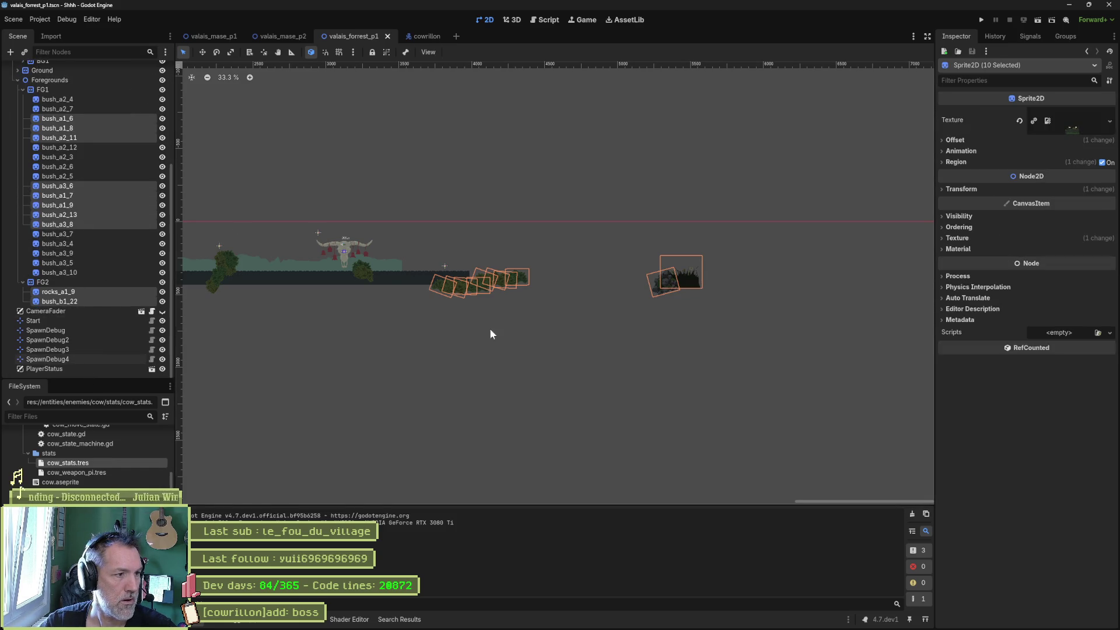
key(Delete)
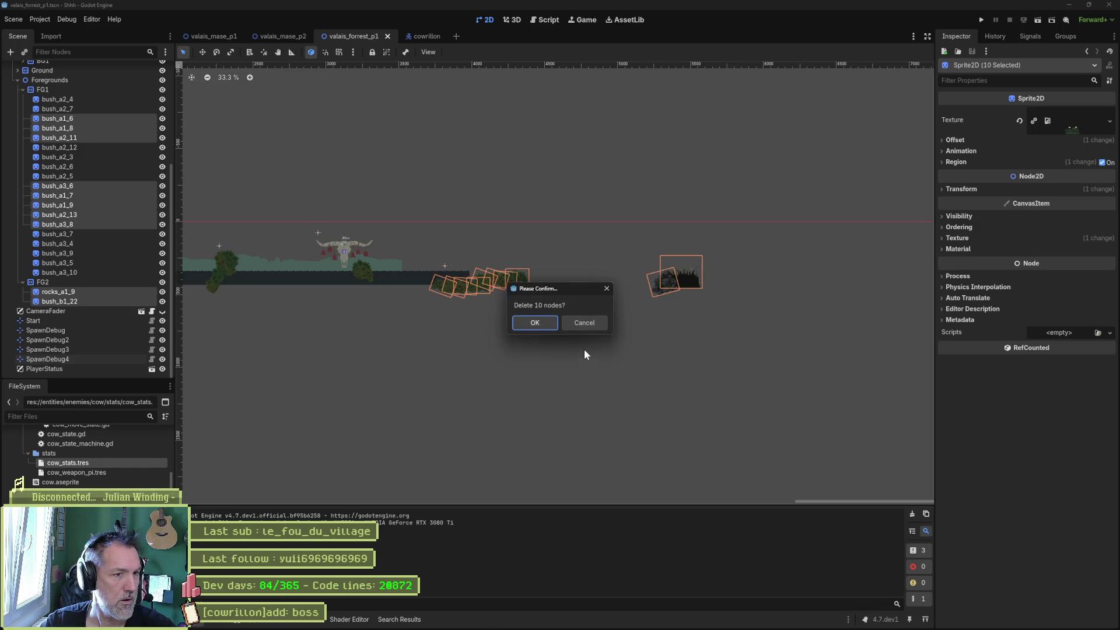
key(Return)
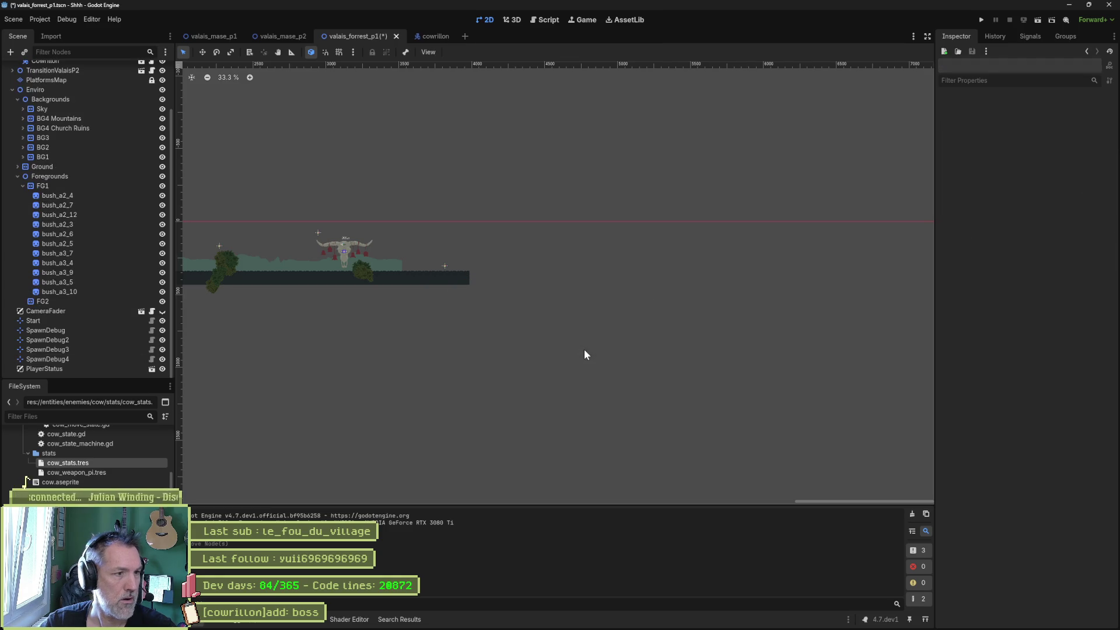
Delete bush_a2_12 and bush_a3_7 individually, then select the SpawnDebug4 marker.
scroll(337, 282, up, 3)
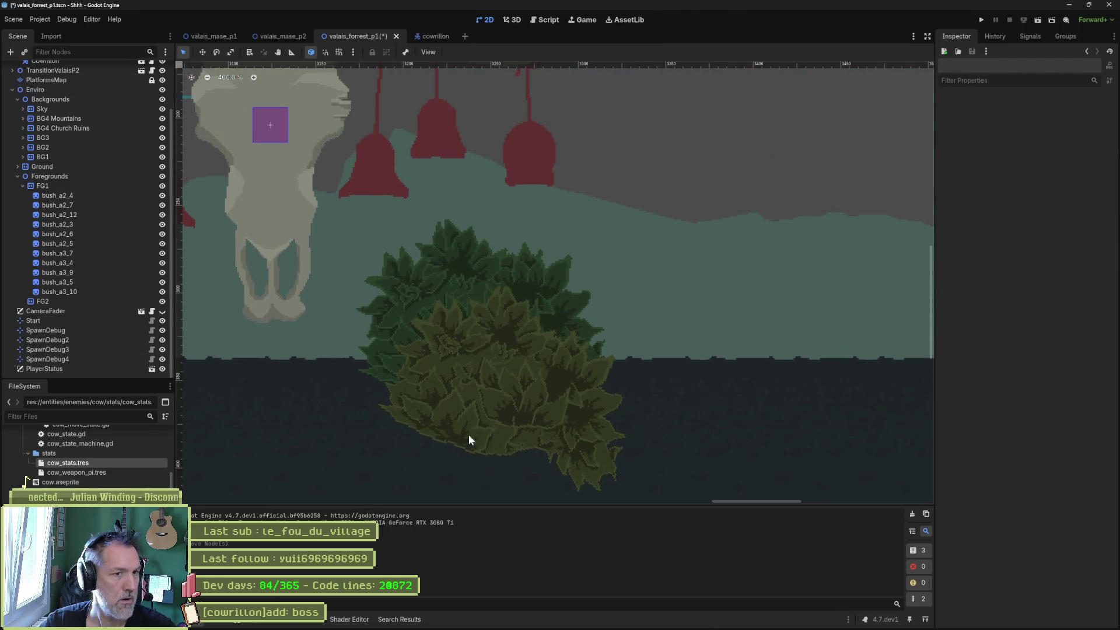
click(486, 383)
key(Delete)
key(Return)
click(467, 317)
key(Delete)
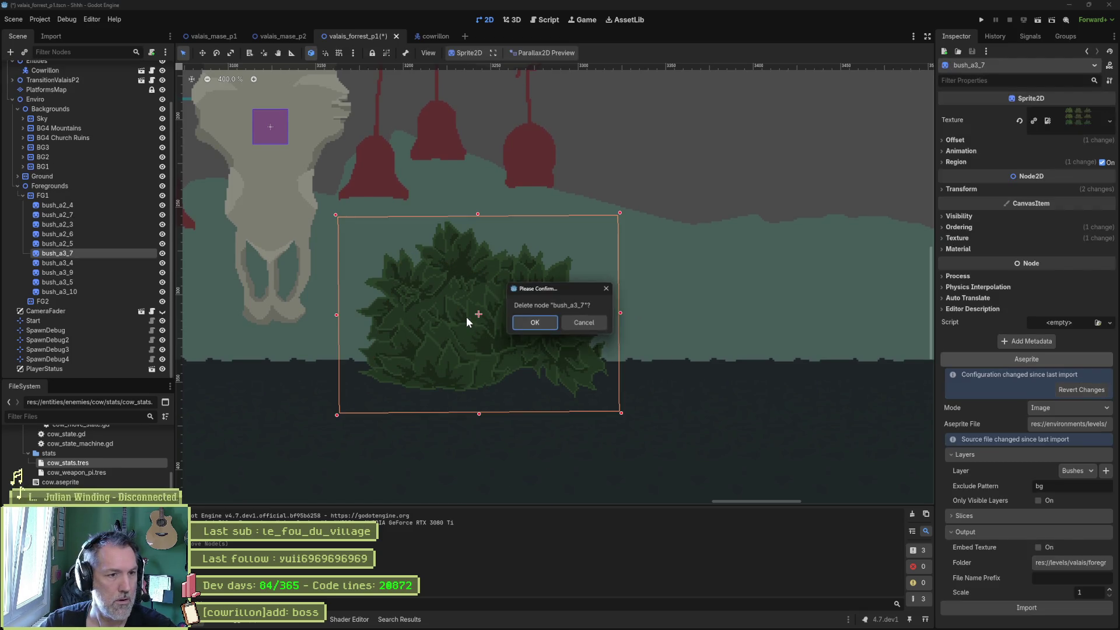
key(Return)
scroll(467, 317, down, 5)
scroll(695, 343, right, 5)
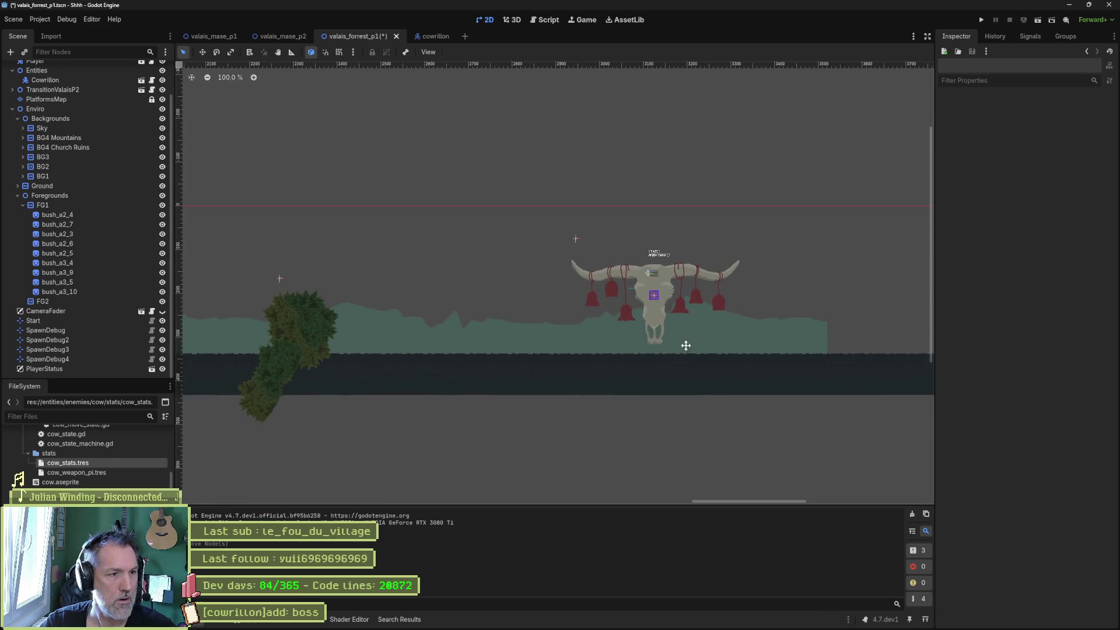
click(759, 328)
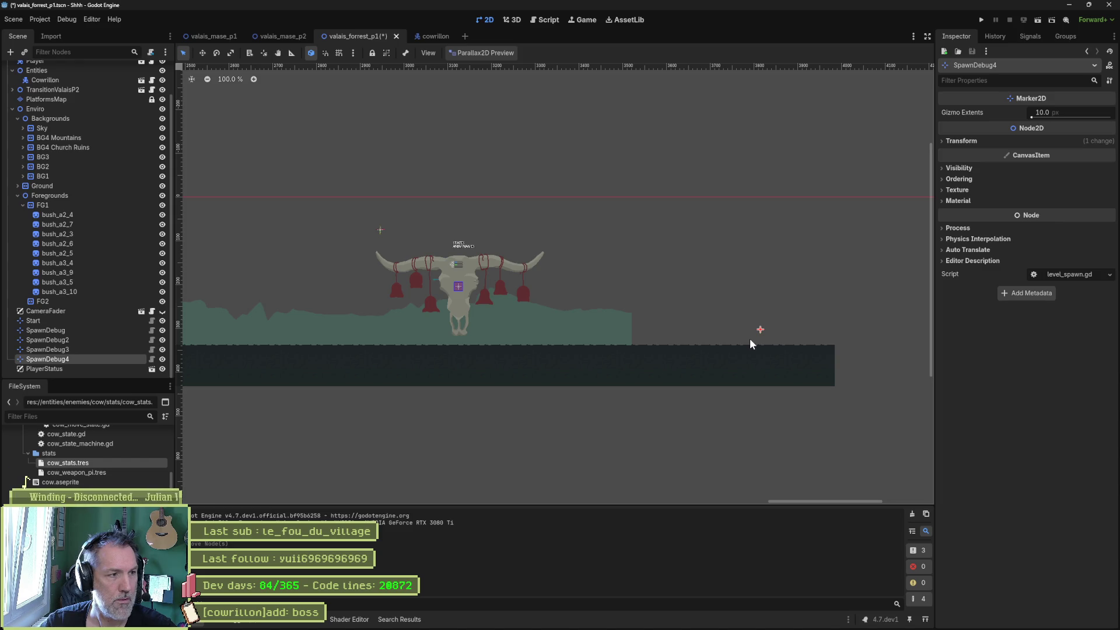
Rename SpawnDebug4 to 'End' and save the level scene.
double_click(100, 356)
text(End)
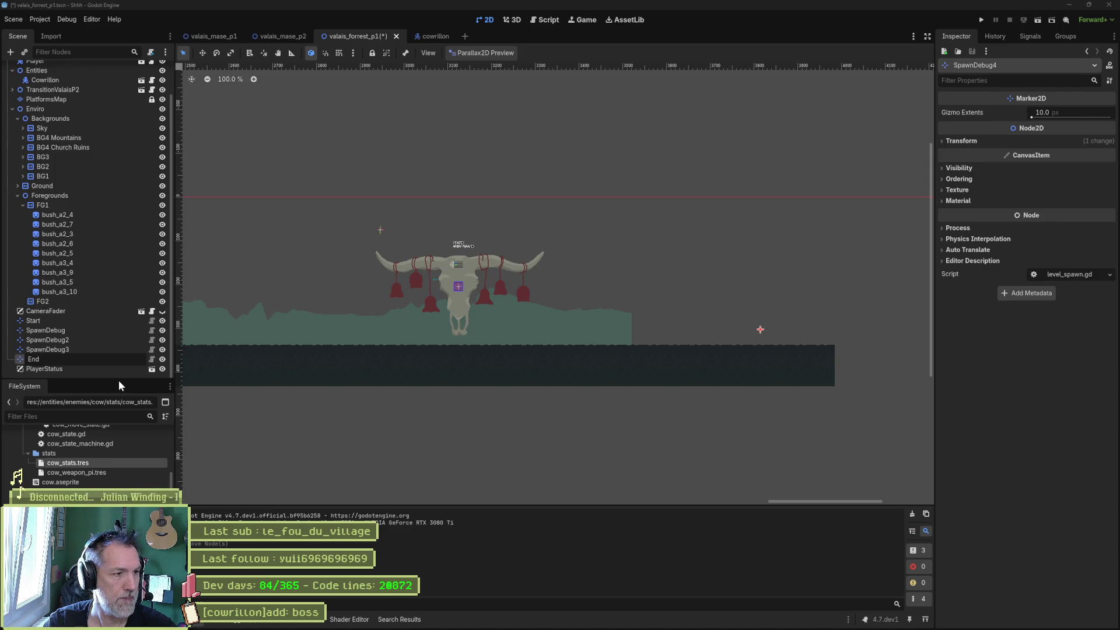
key(Return)
key(ctrl+s)
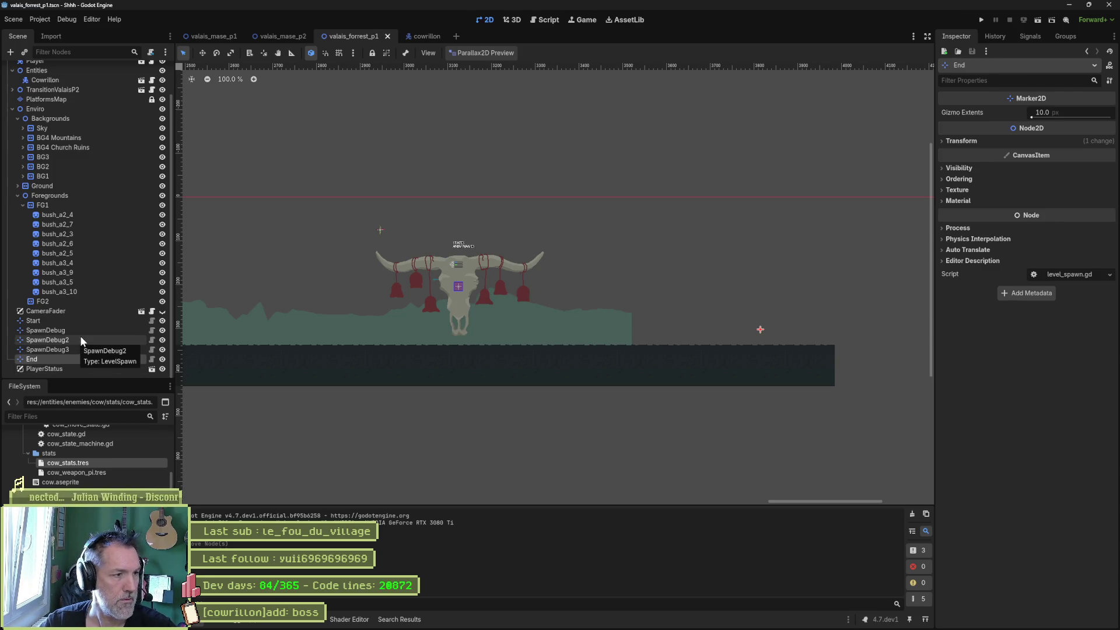
Place SpawnDebug3 near the ground at the level start and run the level with F6.
mouse_move(337, 295)
mouse_down()
mouse_move(610, 300)
mouse_move(555, 371)
mouse_move(655, 370)
mouse_up()
click(653, 236)
key(w)
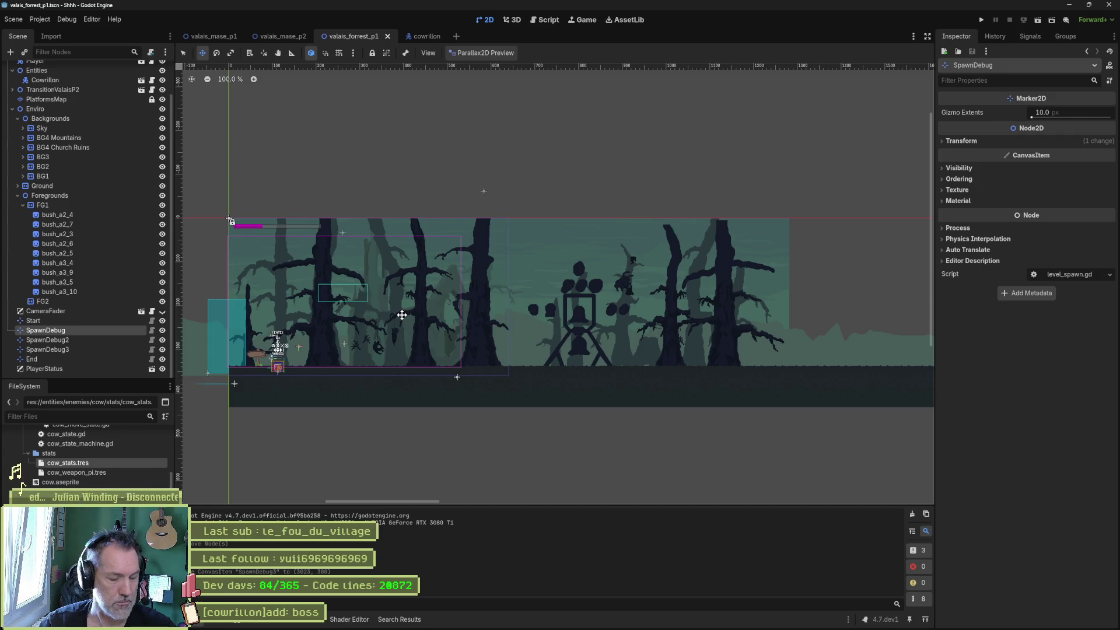
key(F6)
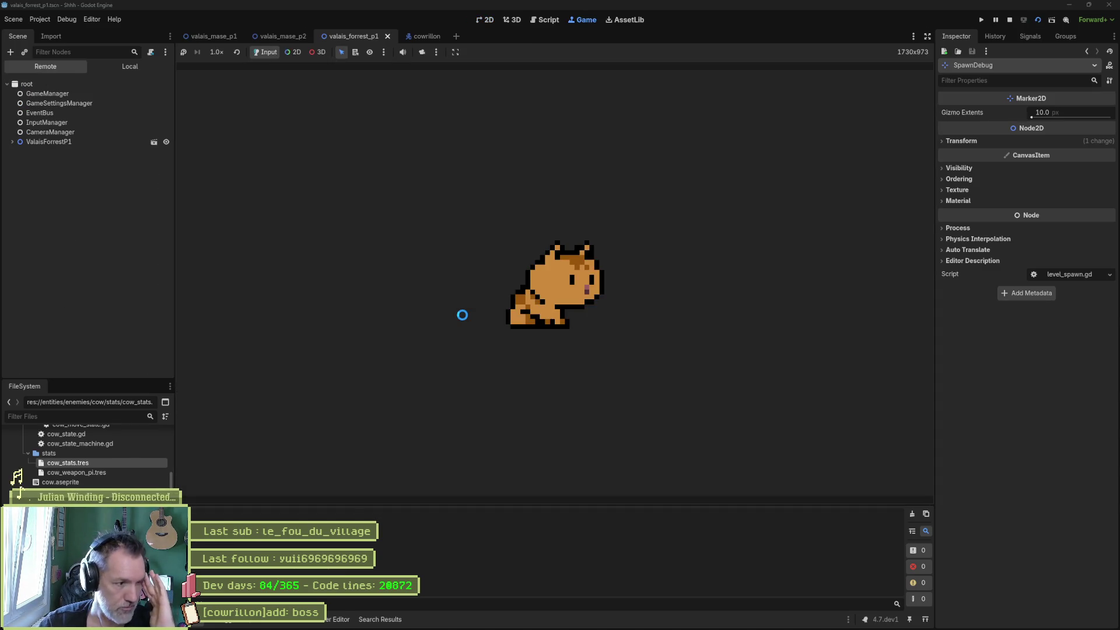
key(Right)
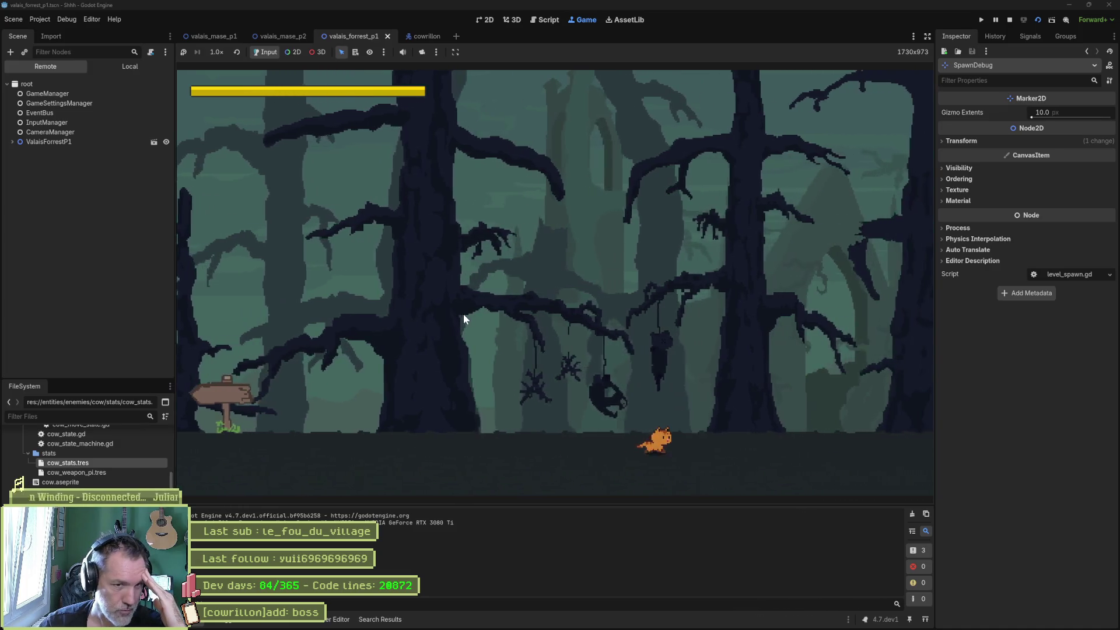
key(Right)
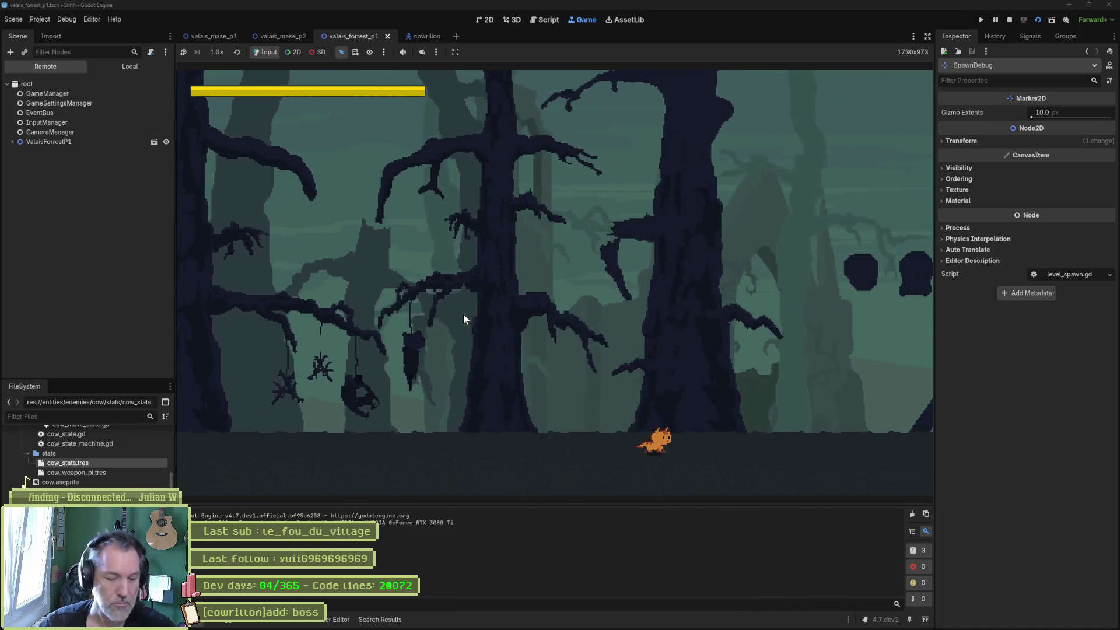
key(Right)
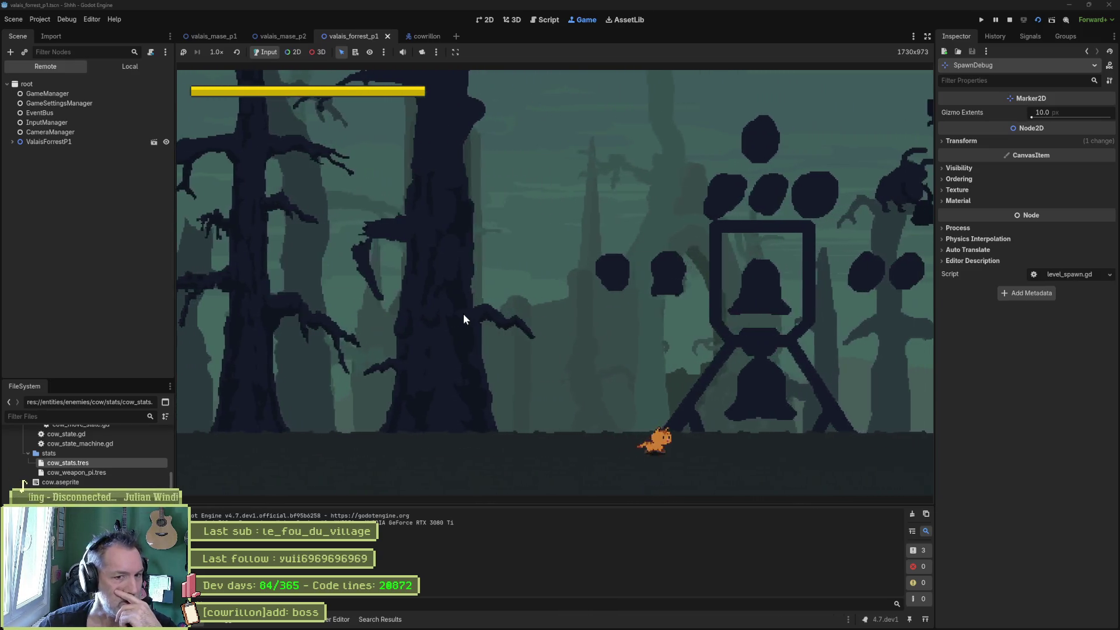
key(Right)
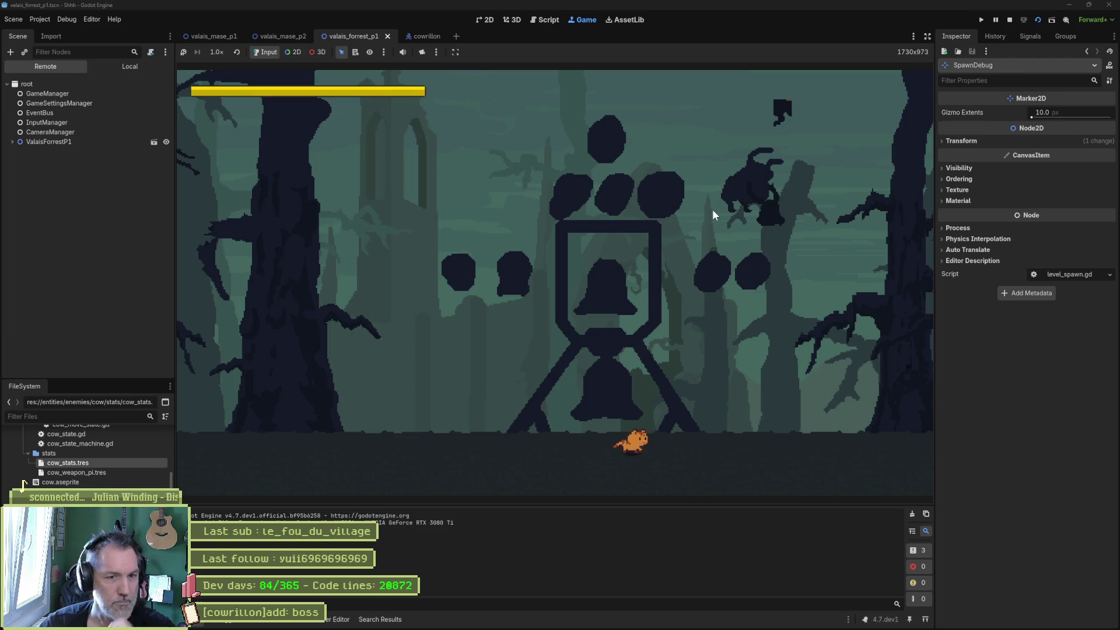
key(Right)
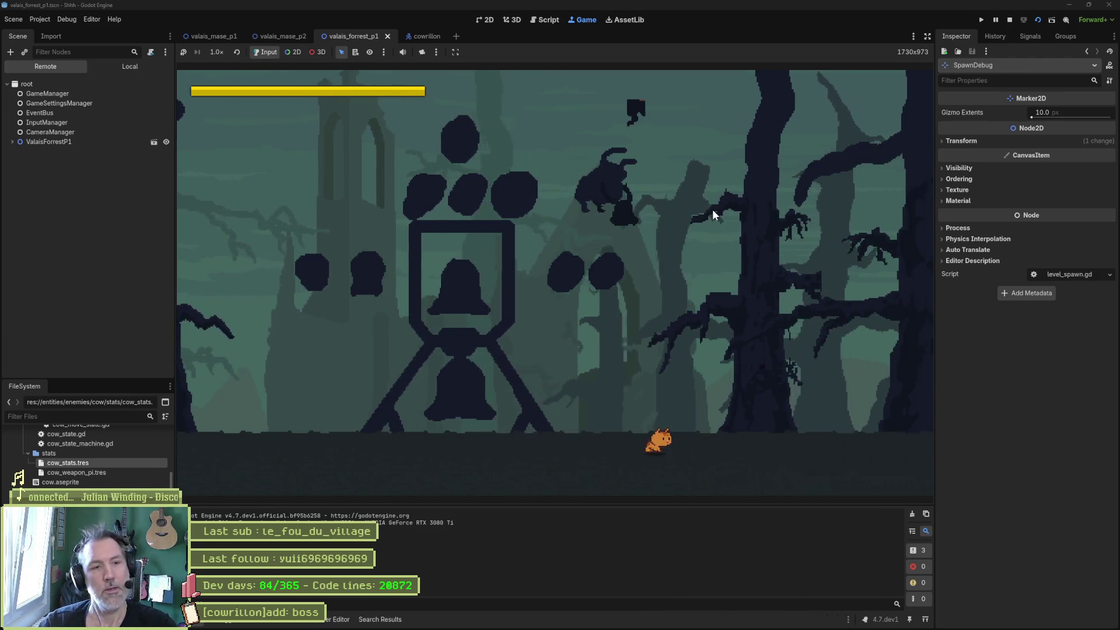
key(Left)
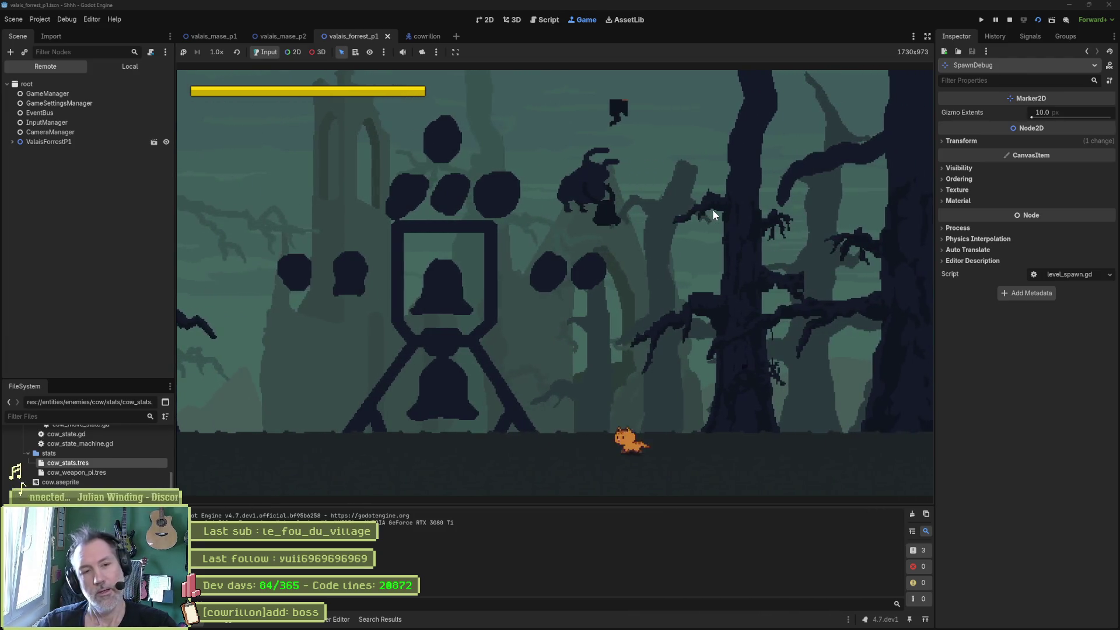
key(Left)
key(Left)
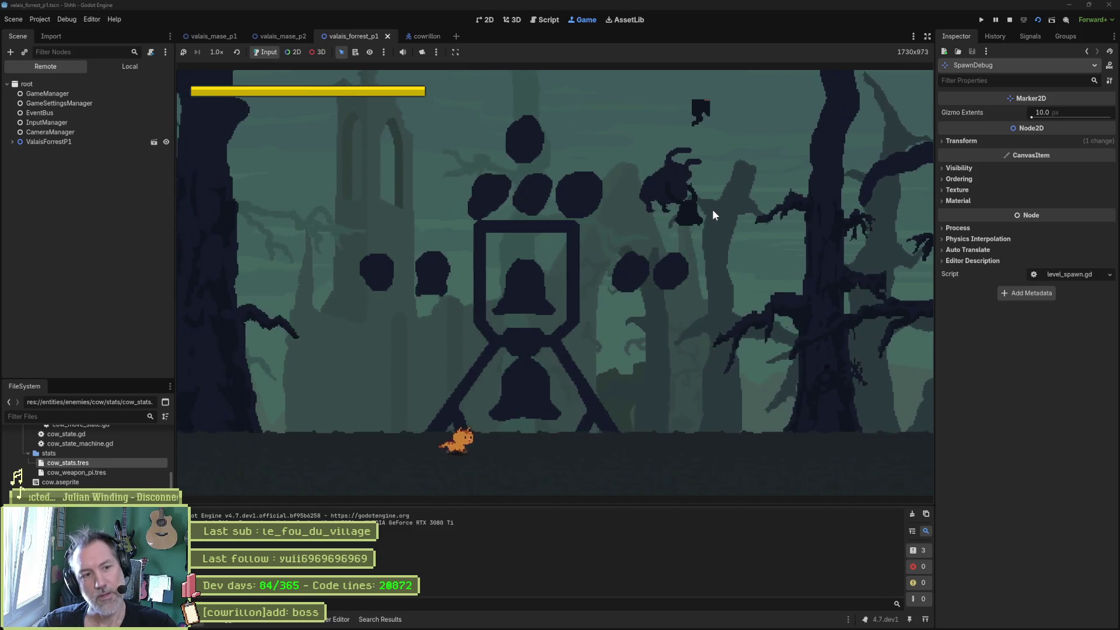
key(Right)
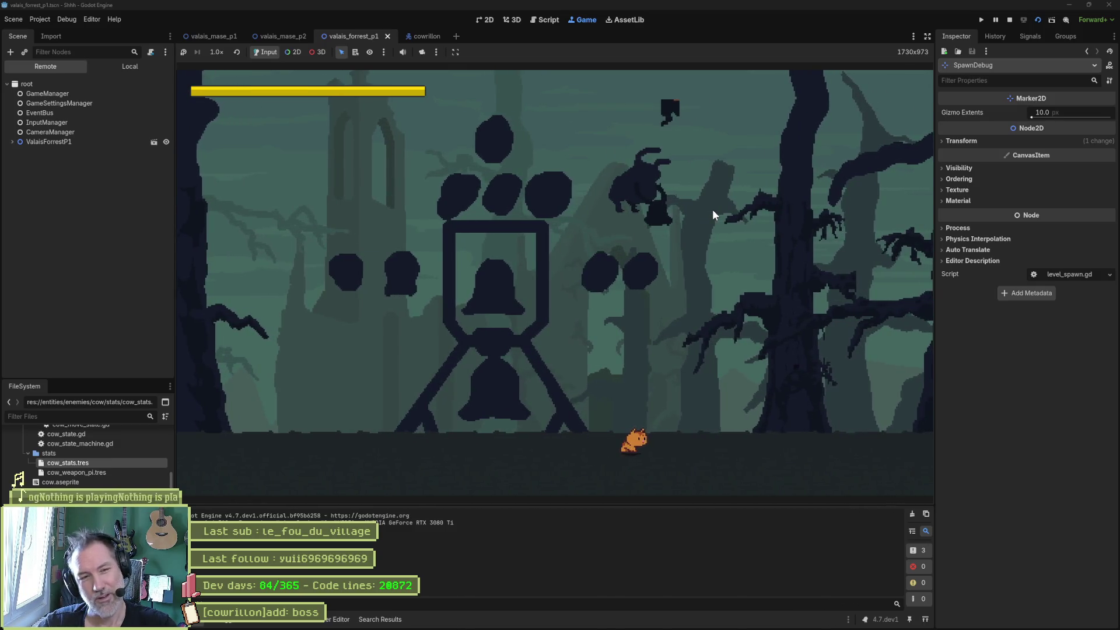
key(Right)
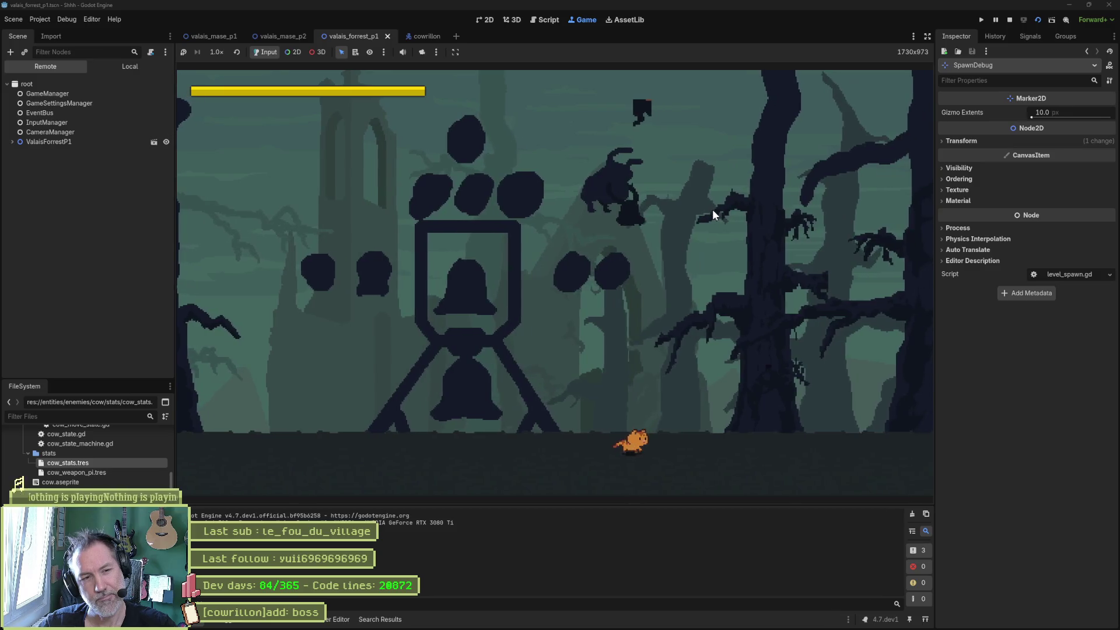
key(Right)
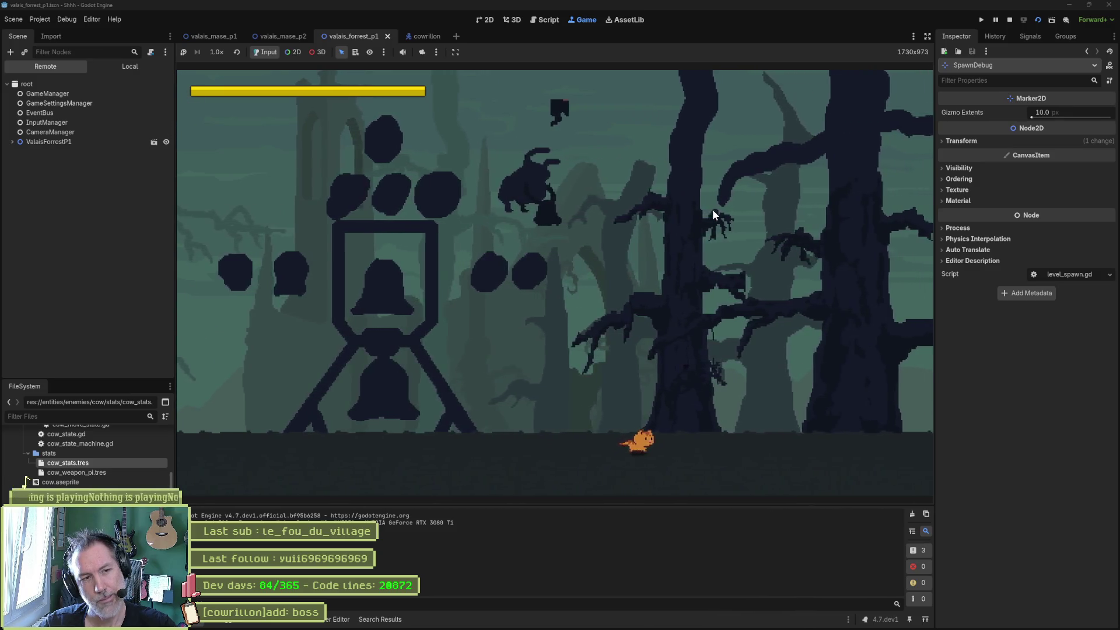
key(Right)
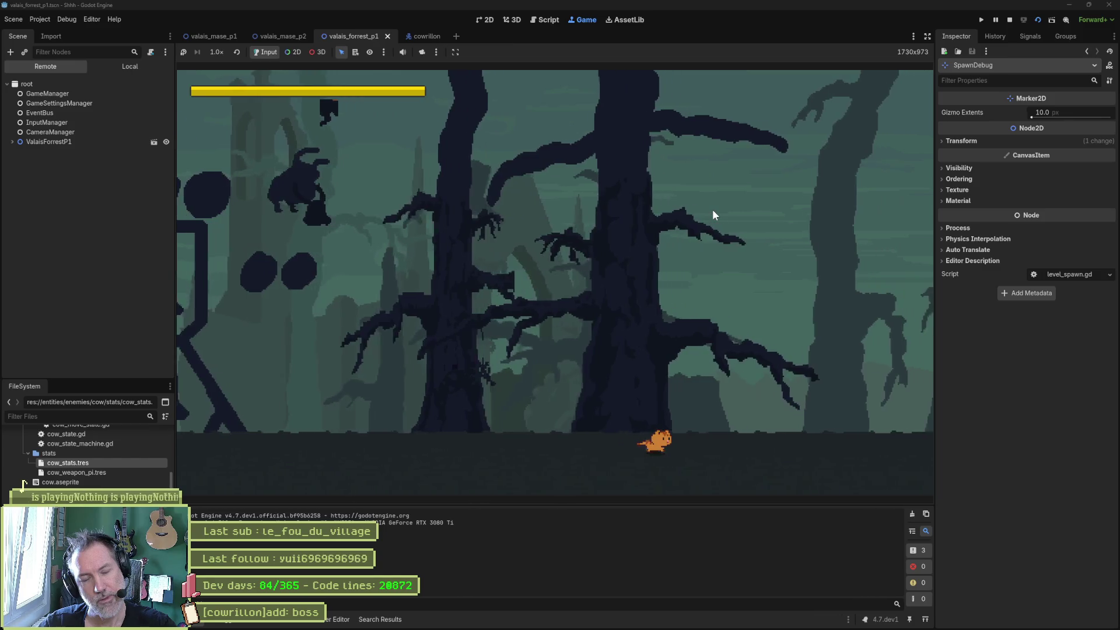
key(Right)
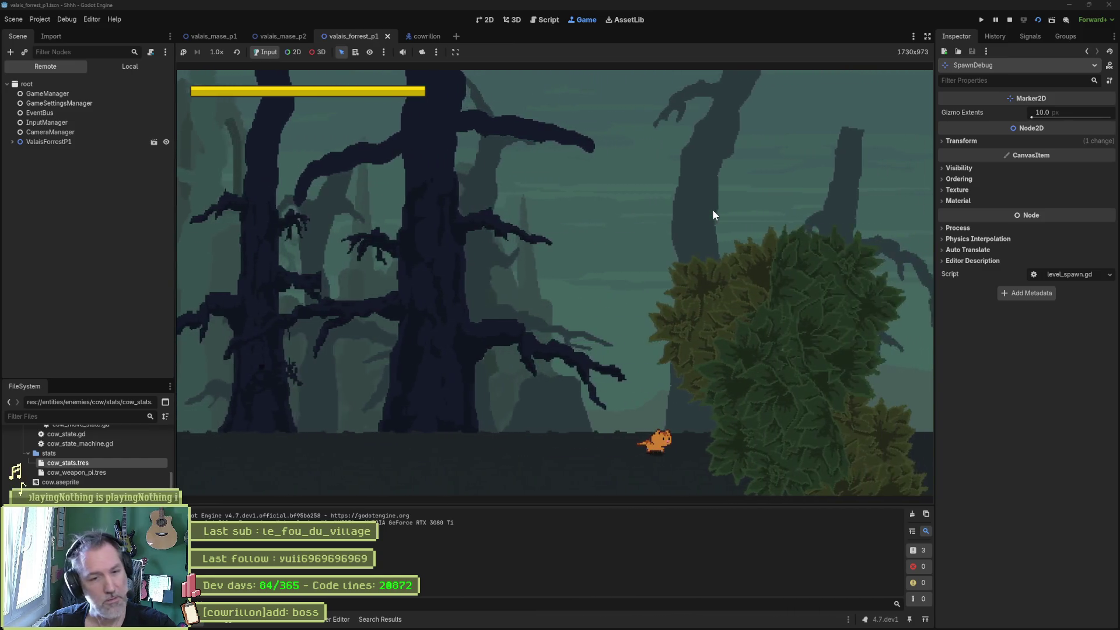
key(Right)
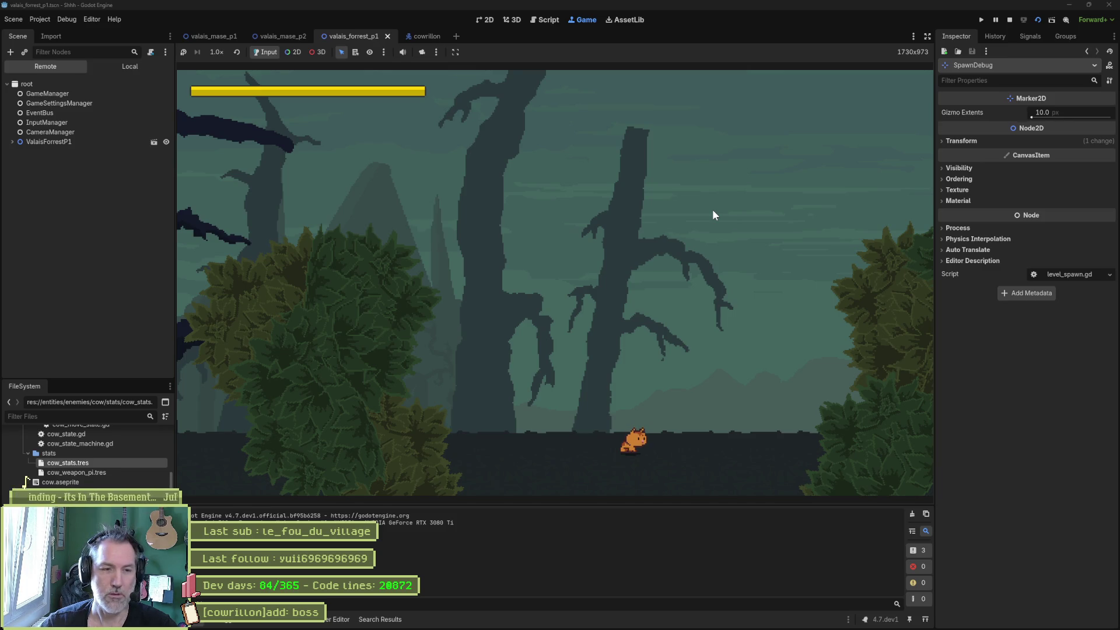
key(Right)
key(Right)
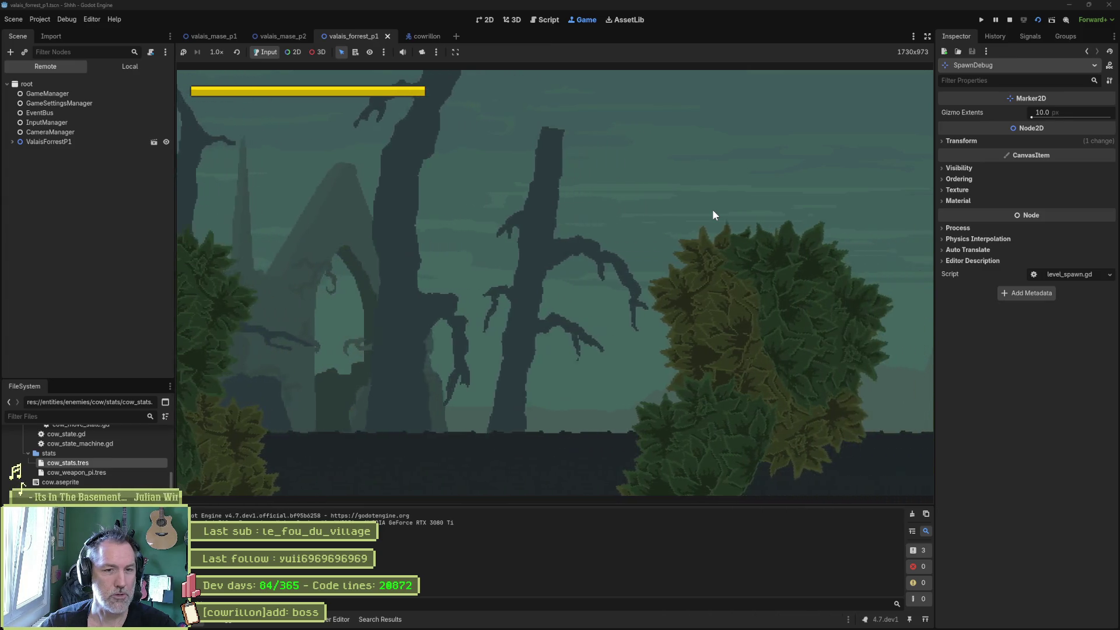
key(Right)
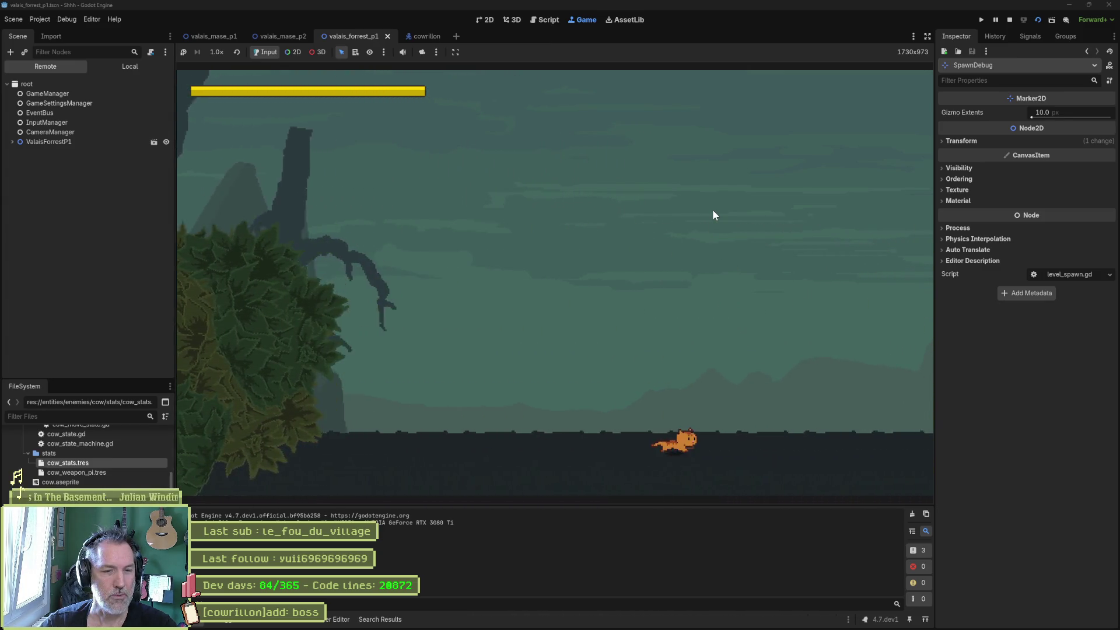
key(Right)
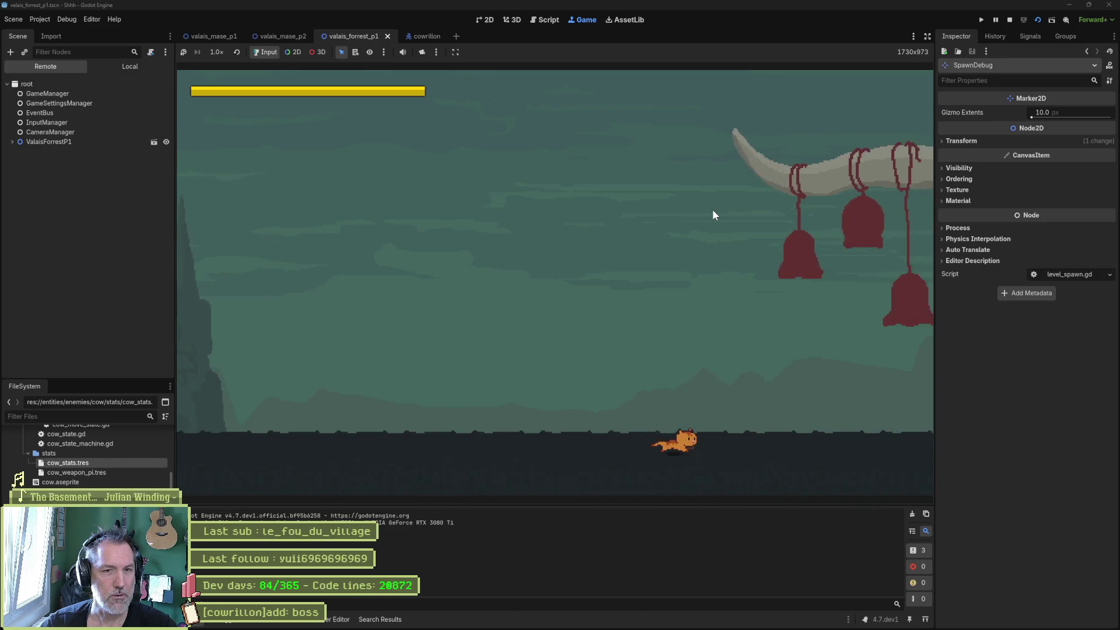
key(Right)
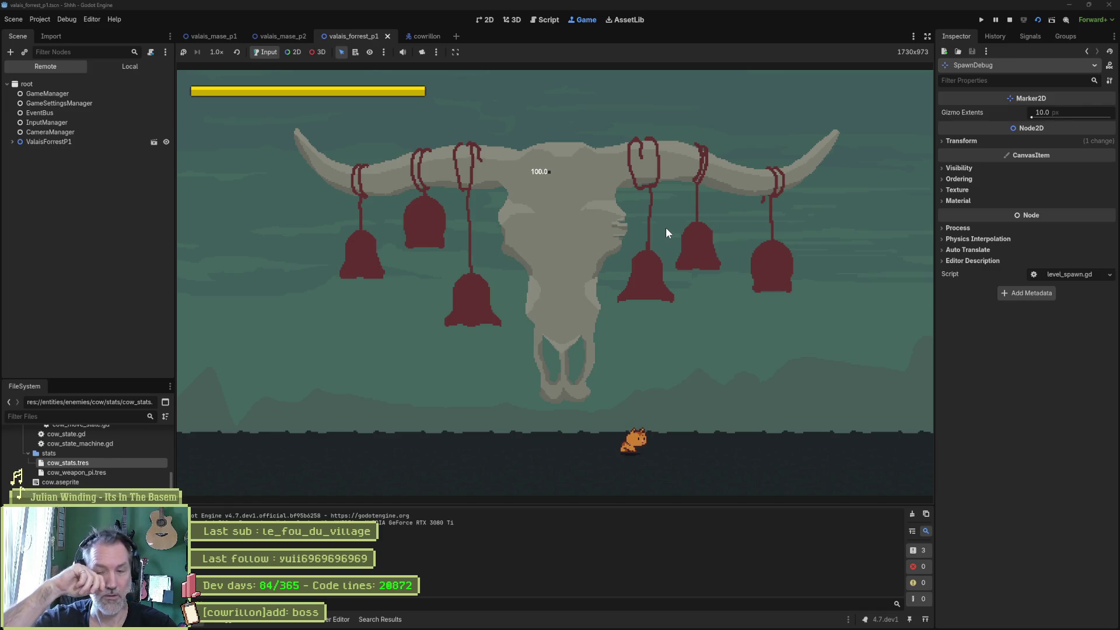
key(F8)
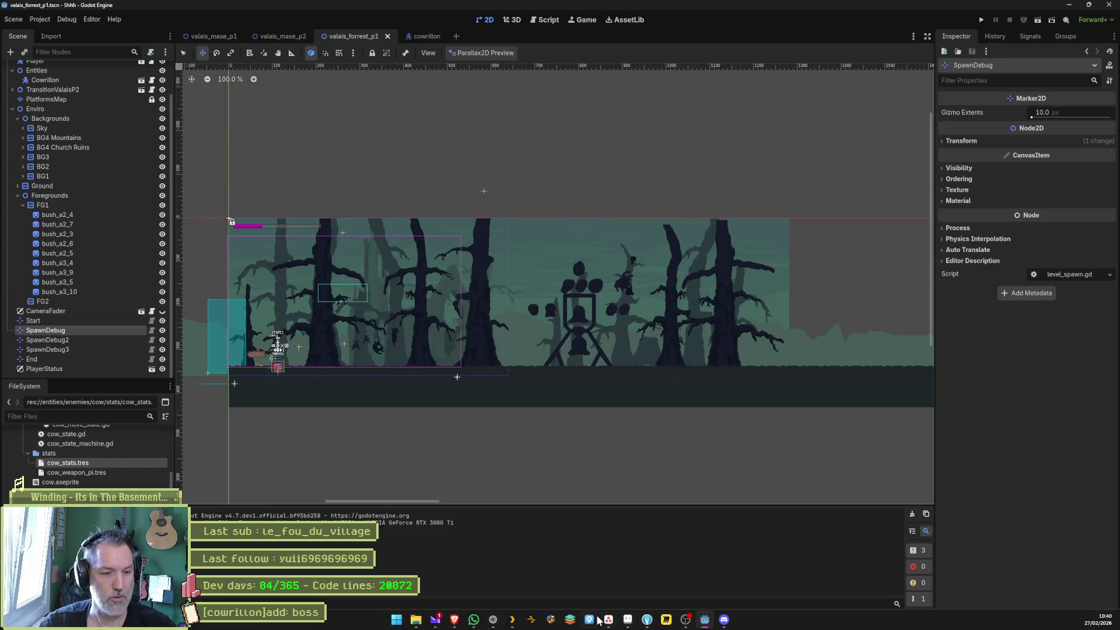
Add the task '[valais forrest p1]add: rain near boss' to In progress and move it to second place.
click(616, 622)
click(443, 419)
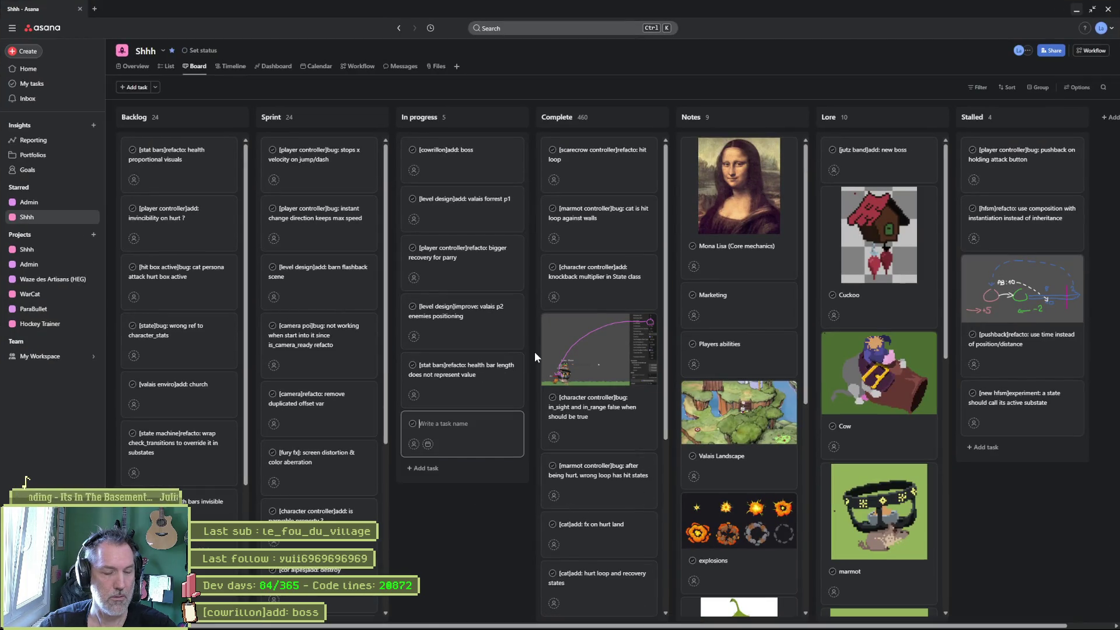
text([vala)
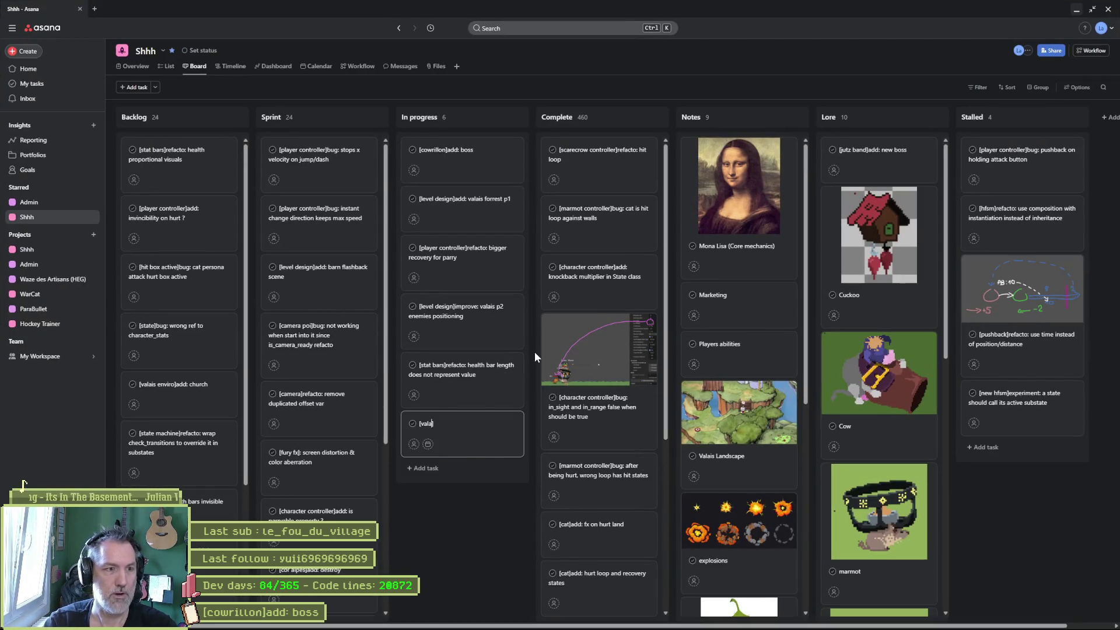
text(is forres)
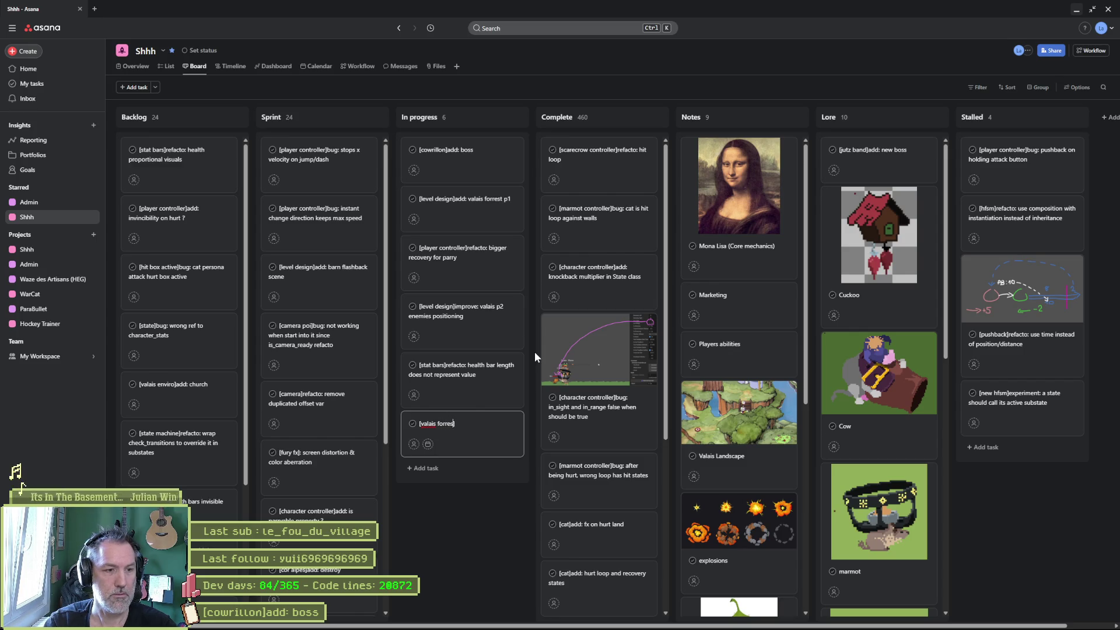
text(t p1]add: rain)
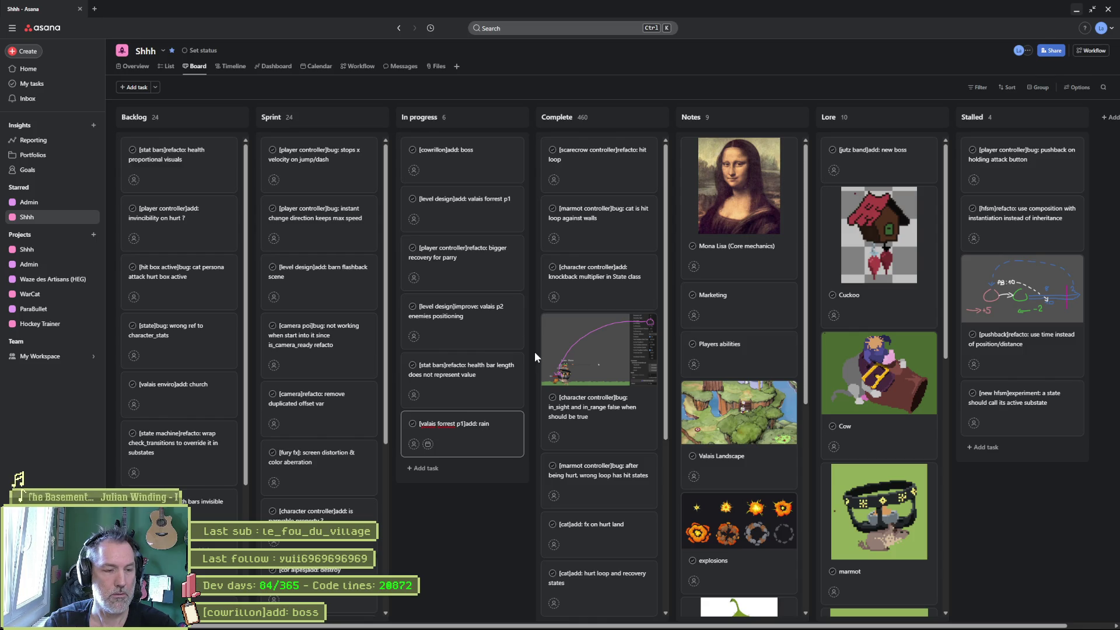
text( near boss)
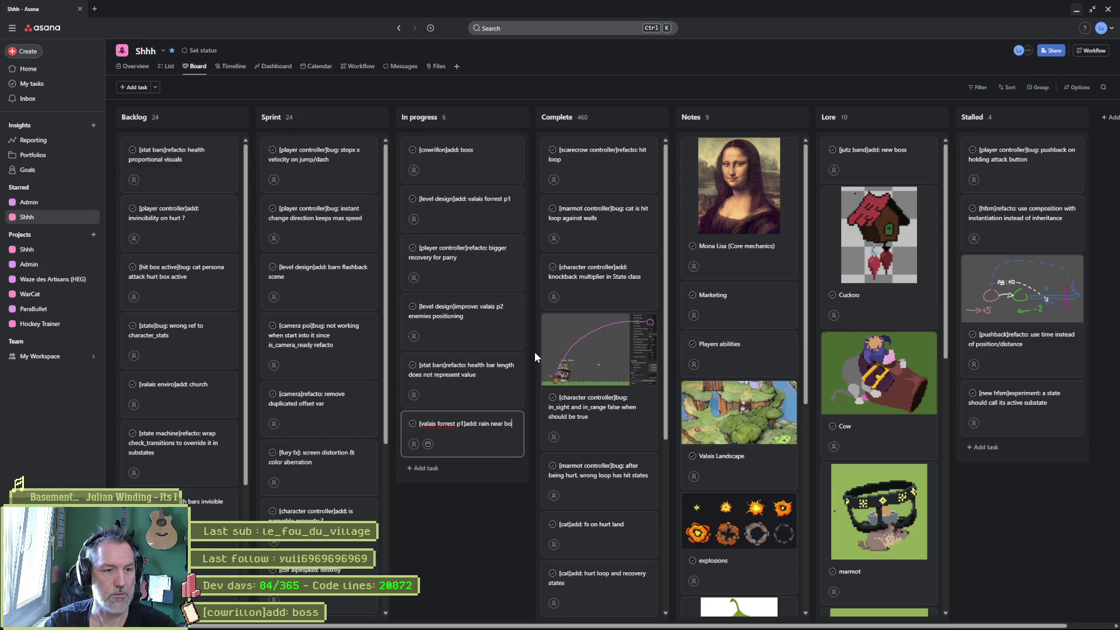
key(Return)
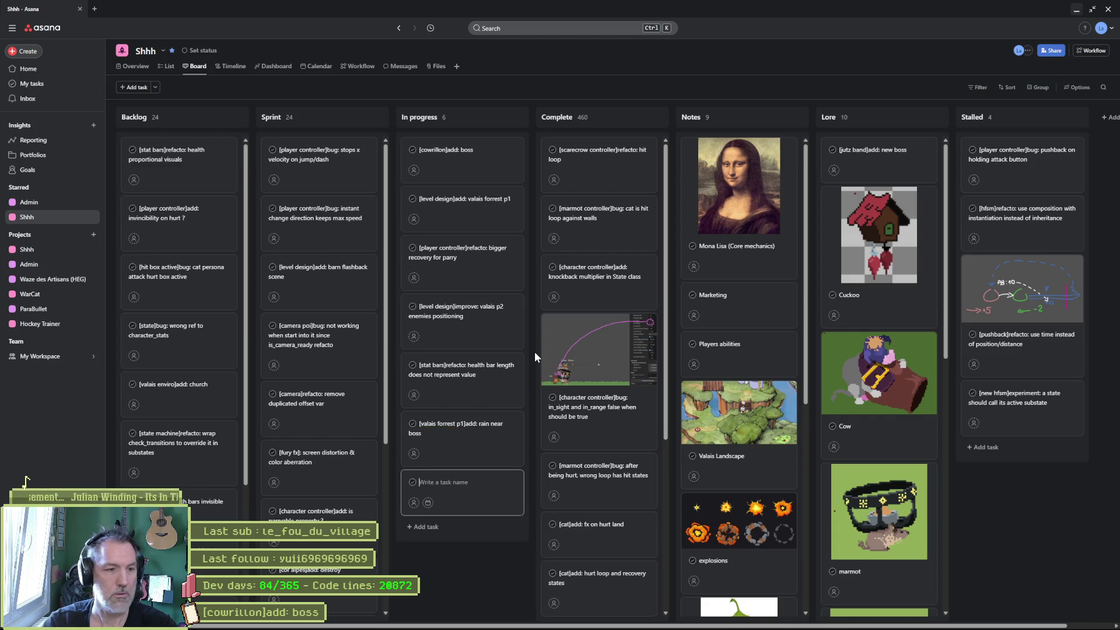
drag(447, 438, 471, 228)
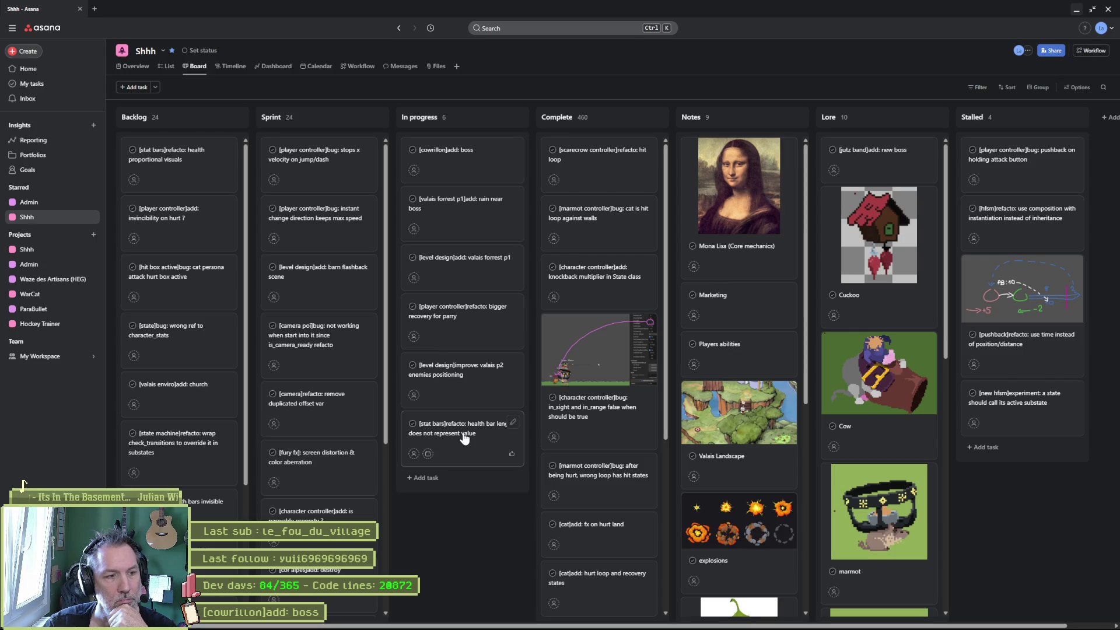
Move the health bar length task to Sprint and reorder the valais forrest p1 task lower.
drag(465, 438, 338, 408)
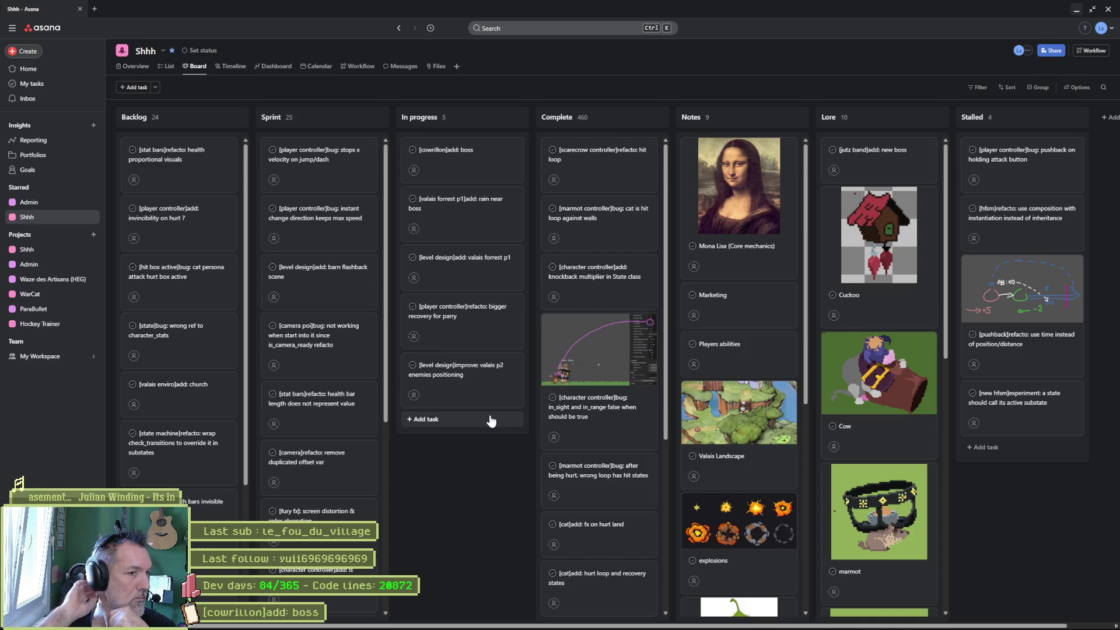
drag(457, 267, 459, 374)
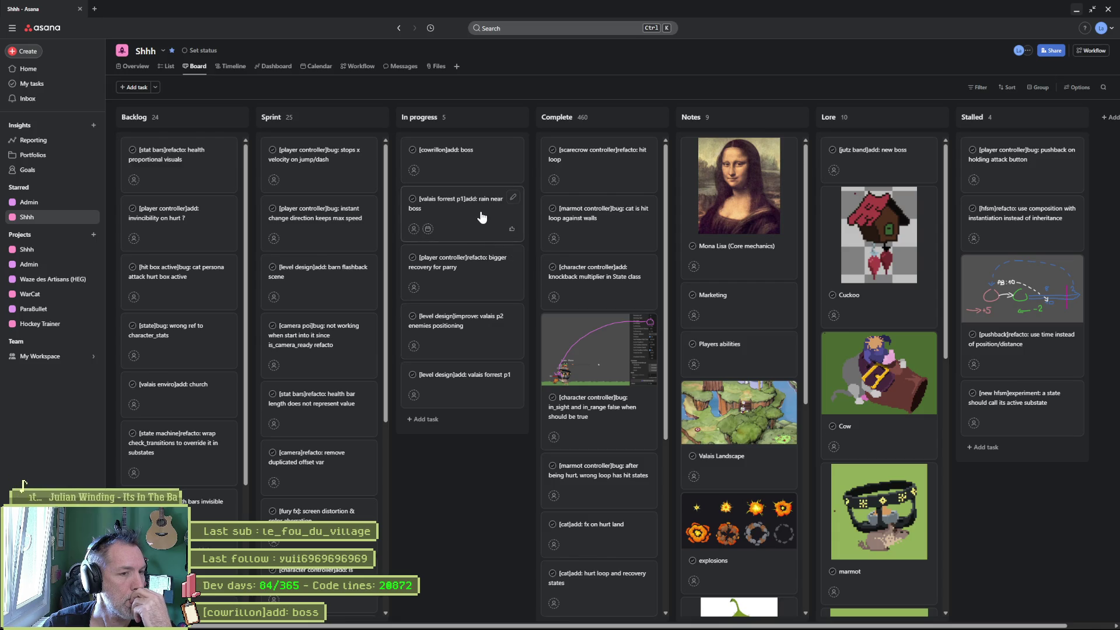
click(1076, 9)
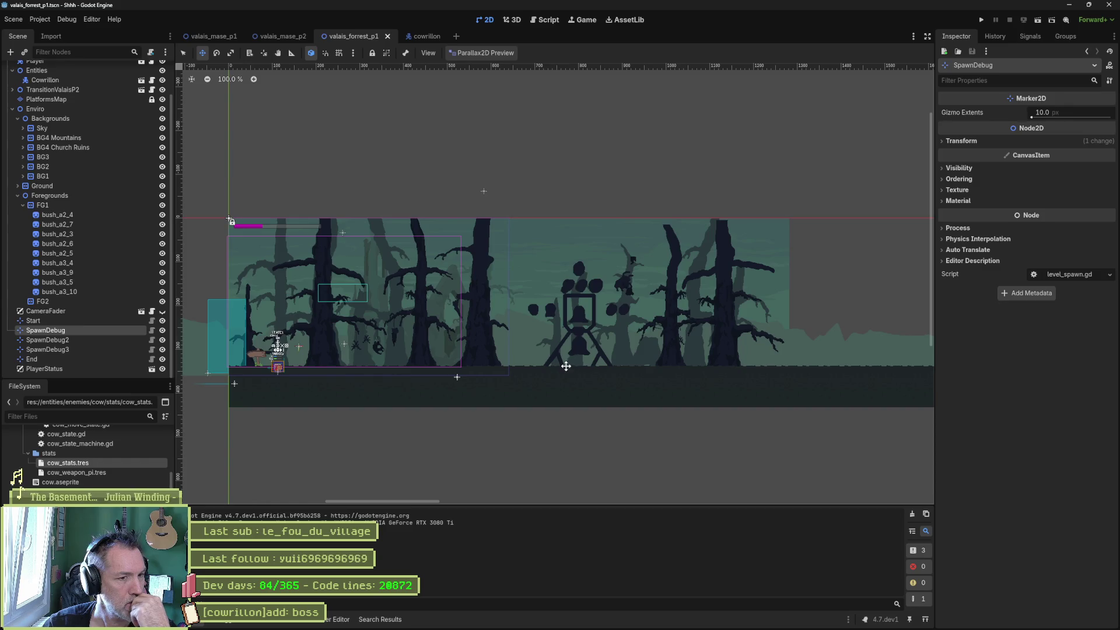
Zoom in on the bell totem and pan left with Parallax2D preview enabled to watch the layers shift.
scroll(563, 365, up, 2)
scroll(564, 358, up, 1)
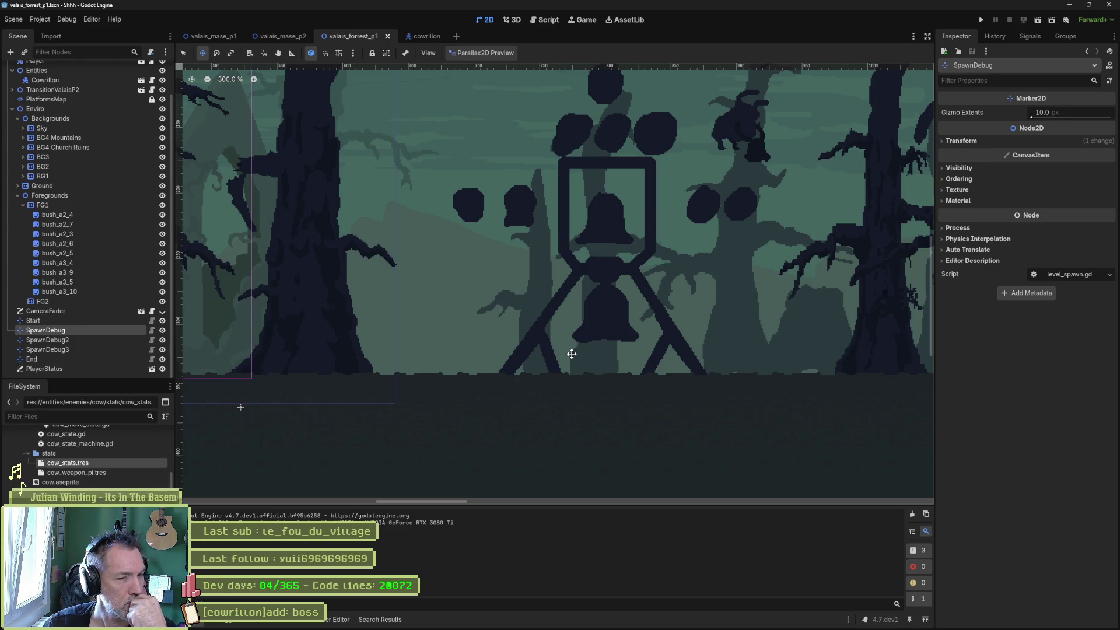
drag(644, 293, 585, 379)
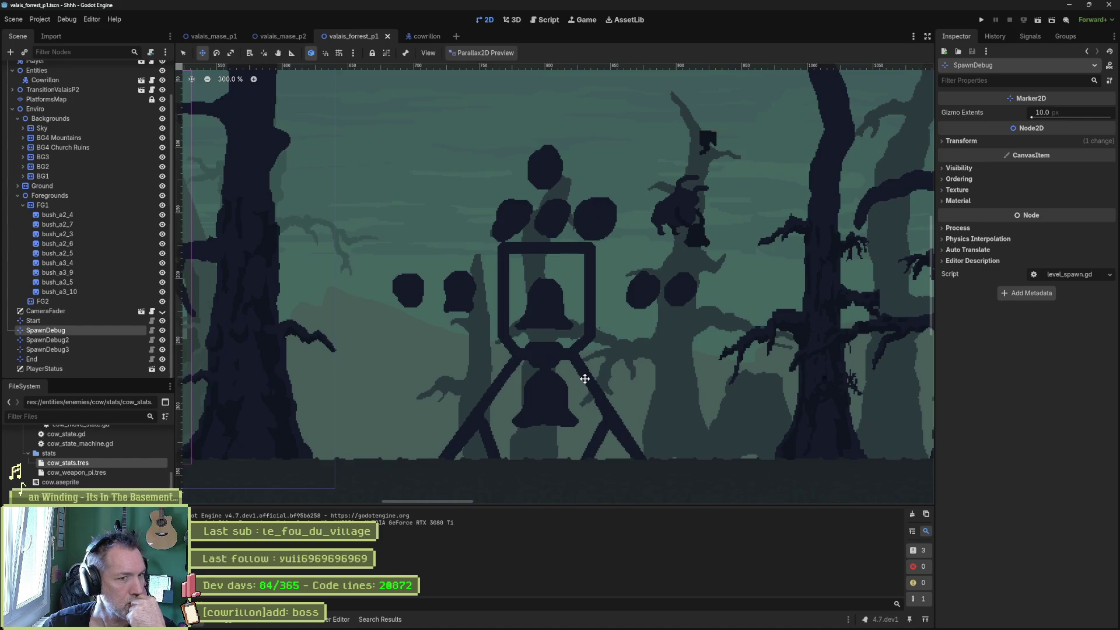
click(491, 55)
click(499, 82)
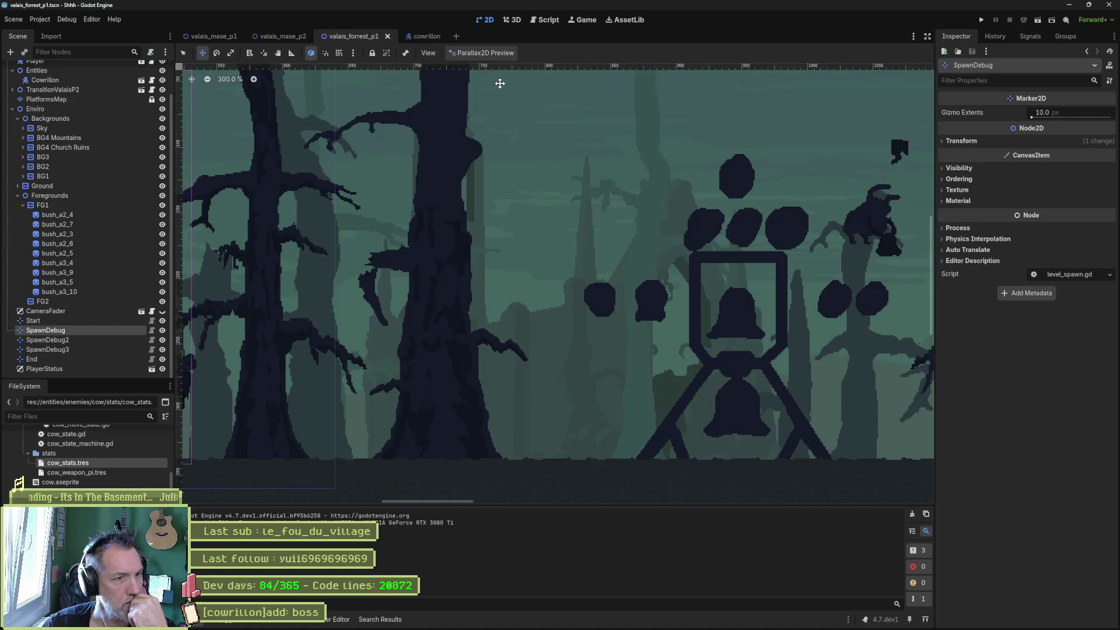
drag(794, 282, 547, 283)
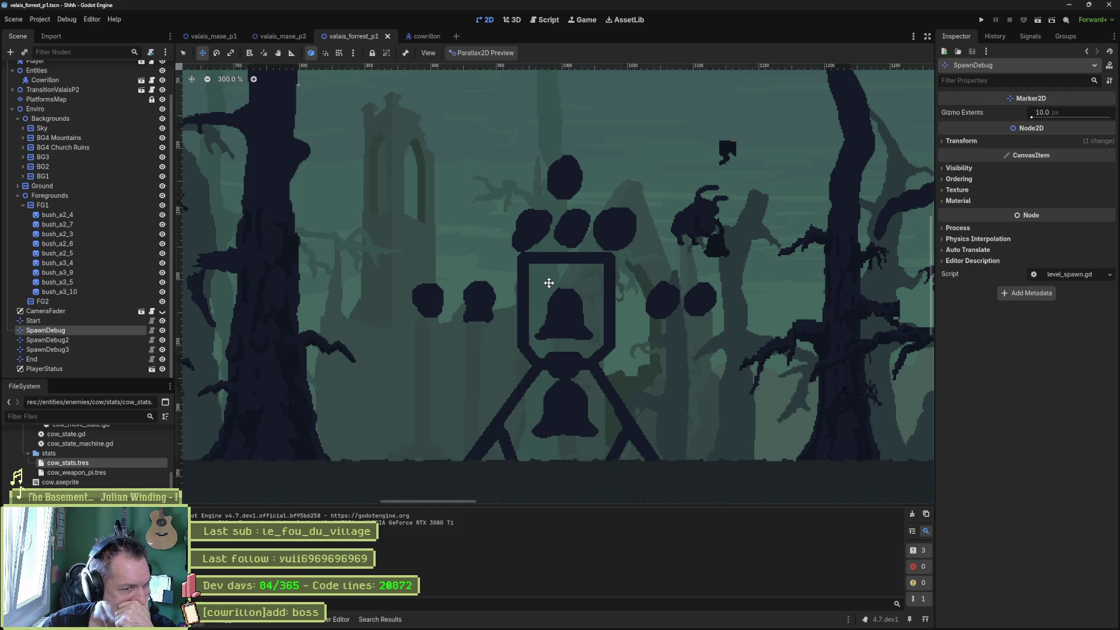
drag(549, 283, 526, 283)
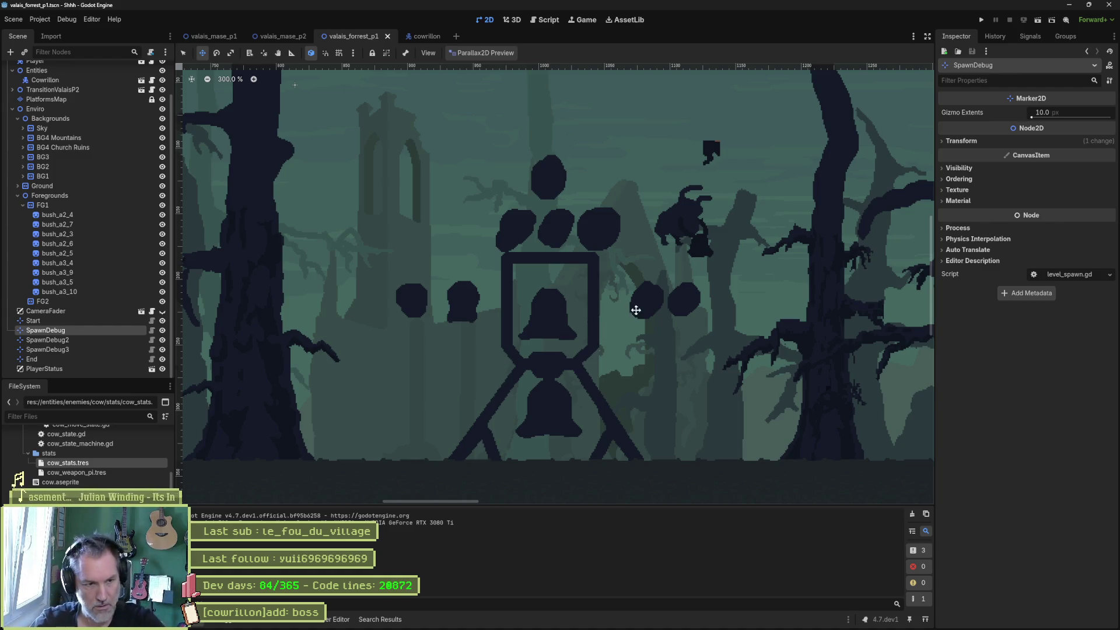
Add the task '[heal totem]add: element that replenishes health and mana before boss fight' and drag it to second place.
click(609, 621)
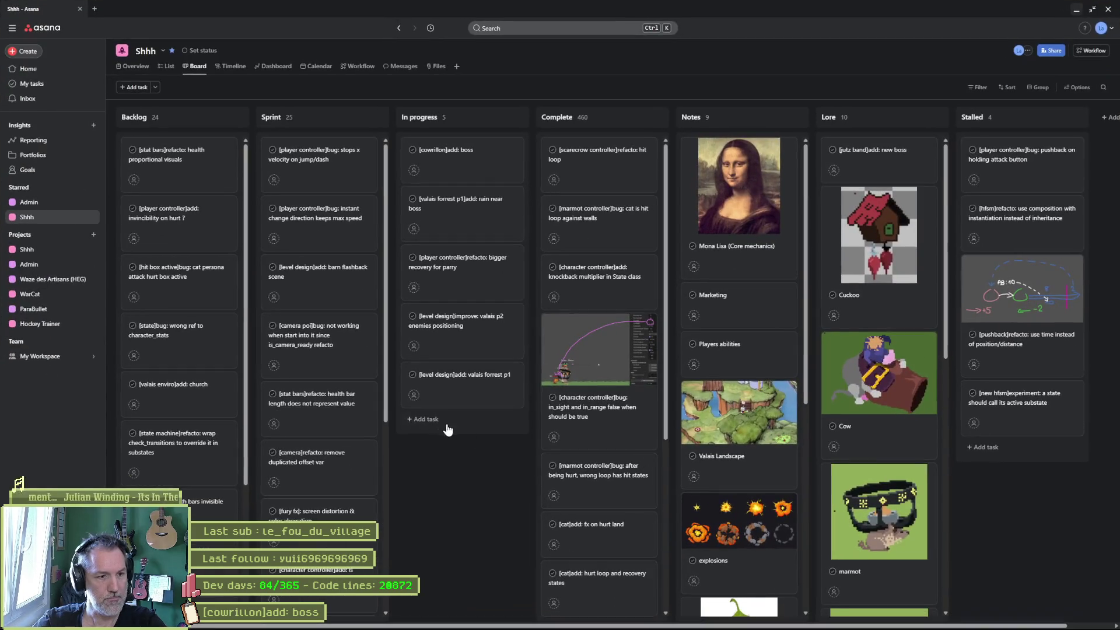
click(503, 432)
text([)
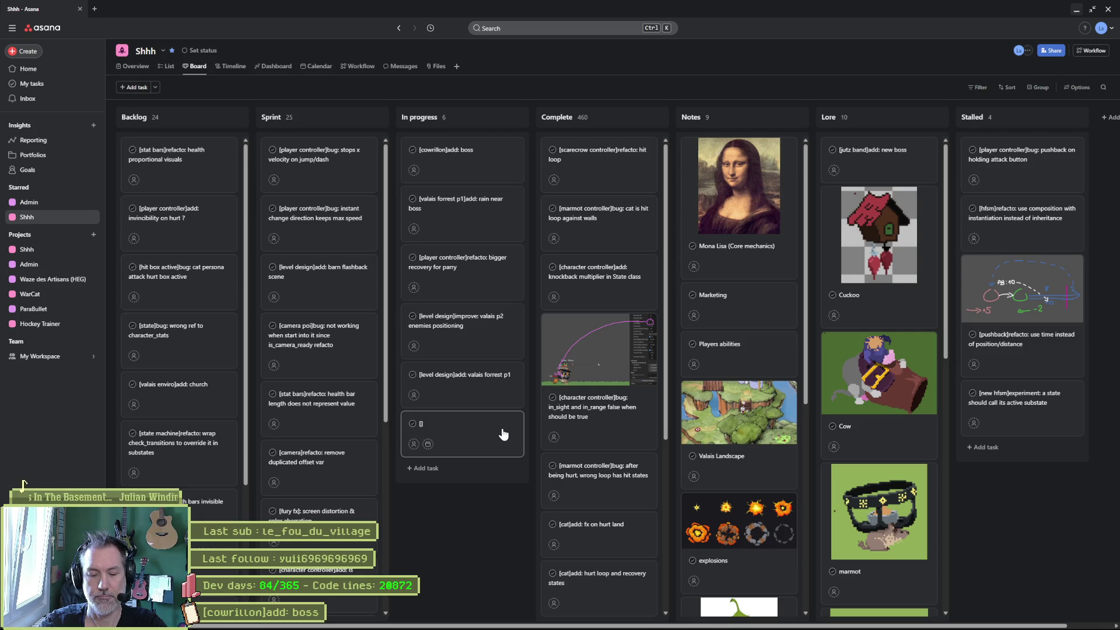
text(heal totem)
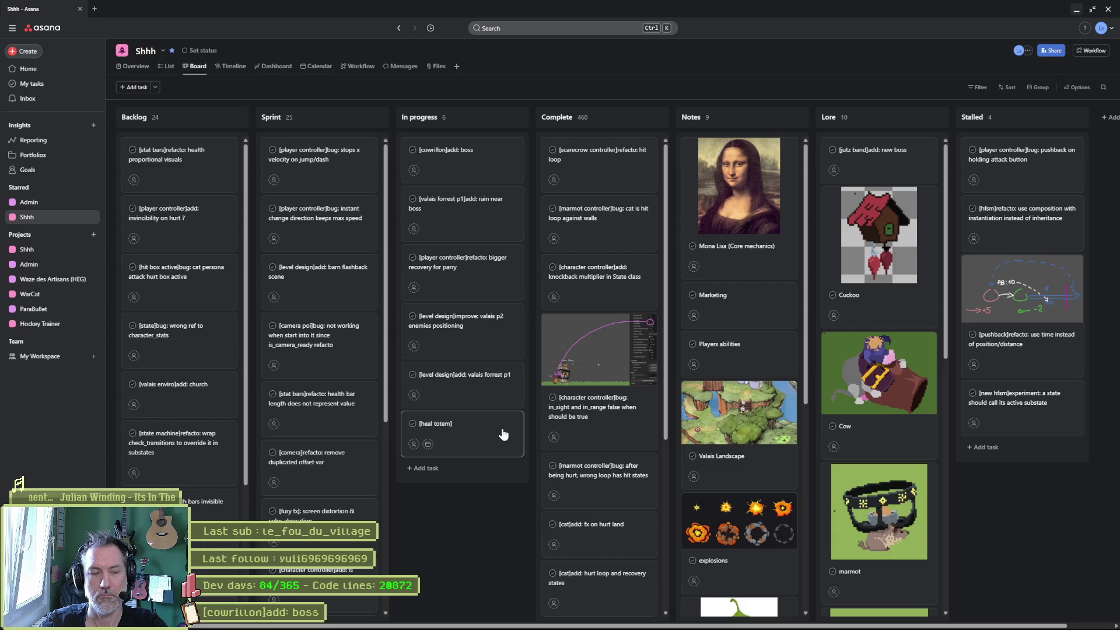
text(add:)
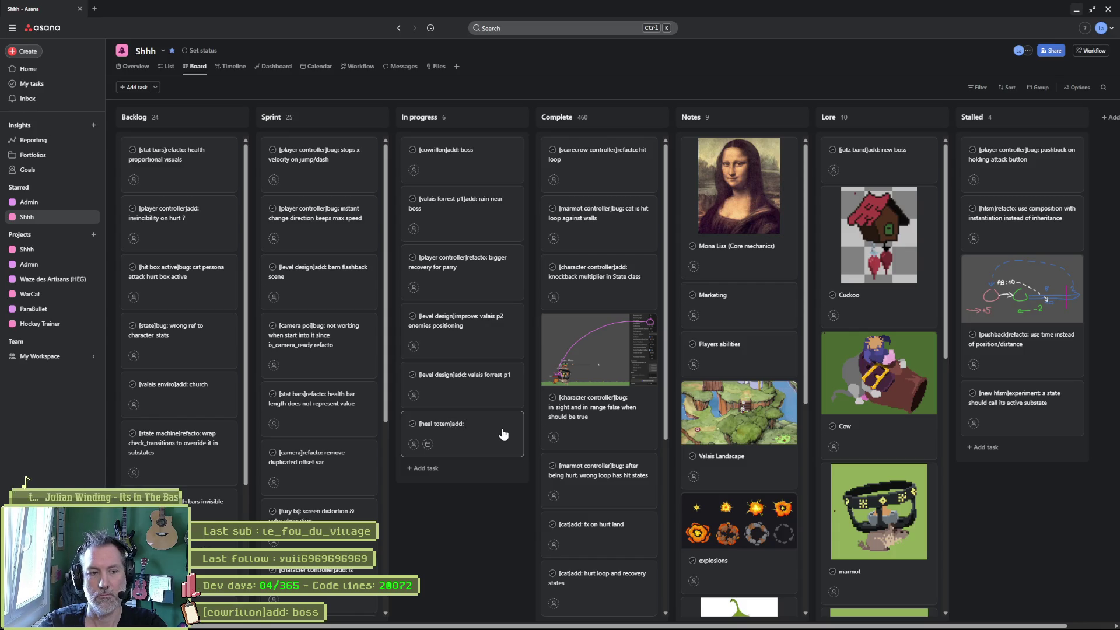
text( element t)
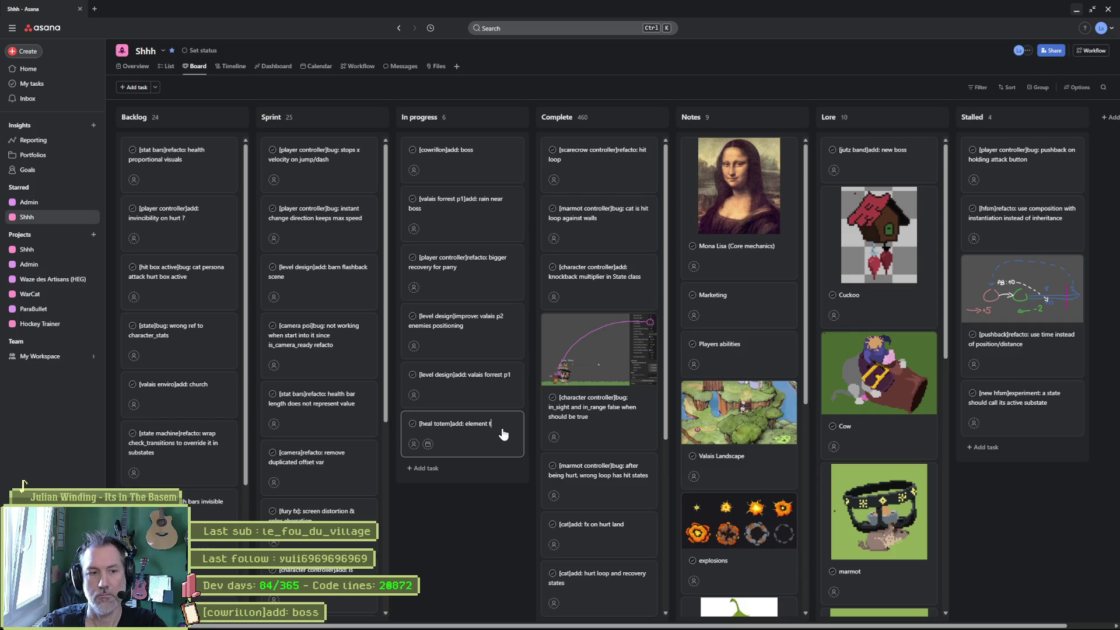
text(hat replenishes health and )
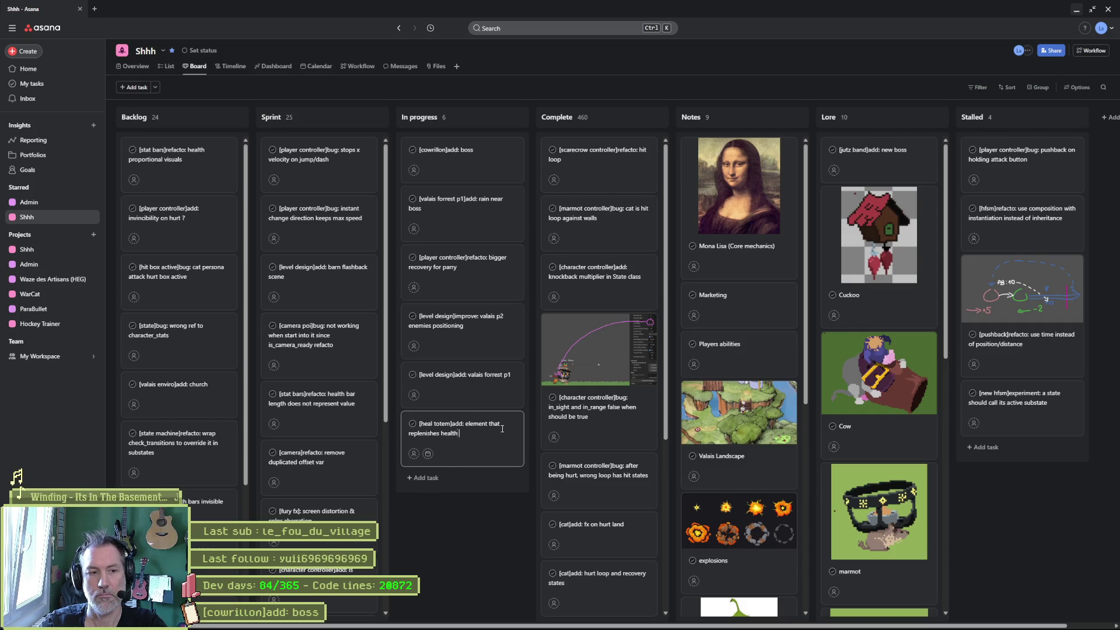
text(mana)
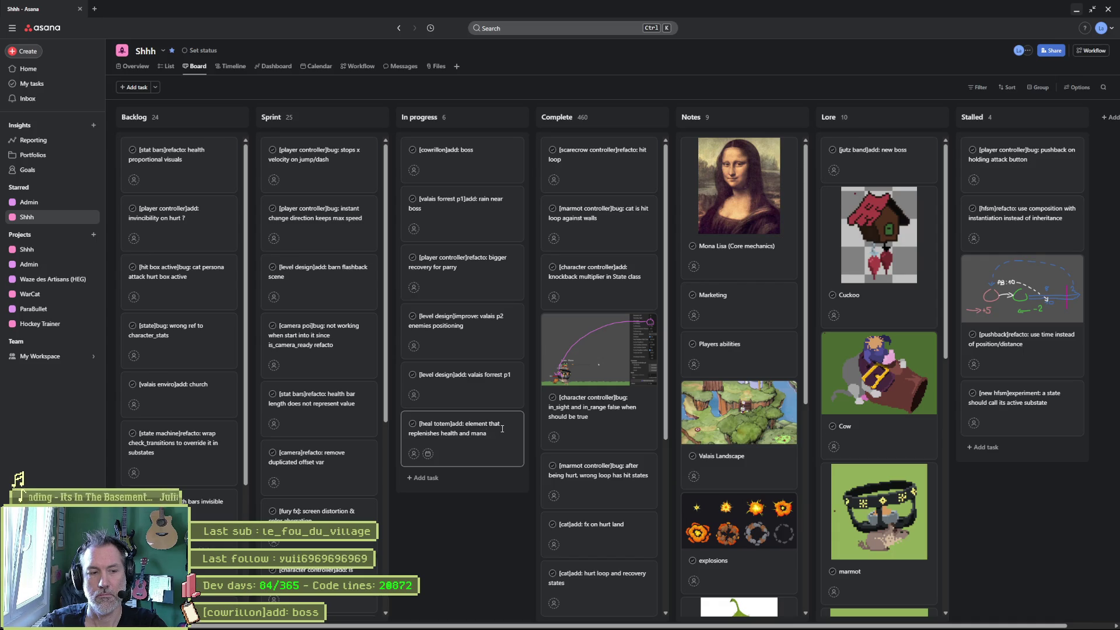
text( before boss fight)
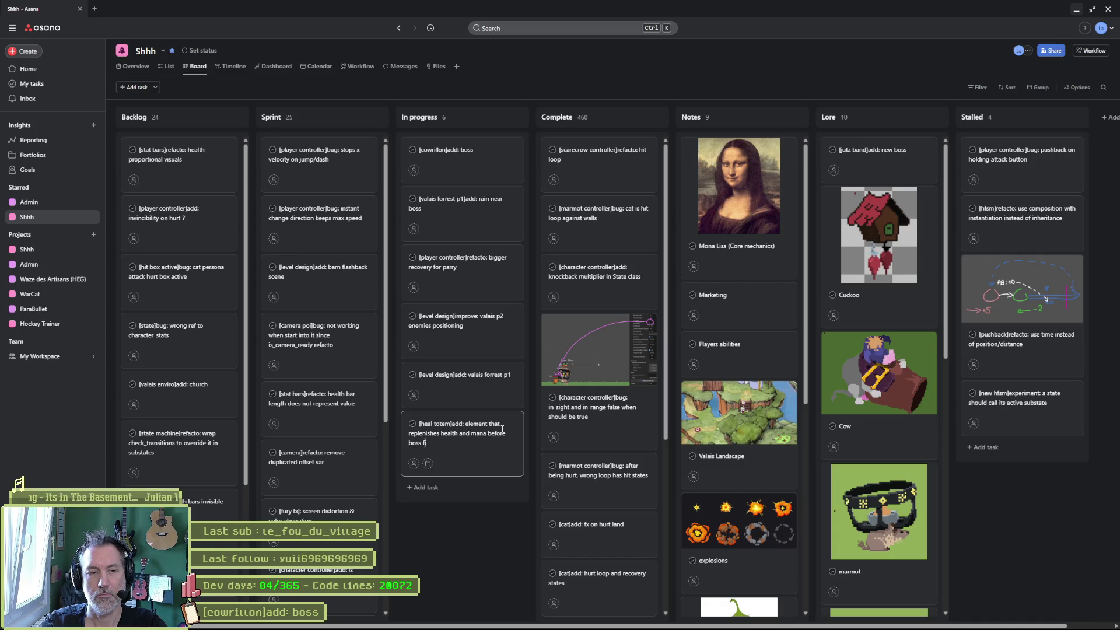
key(Return)
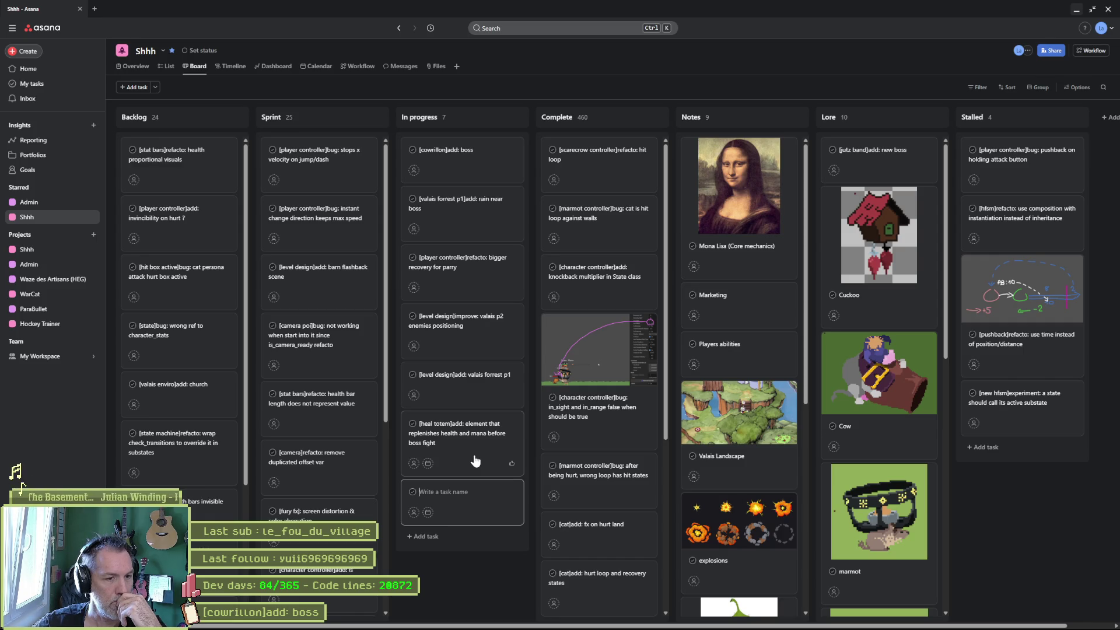
drag(475, 450, 470, 281)
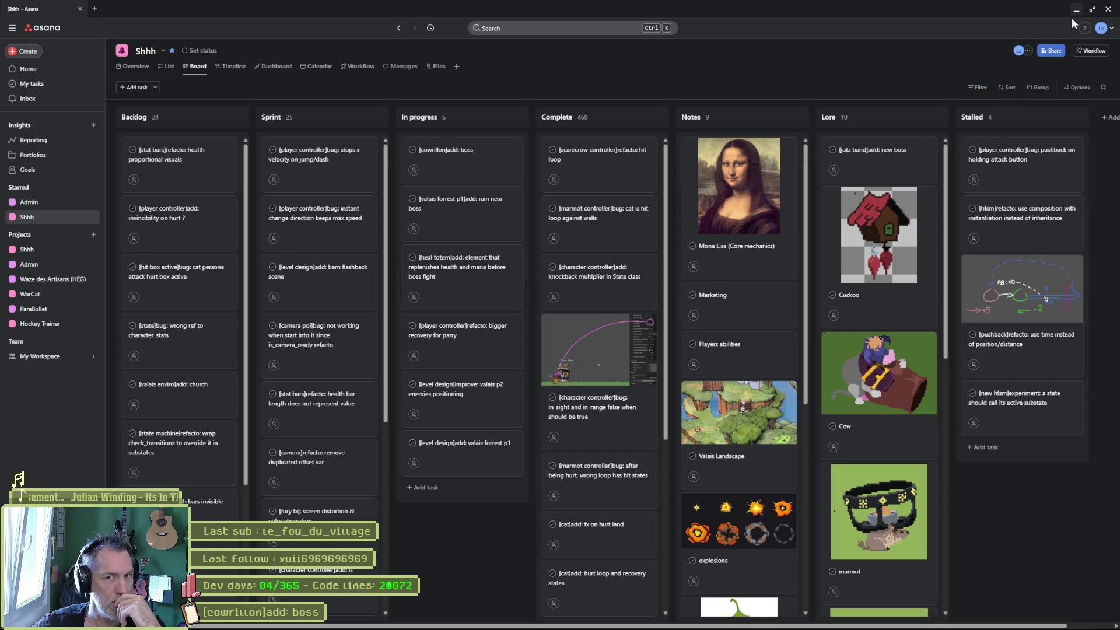
click(1076, 9)
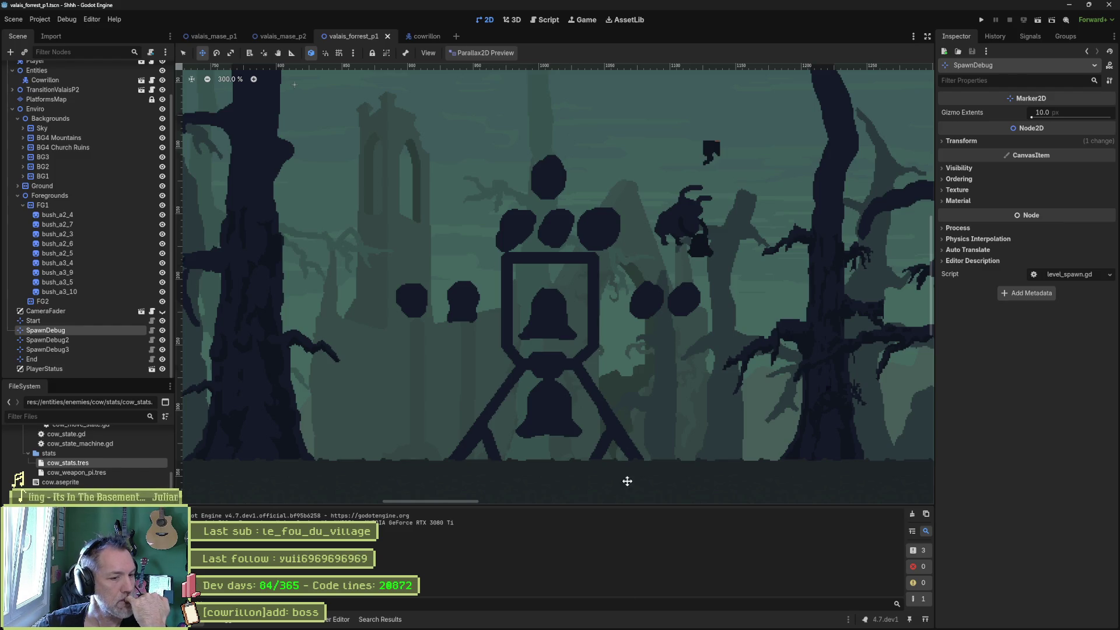
Bring the Aseprite window showing cowrillon.aseprite to the front from the taskbar.
click(628, 619)
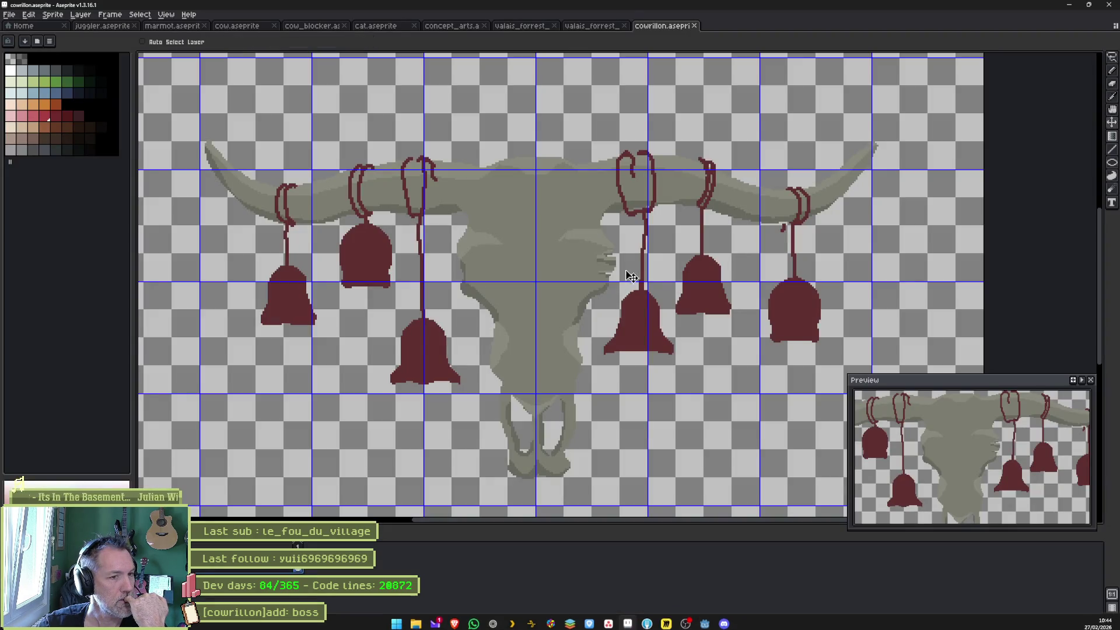
Make the bell-tower layer visible in the valais_forrest_parallax skull scene, then start a New Sprite.
click(586, 27)
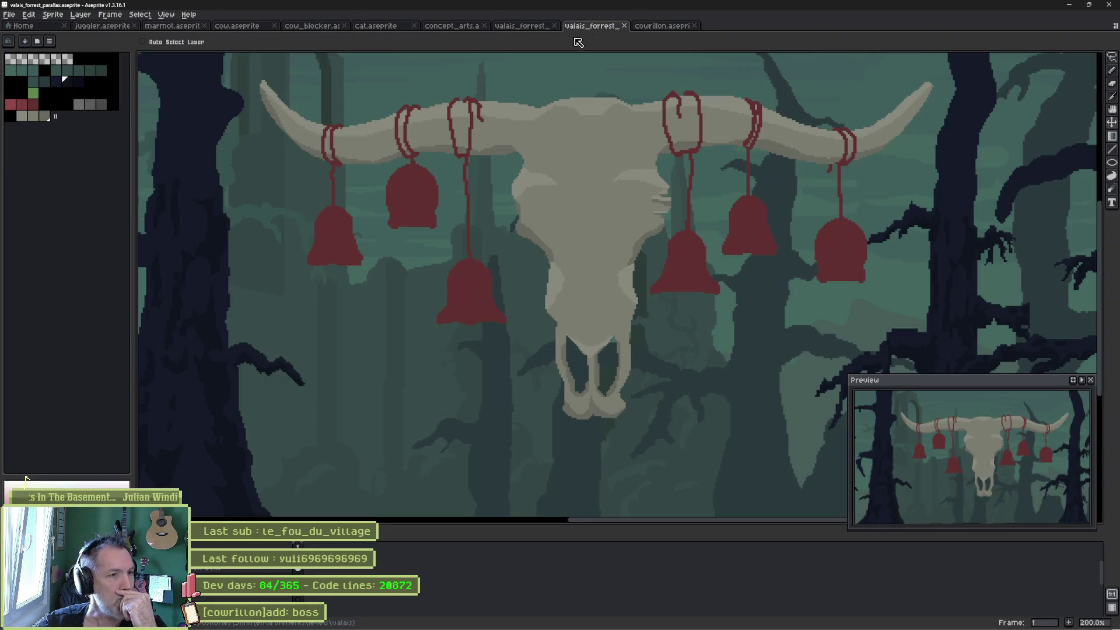
click(531, 31)
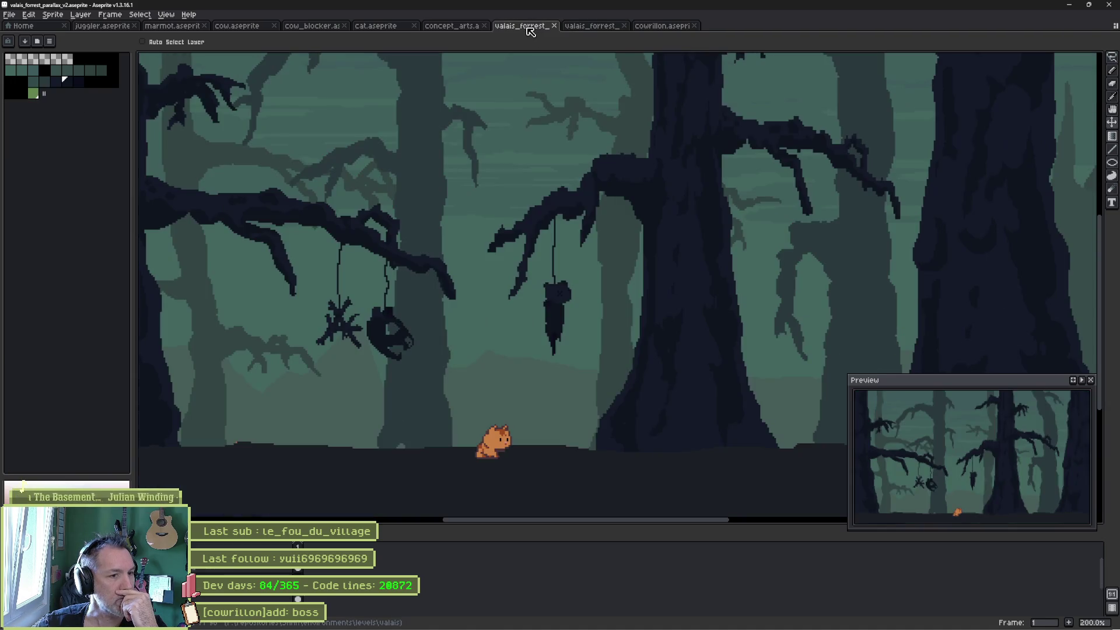
click(587, 30)
scroll(440, 195, down, 2)
mouse_move(370, 280)
mouse_down()
mouse_move(771, 286)
mouse_move(293, 270)
mouse_move(332, 289)
mouse_up()
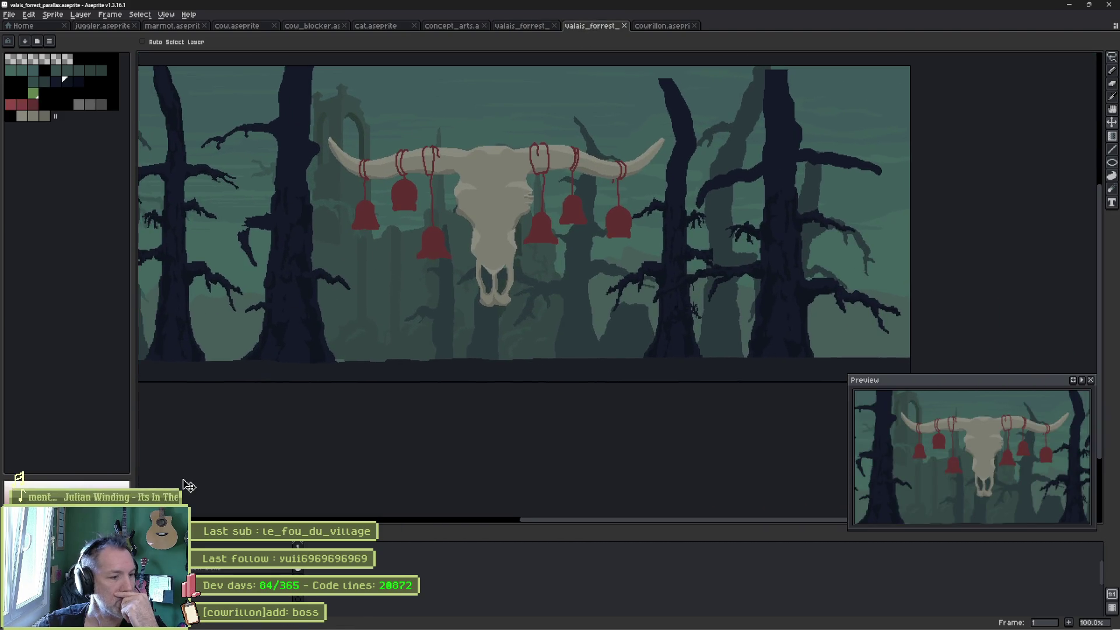
click(146, 569)
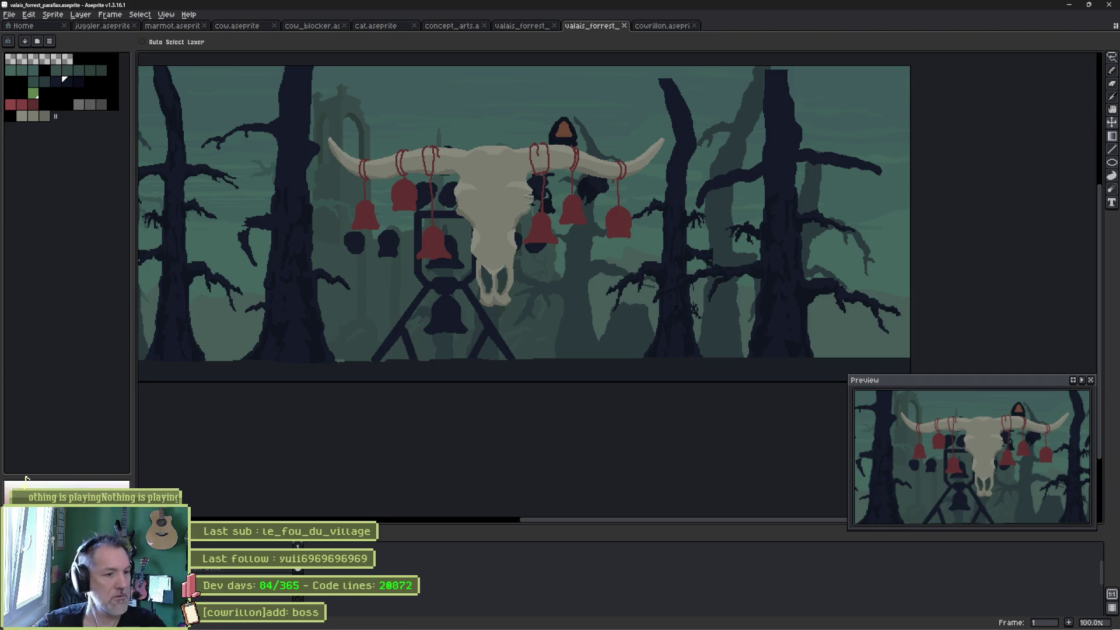
key(ctrl+n)
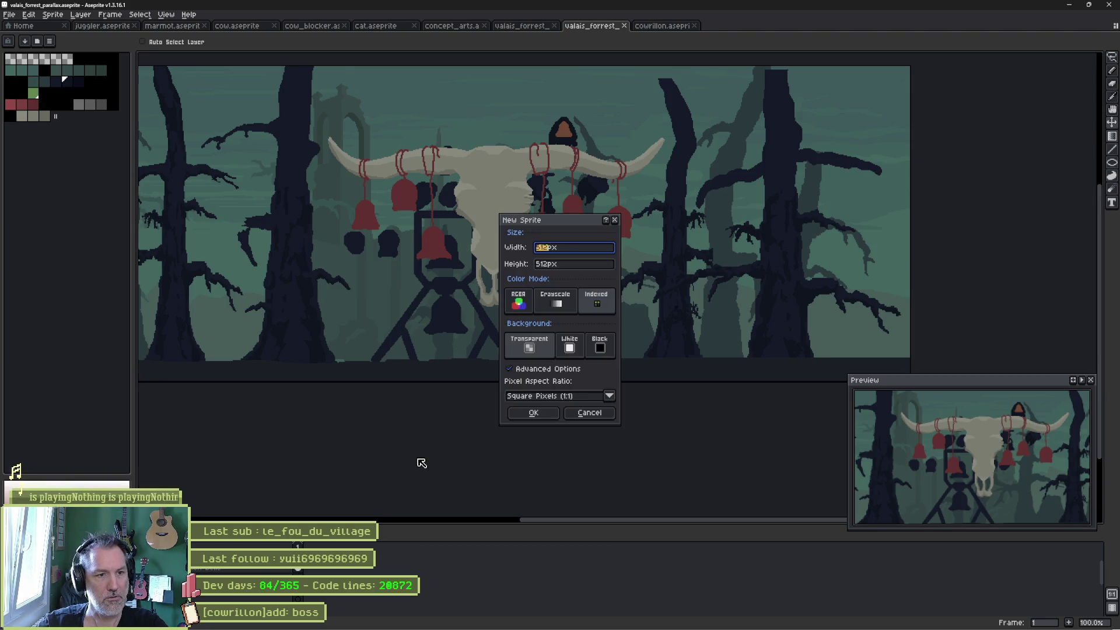
Create the new sprite and convert it to RGB colour so the copied image can be pasted.
key(Return)
key(ctrl+v)
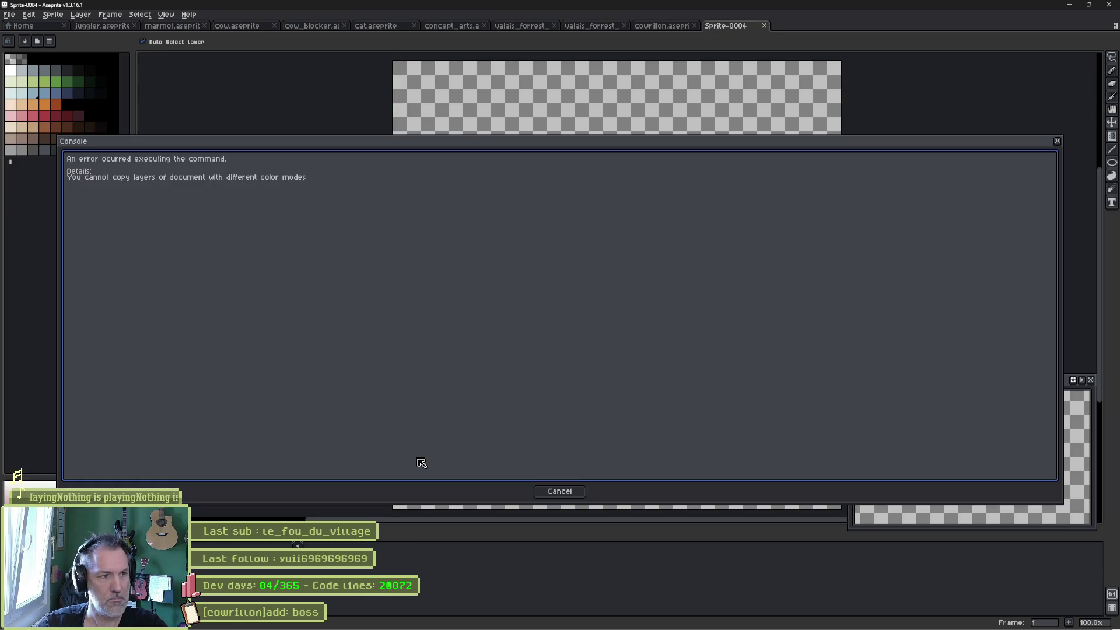
click(571, 493)
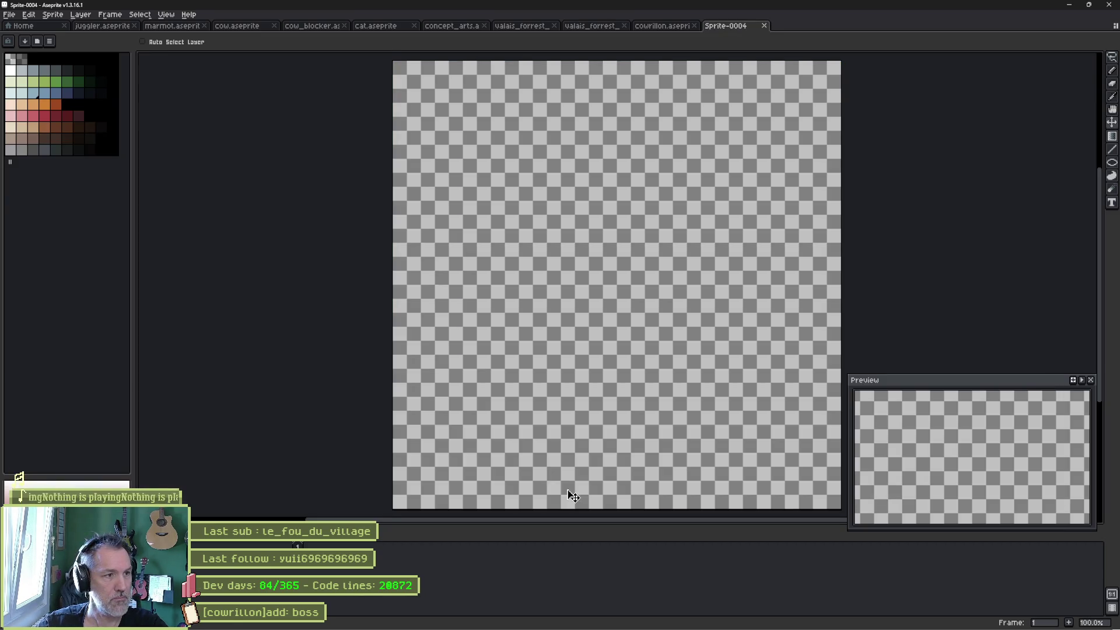
click(53, 14)
mouse_move(133, 37)
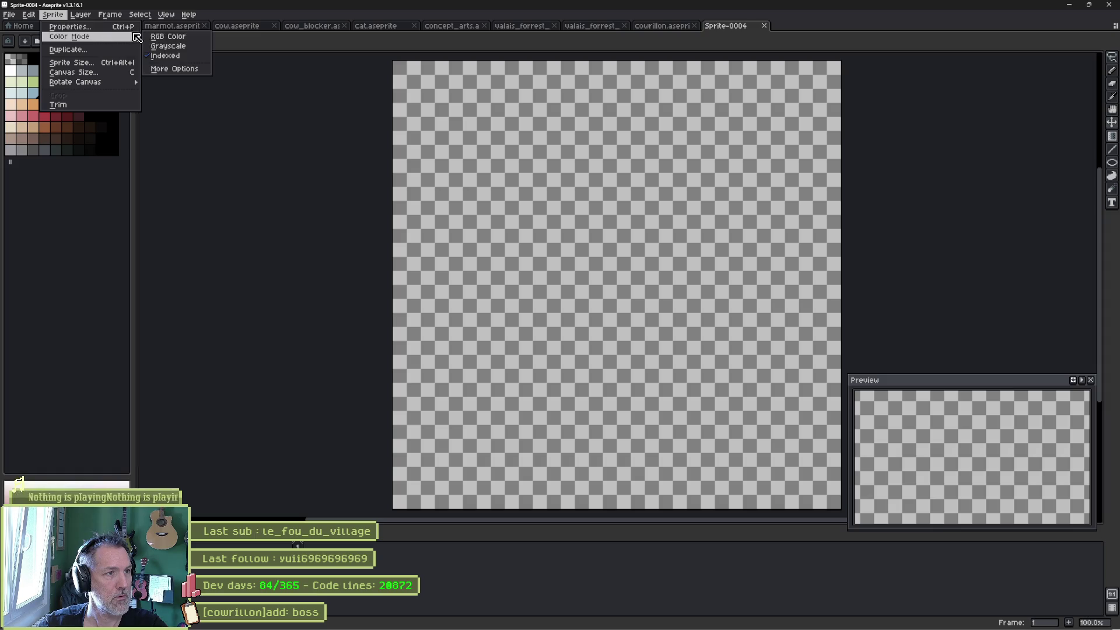
click(168, 36)
key(ctrl+v)
key(ctrl+z)
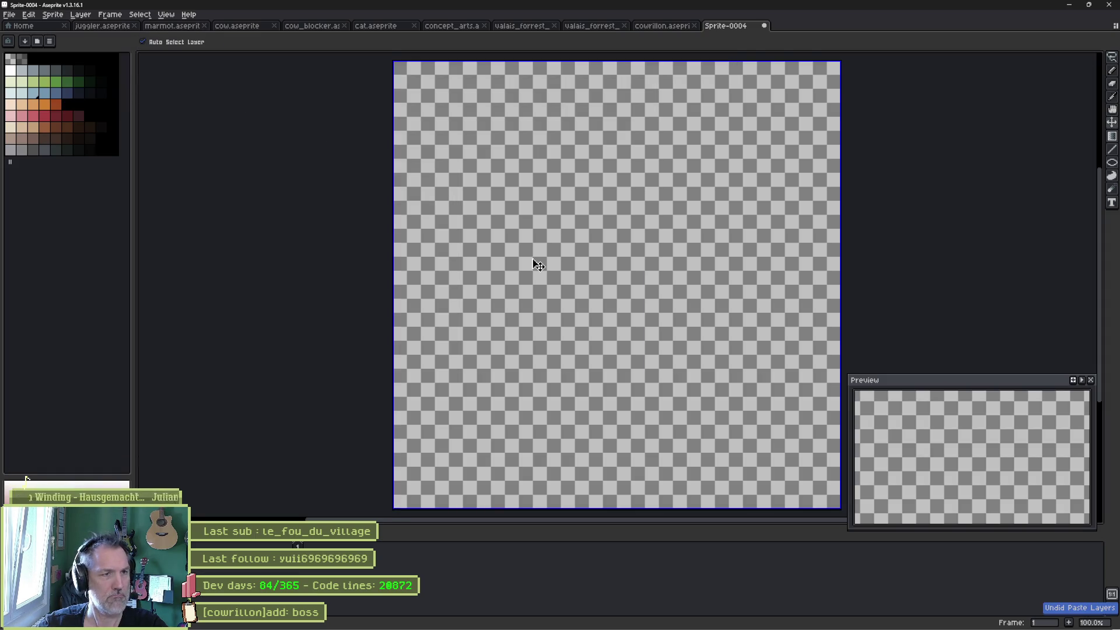
Undo the pasted skull image in the new sprite after checking the cowrillon and forest documents.
click(653, 25)
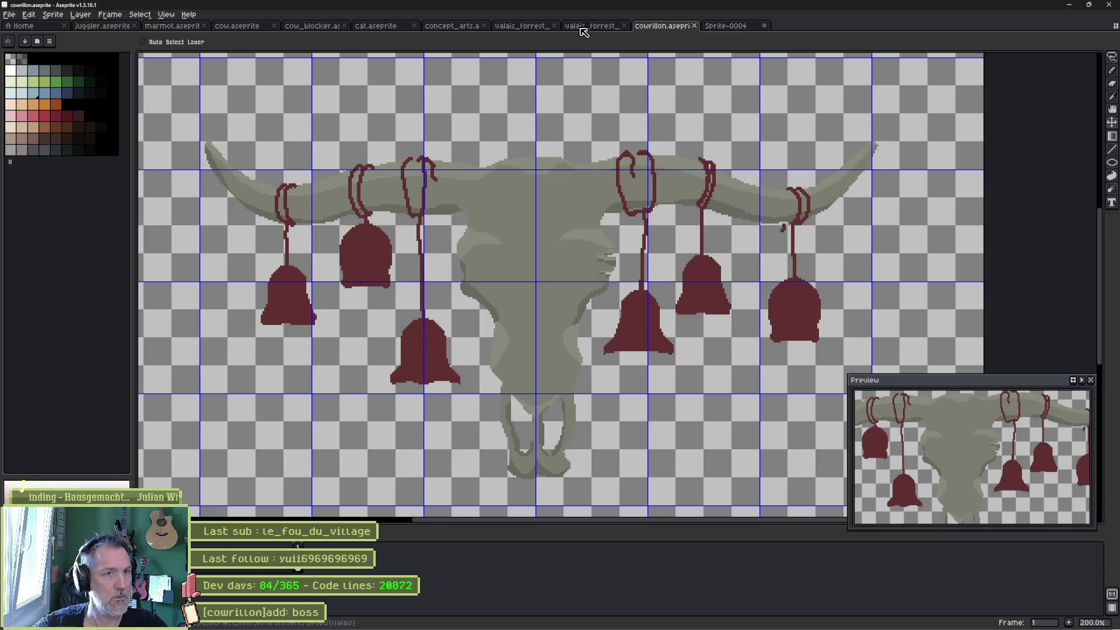
click(581, 28)
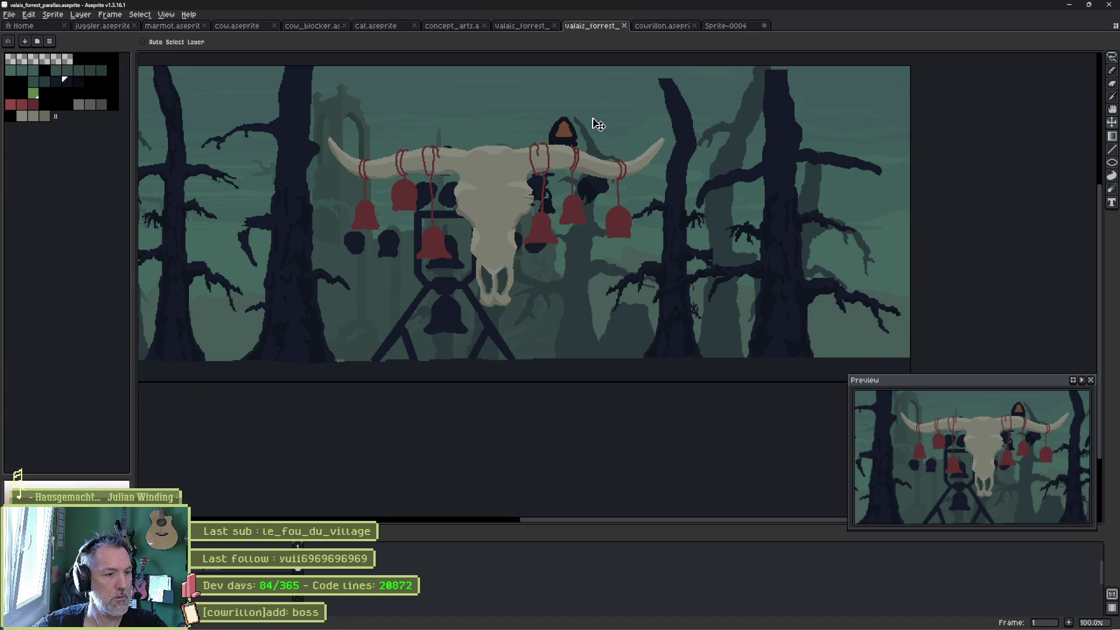
key(ctrl+Tab)
key(ctrl+Tab)
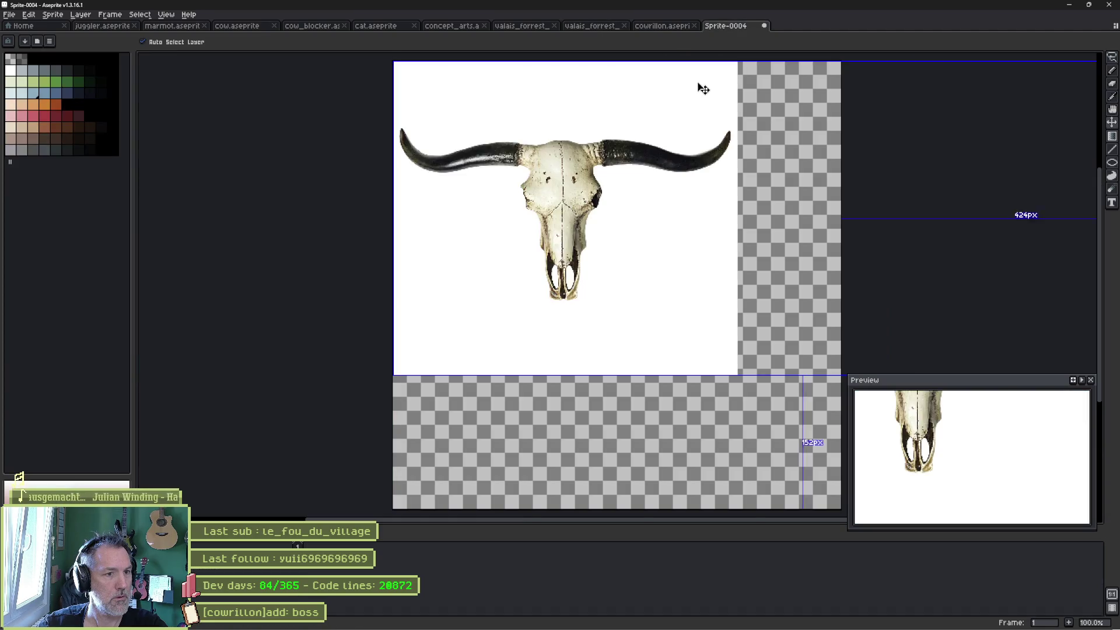
key(ctrl+z)
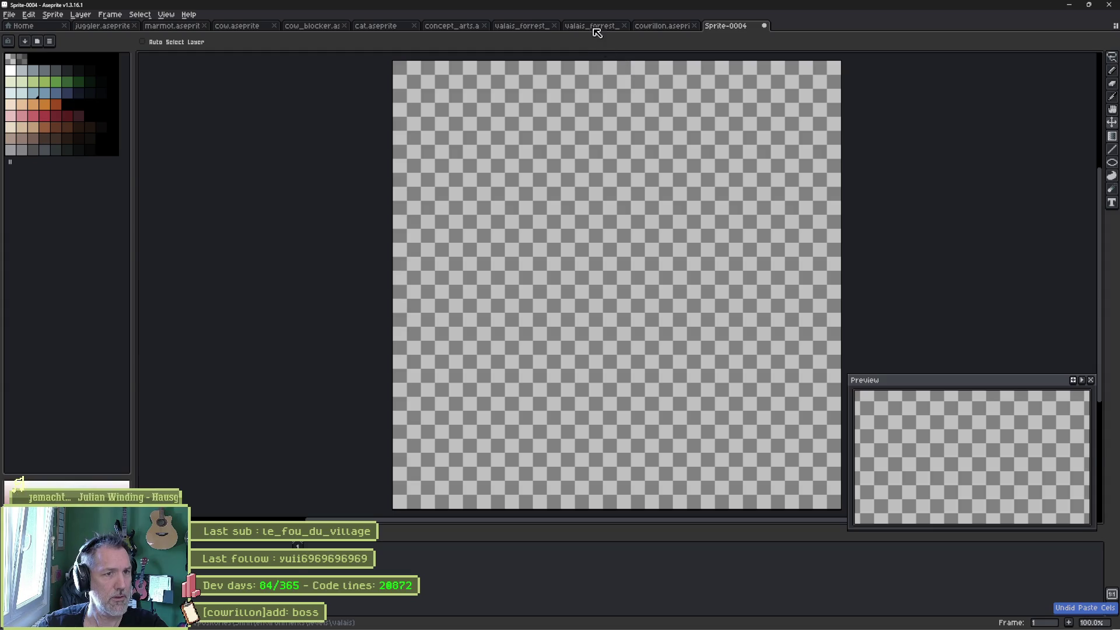
click(598, 27)
key(ctrl)
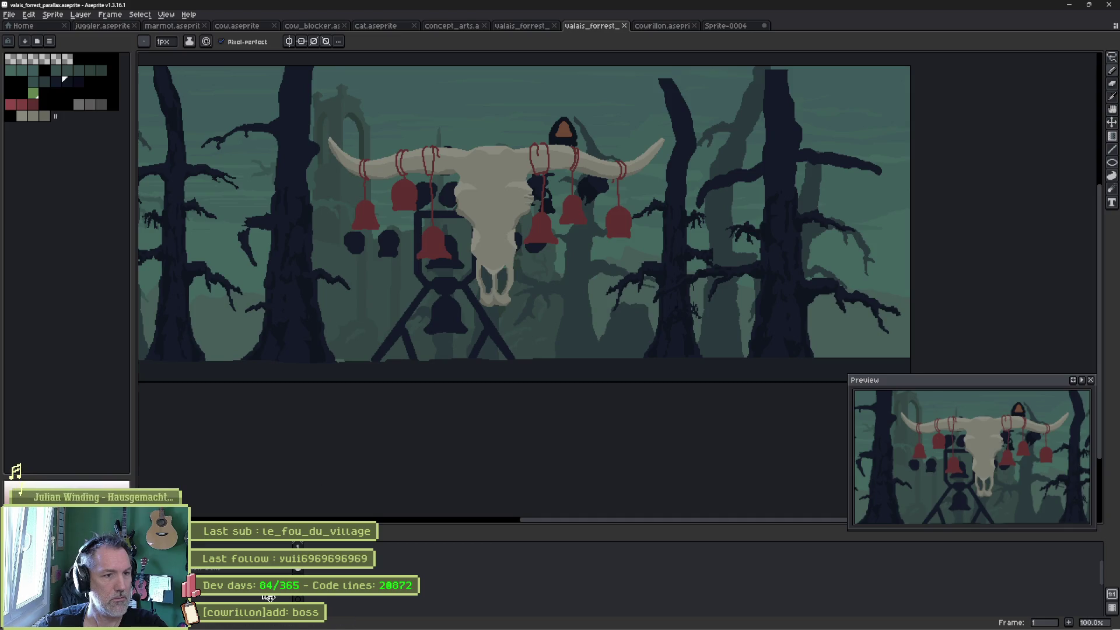
Paste the bull skull, undo back to the silhouettes alone, and nudge the drawing slightly left.
key(ctrl+v)
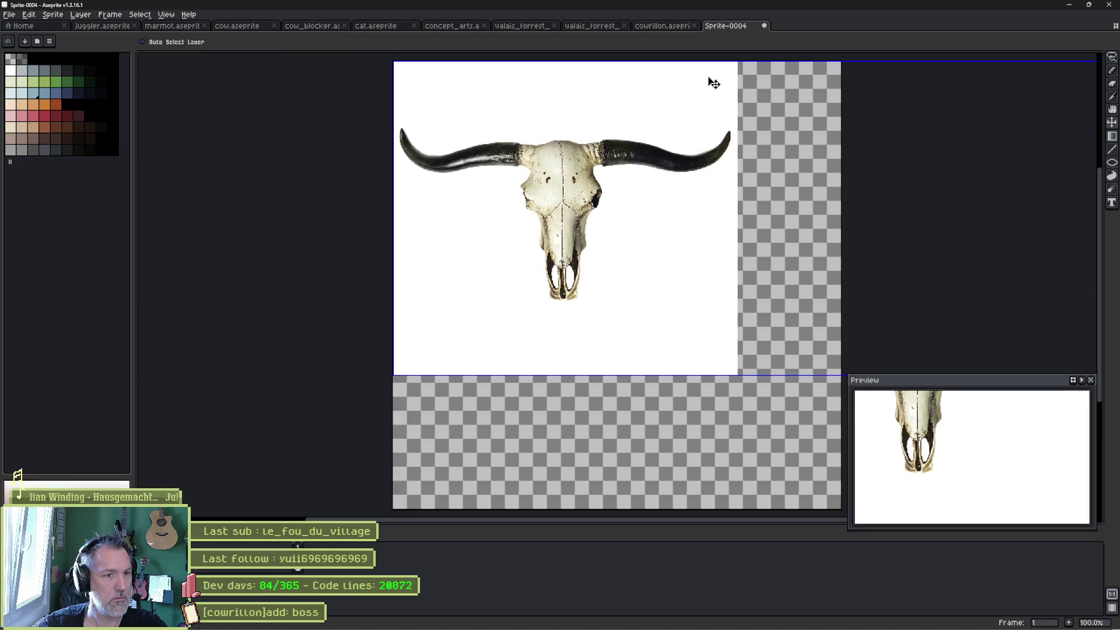
key(Return)
scroll(726, 228, down, 2)
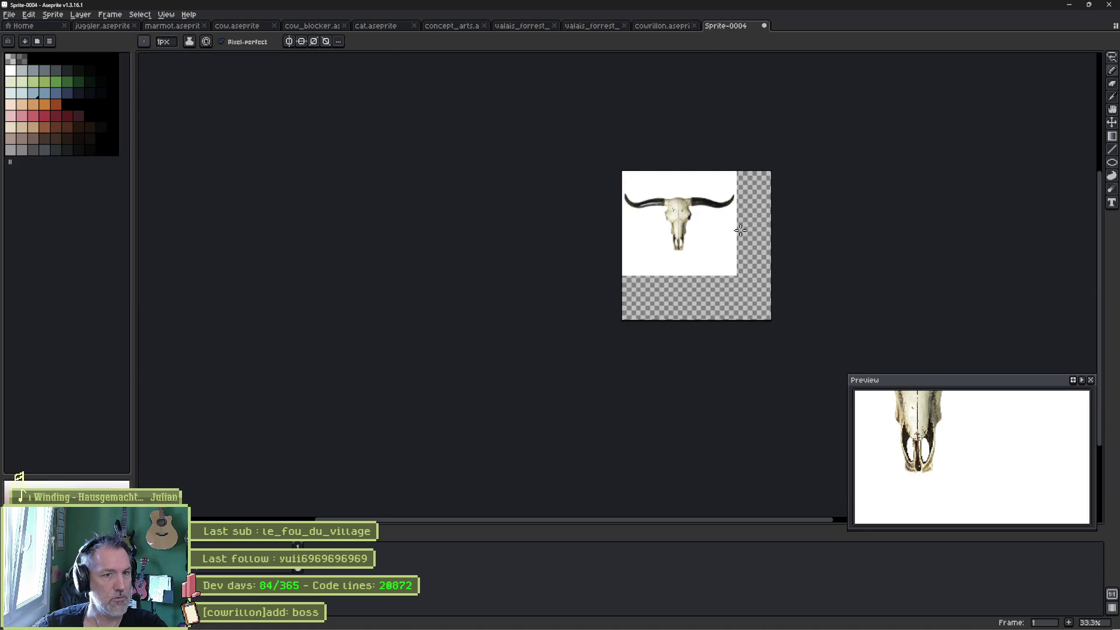
key(ctrl+z)
key(ctrl+z)
key(ctrl+z)
key(ctrl+y)
key(ctrl+y)
key(ctrl+y)
key(ctrl+z)
drag(604, 260, 577, 257)
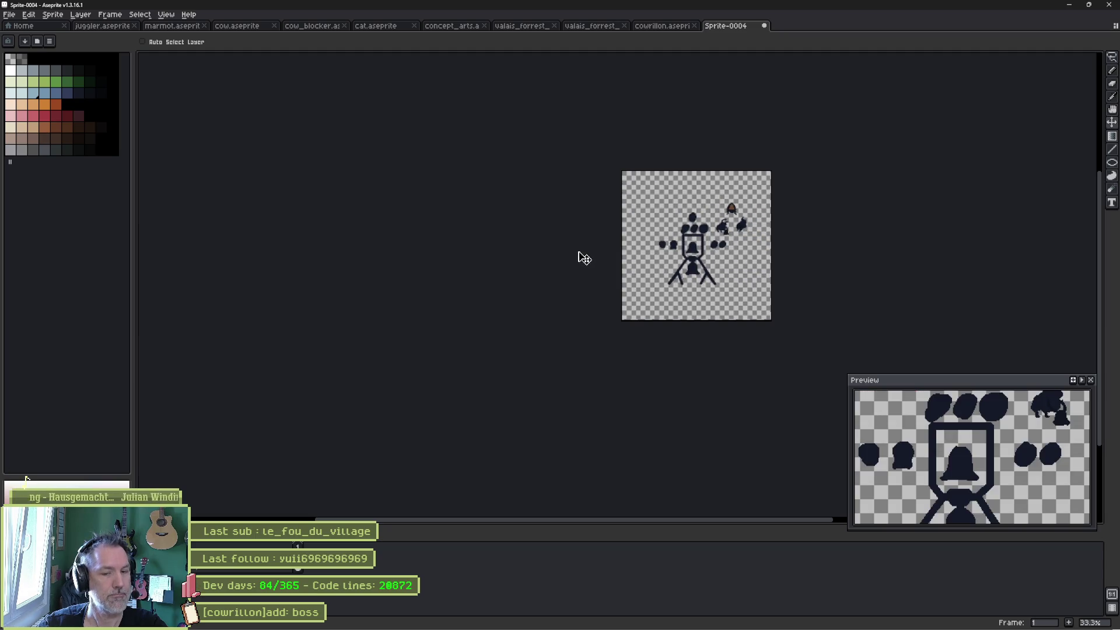
Lasso the hat and both cows and move them about 220 px lower.
key(ctrl+alt+c)
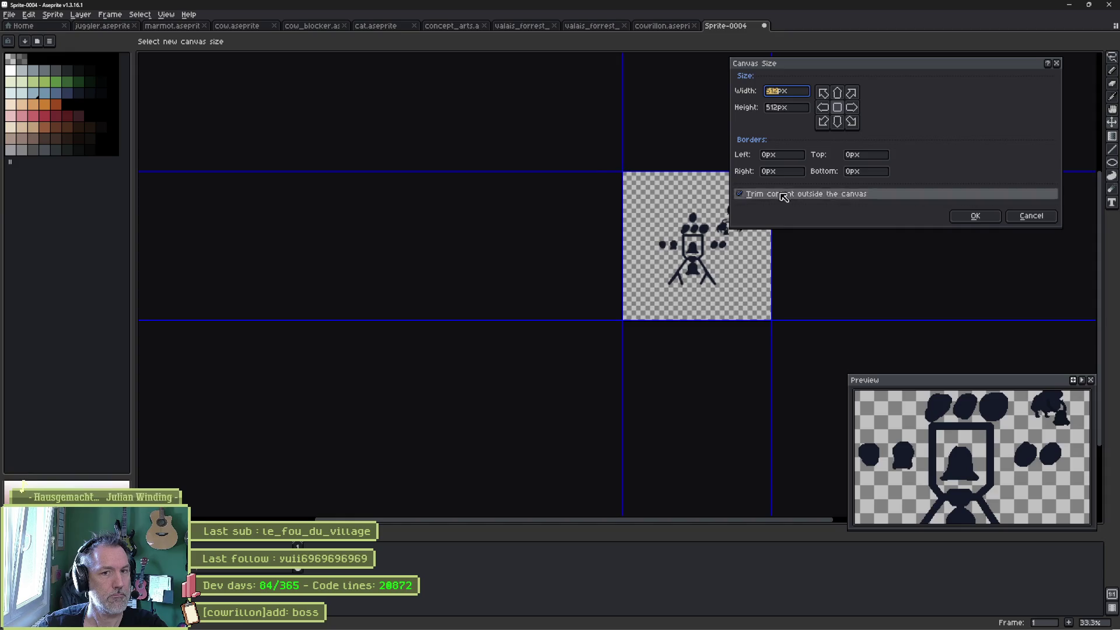
click(975, 216)
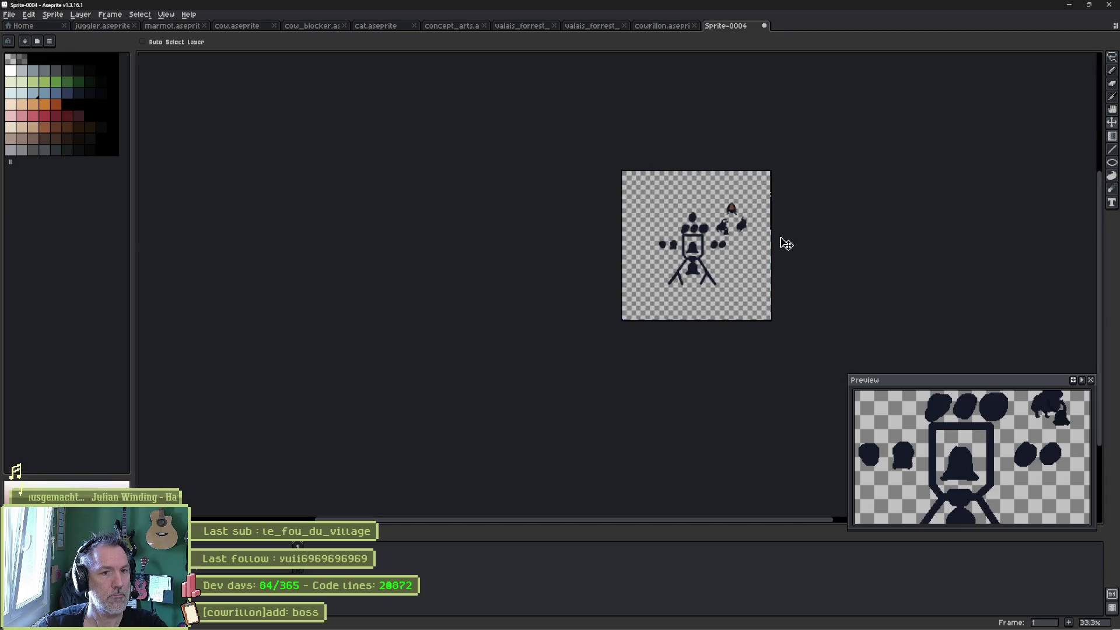
scroll(802, 230, up, 3)
drag(743, 208, 746, 223)
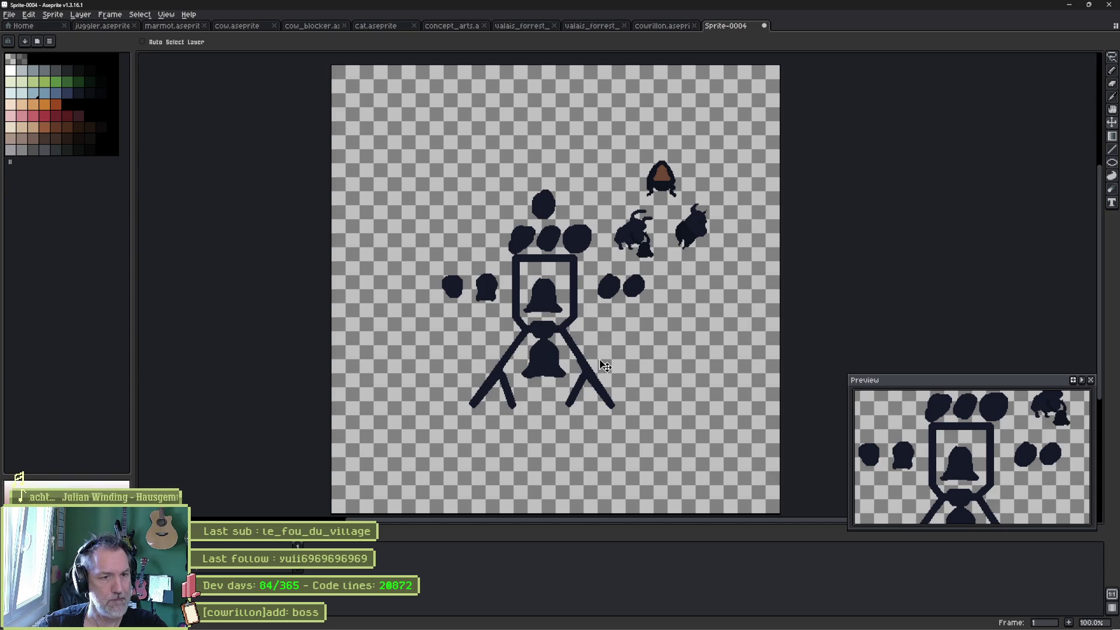
mouse_move(577, 343)
mouse_down()
mouse_move(587, 322)
mouse_move(474, 425)
mouse_up()
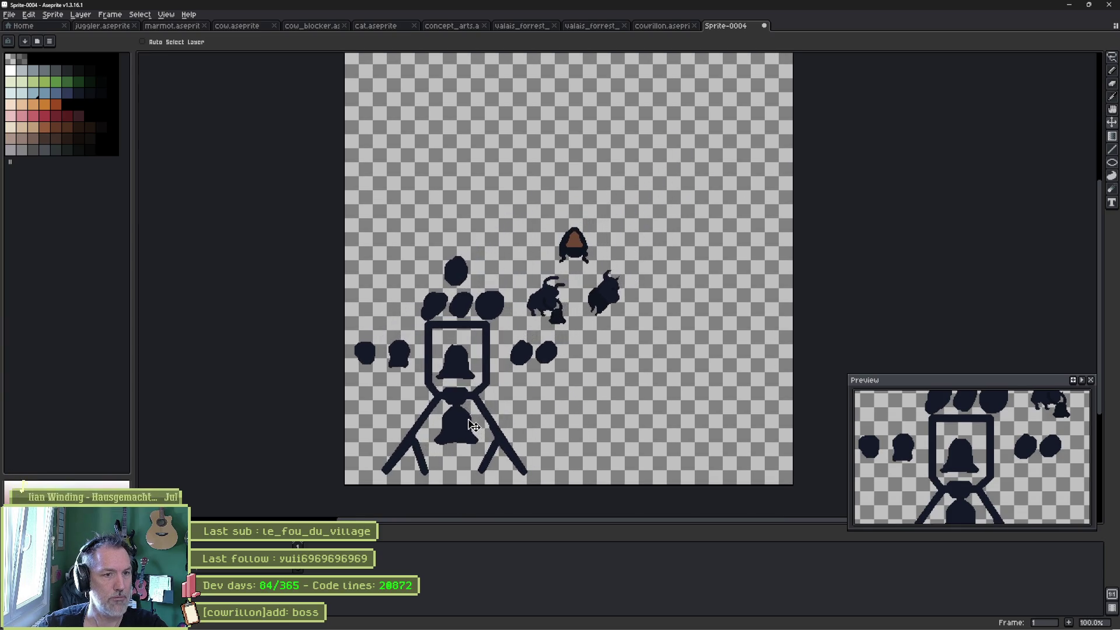
key(q)
mouse_move(592, 215)
mouse_down()
mouse_move(599, 331)
mouse_move(516, 318)
mouse_move(554, 228)
mouse_up()
drag(584, 284, 584, 419)
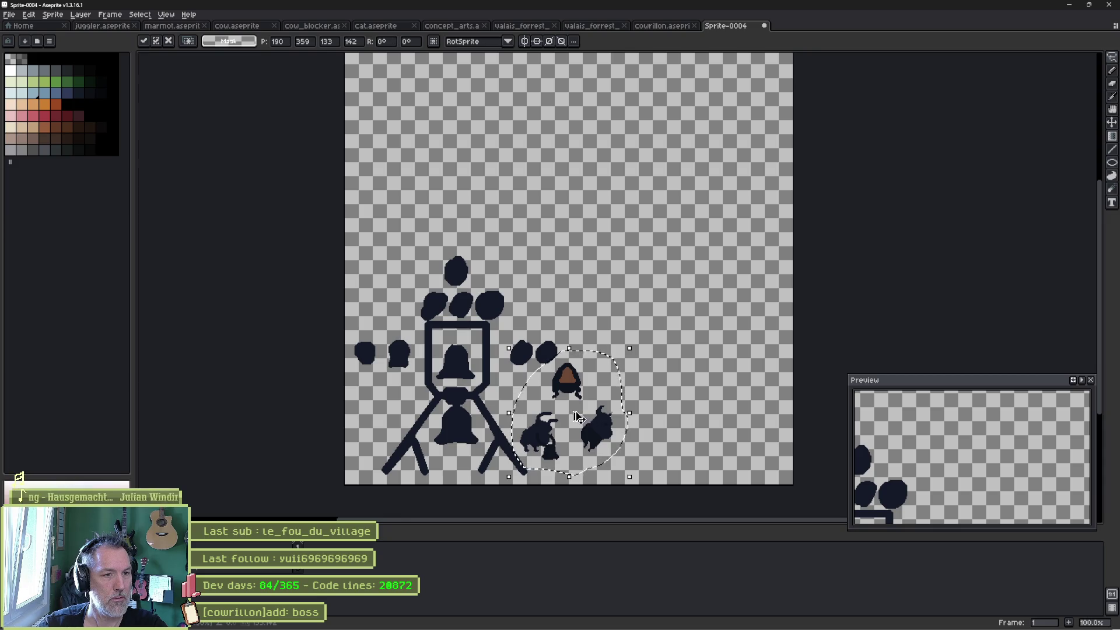
key(ctrl+d)
Move the whole drawing up near the top of the canvas.
key(ctrl+alt+c)
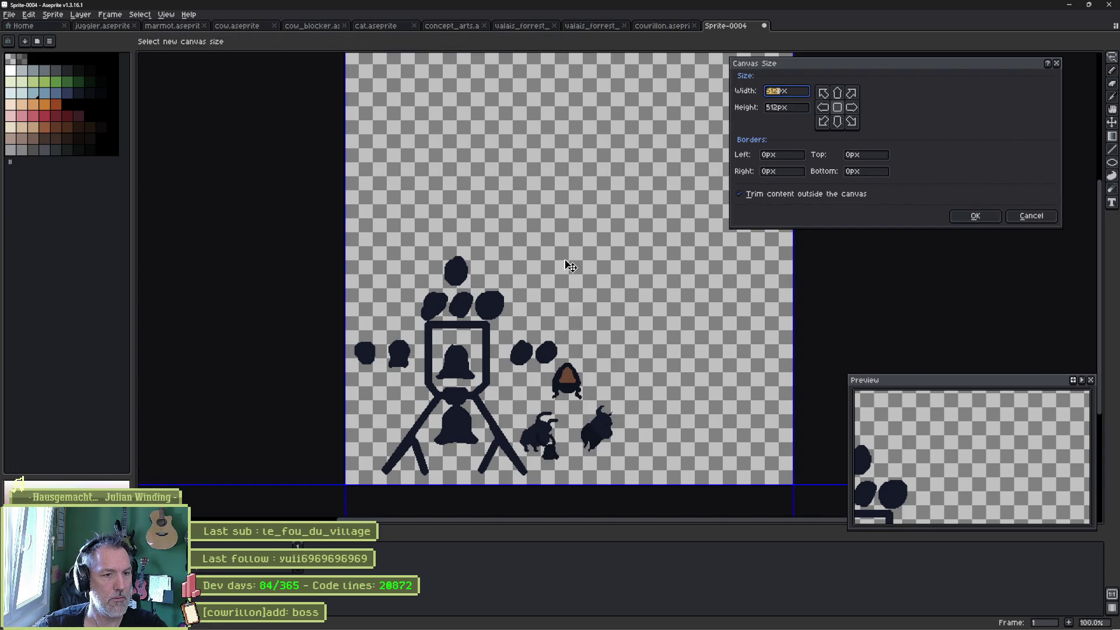
key(Escape)
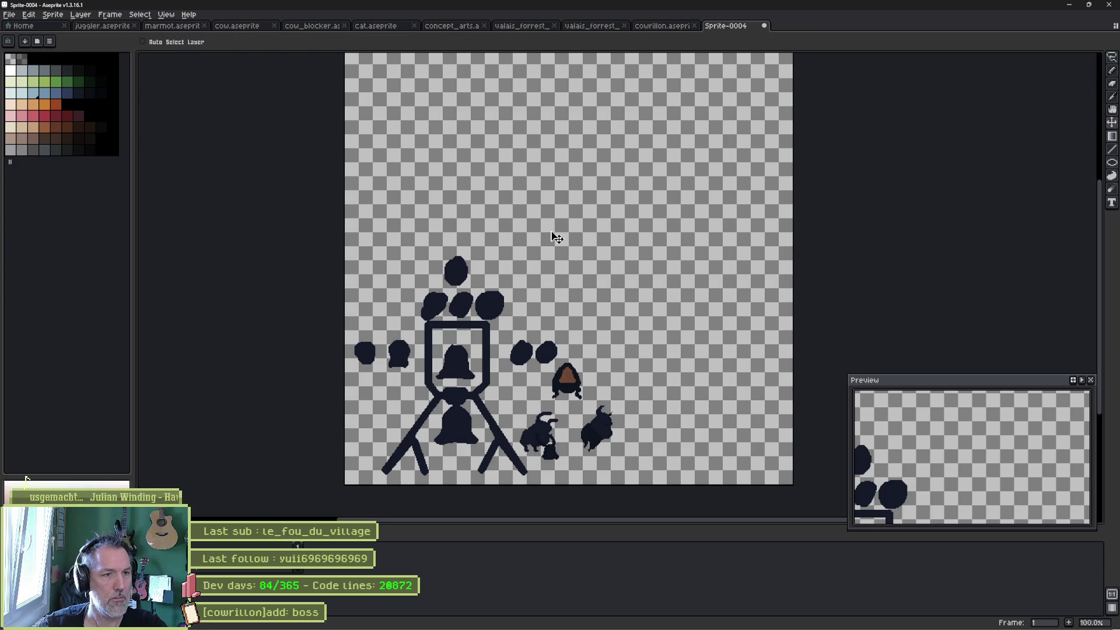
mouse_move(525, 299)
mouse_down()
mouse_move(537, 122)
mouse_move(522, 110)
mouse_up()
Start the canvas resize with width 256 and Left border 0, trying Right border values 256, 128 and 64.
key(ctrl+alt+c)
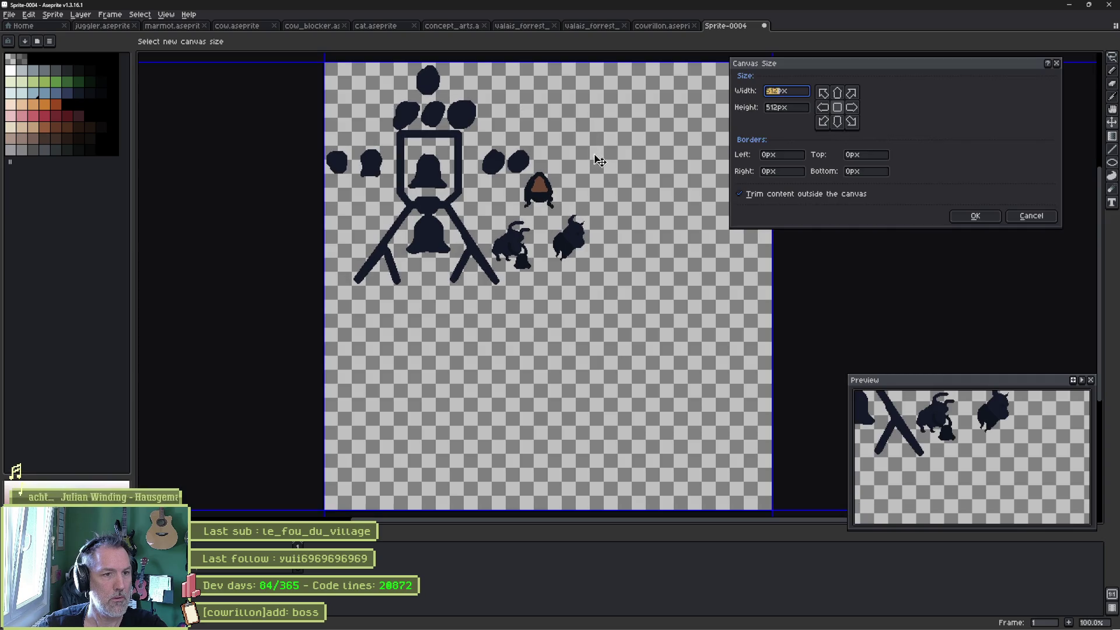
text(256)
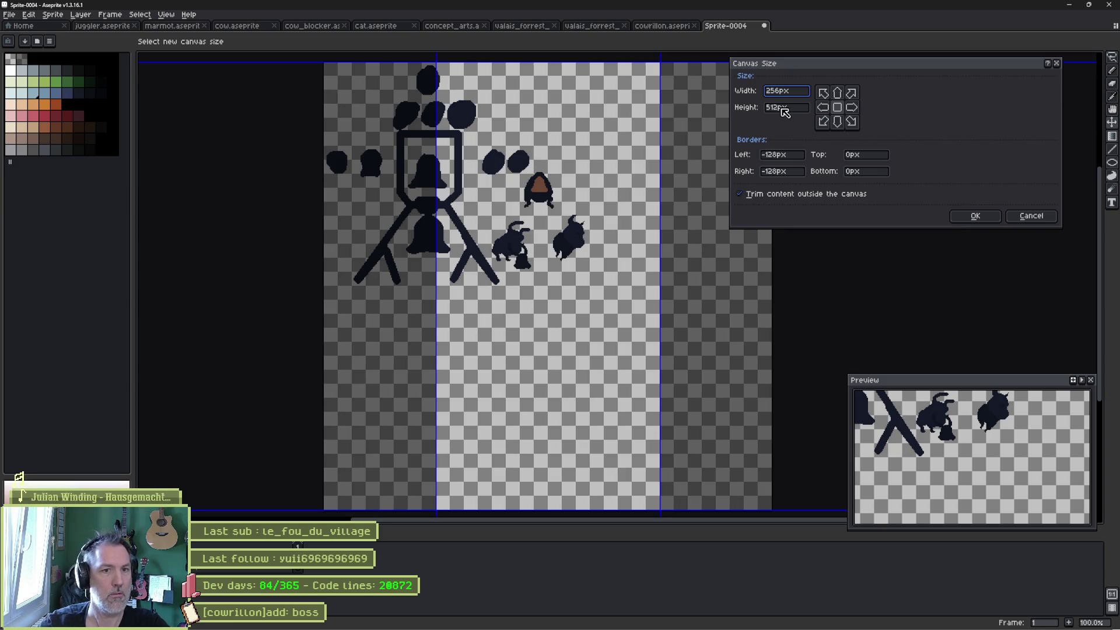
key(Tab)
key(Tab)
key(Tab)
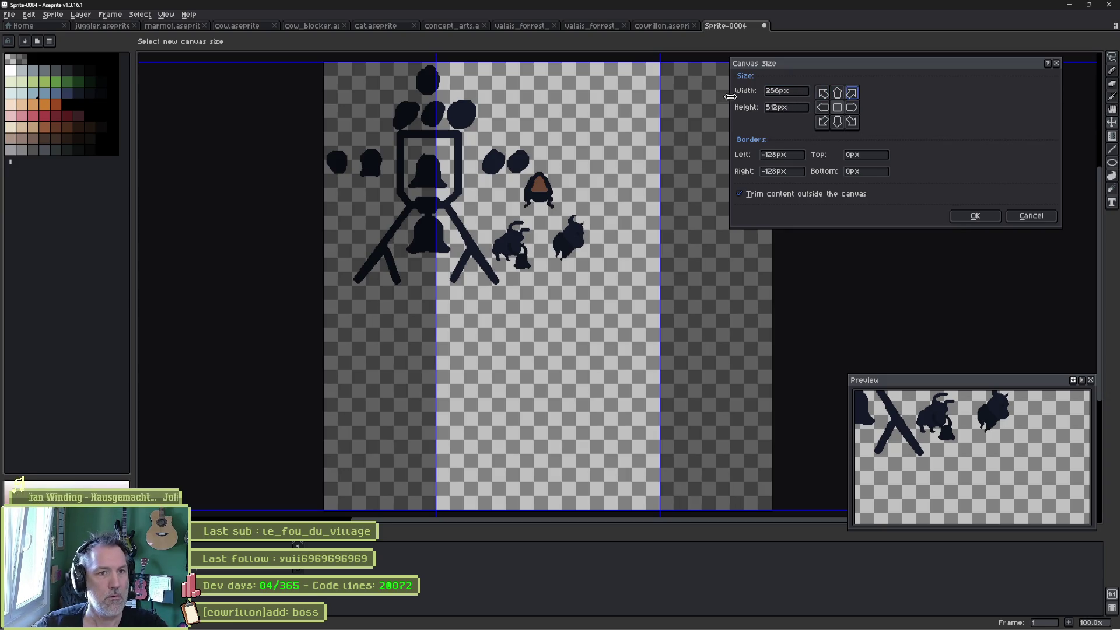
drag(436, 145, 337, 144)
click(784, 154)
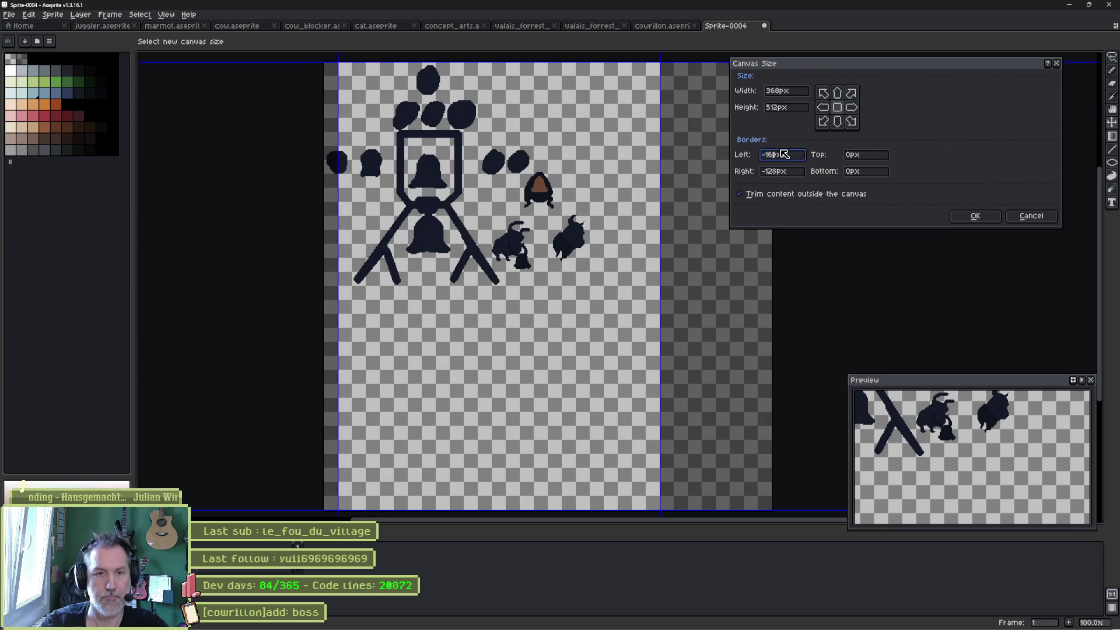
text(0)
key(Tab)
key(Tab)
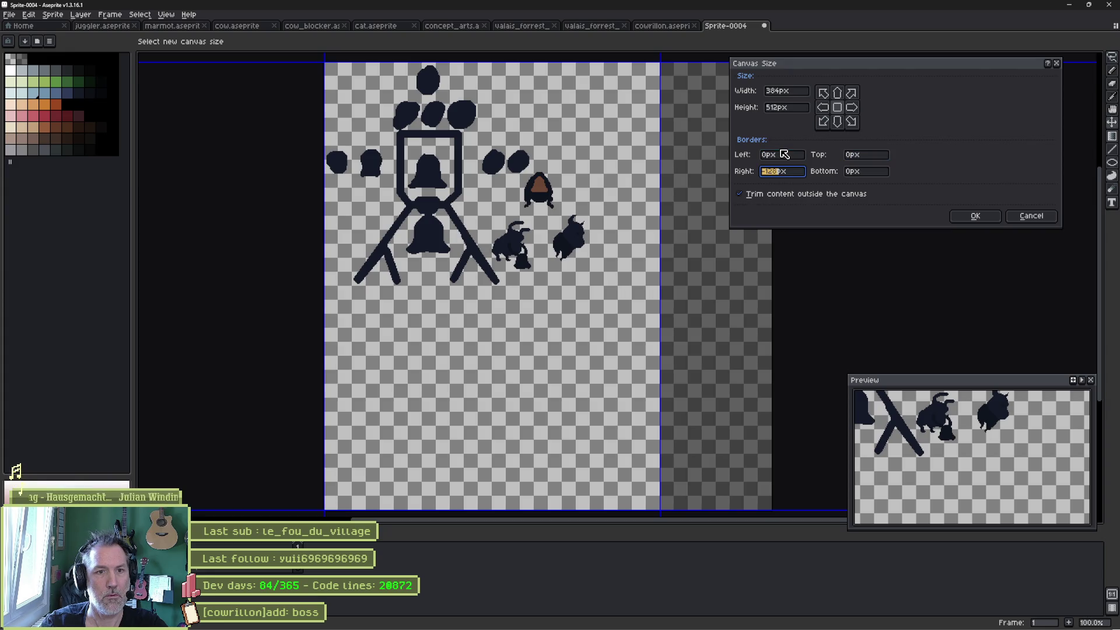
text(256)
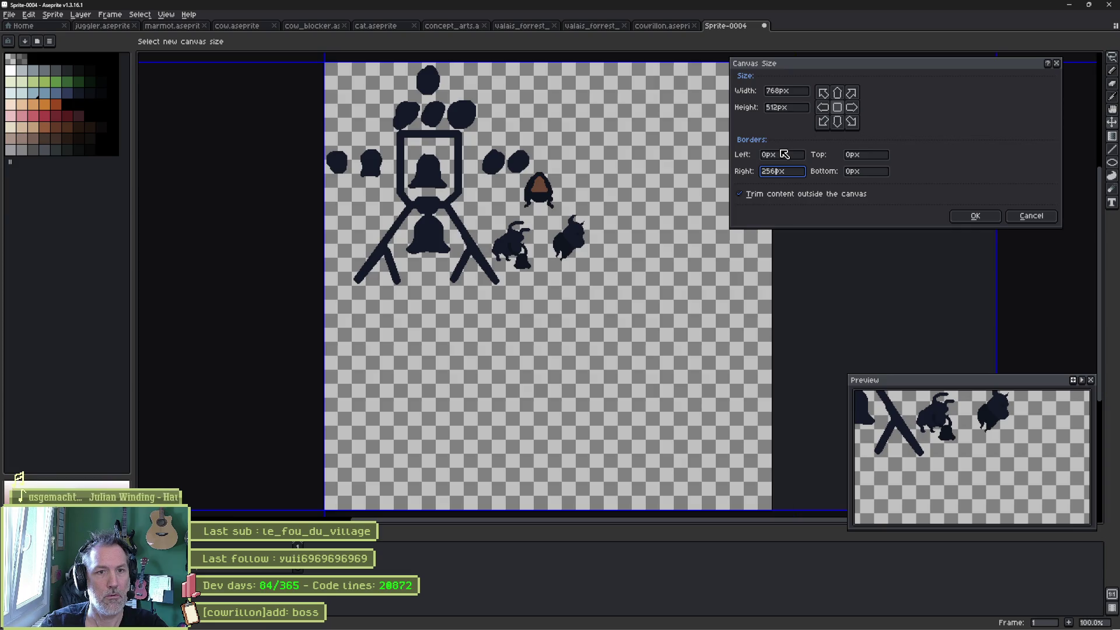
key(BackSpace)
key(BackSpace)
key(BackSpace)
text(128)
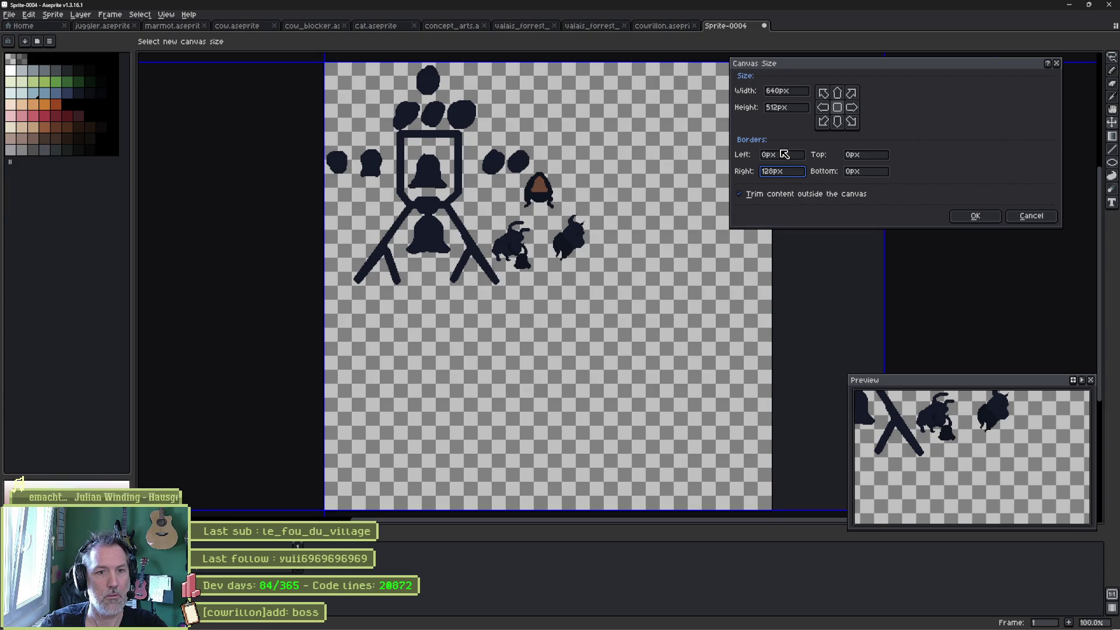
key(BackSpace)
key(BackSpace)
key(BackSpace)
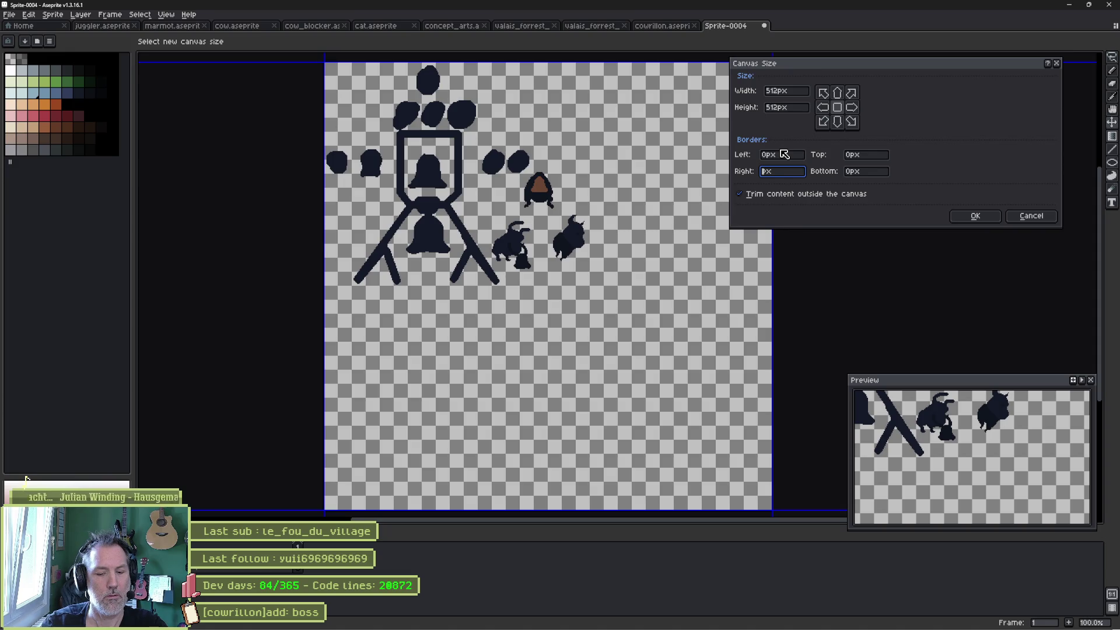
text(64)
key(BackSpace)
key(BackSpace)
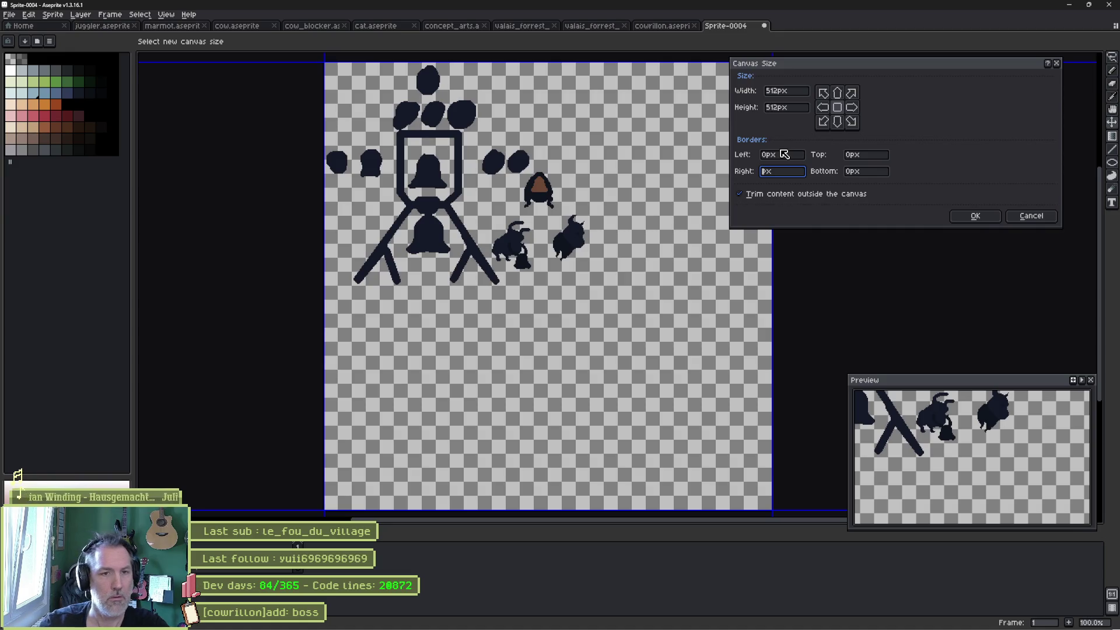
Enter width and height 256 with Left and Top 0, applying a 384×384 canvas.
click(804, 93)
double_click(805, 93)
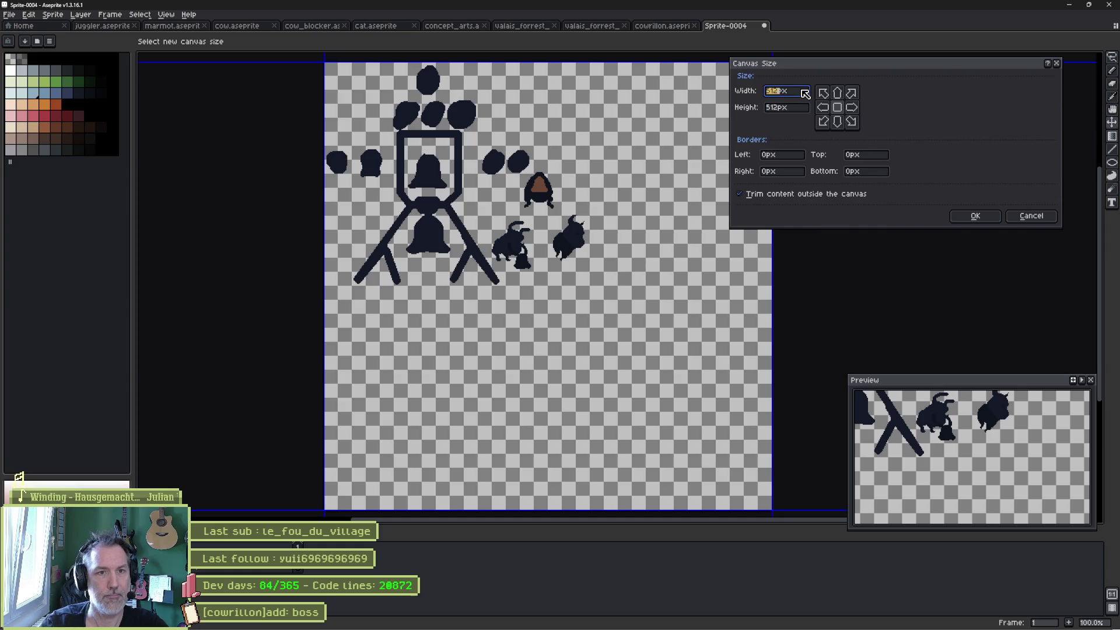
text(256)
key(Tab)
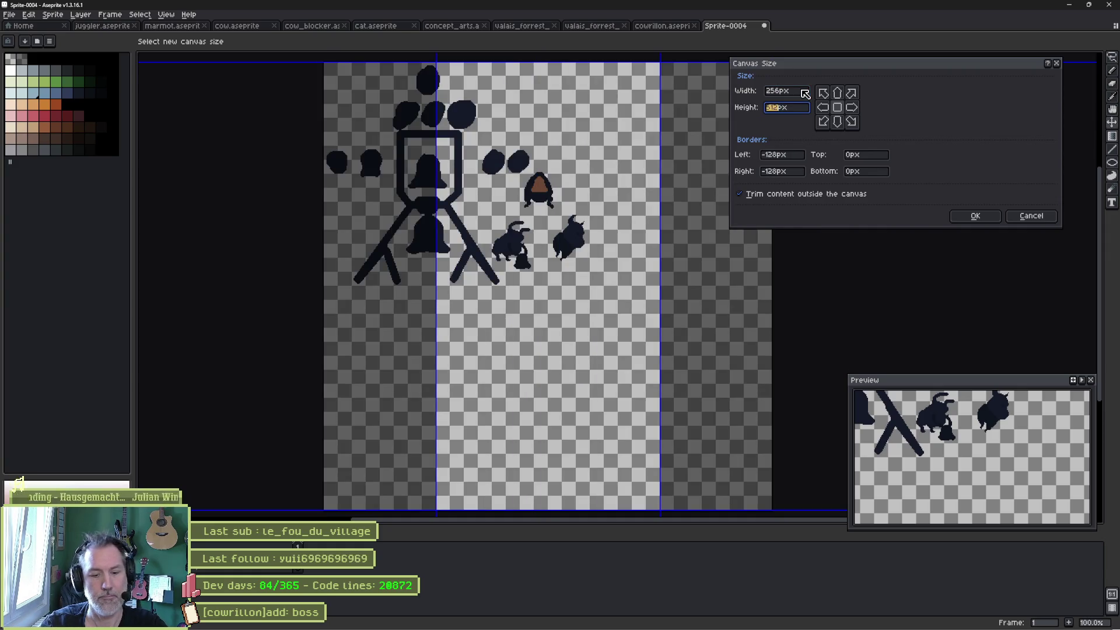
text(256)
key(Tab)
key(Tab)
key(Tab)
key(Tab)
text(0)
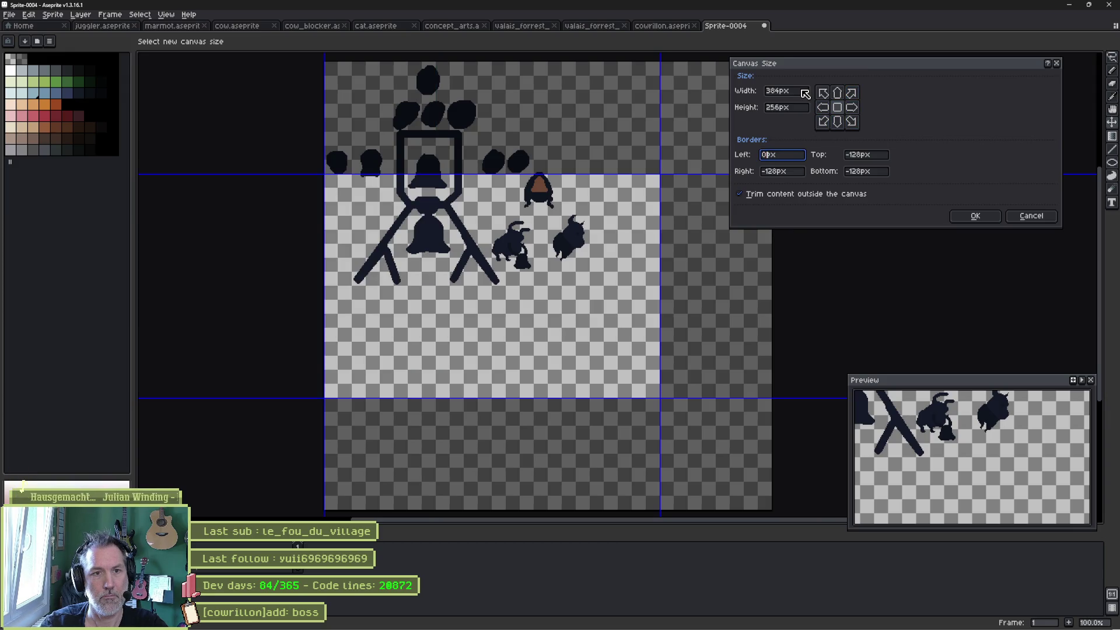
key(Tab)
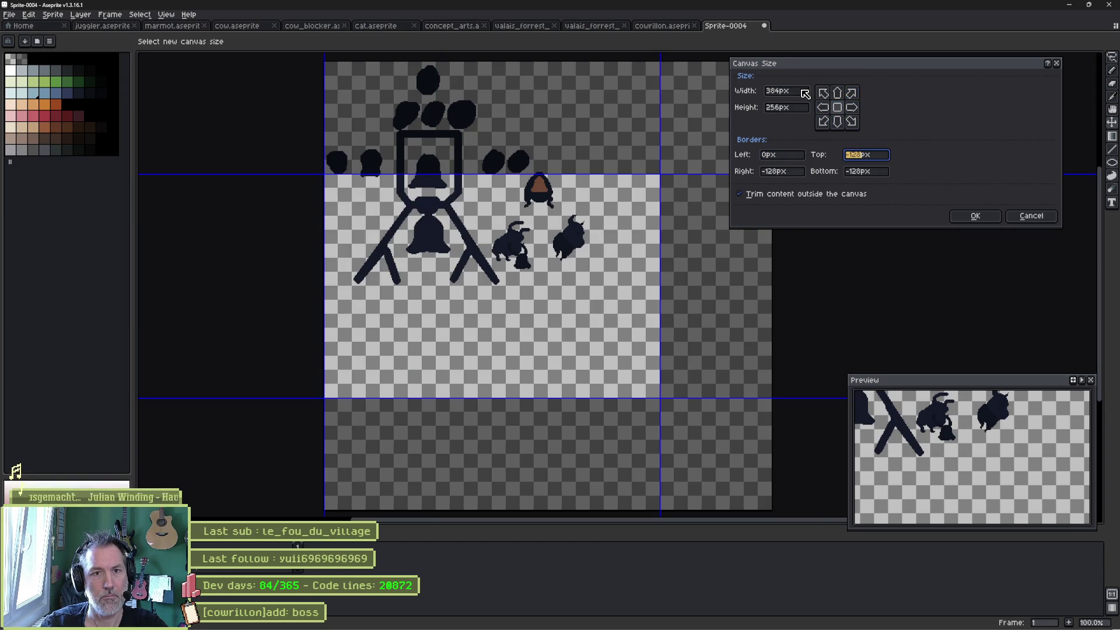
text(0)
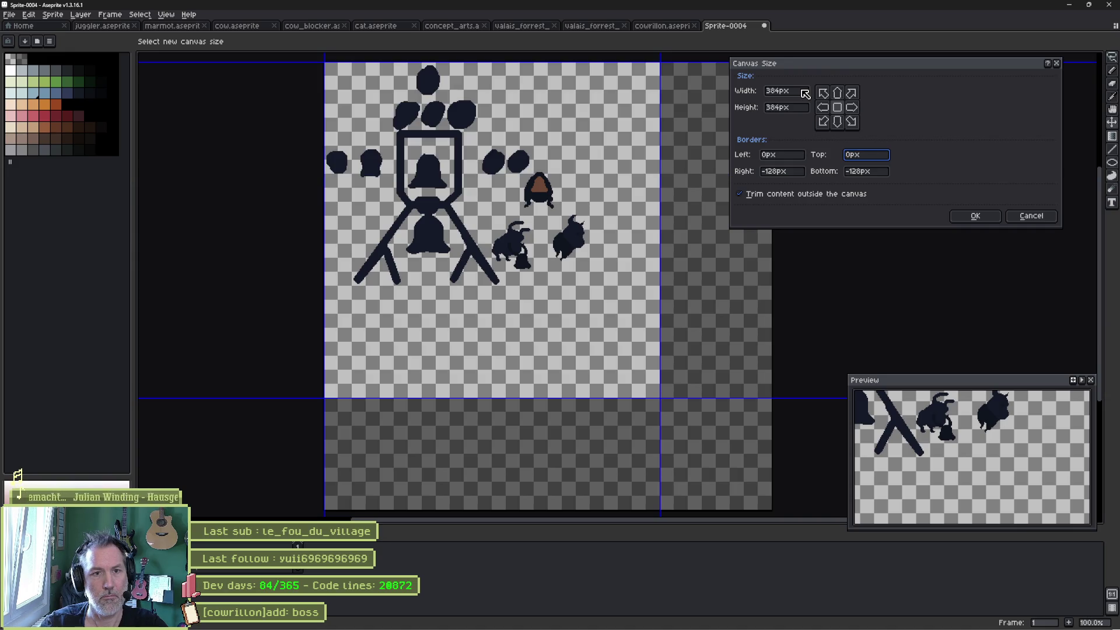
key(Return)
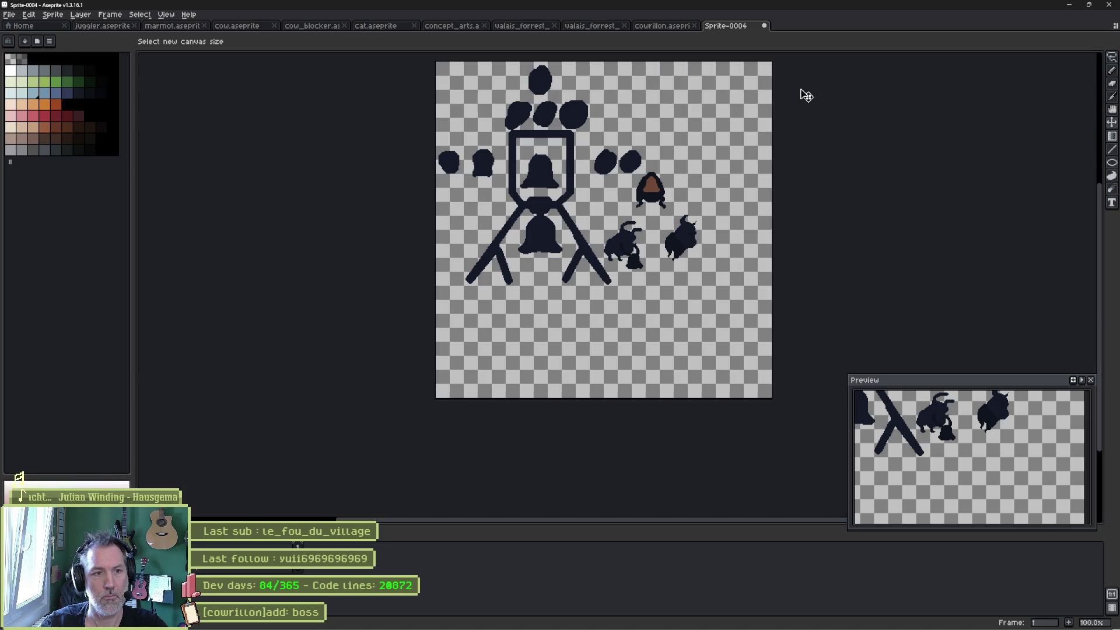
Move the forest drawing right and down on the canvas, then zoom in and back out.
drag(649, 186, 698, 247)
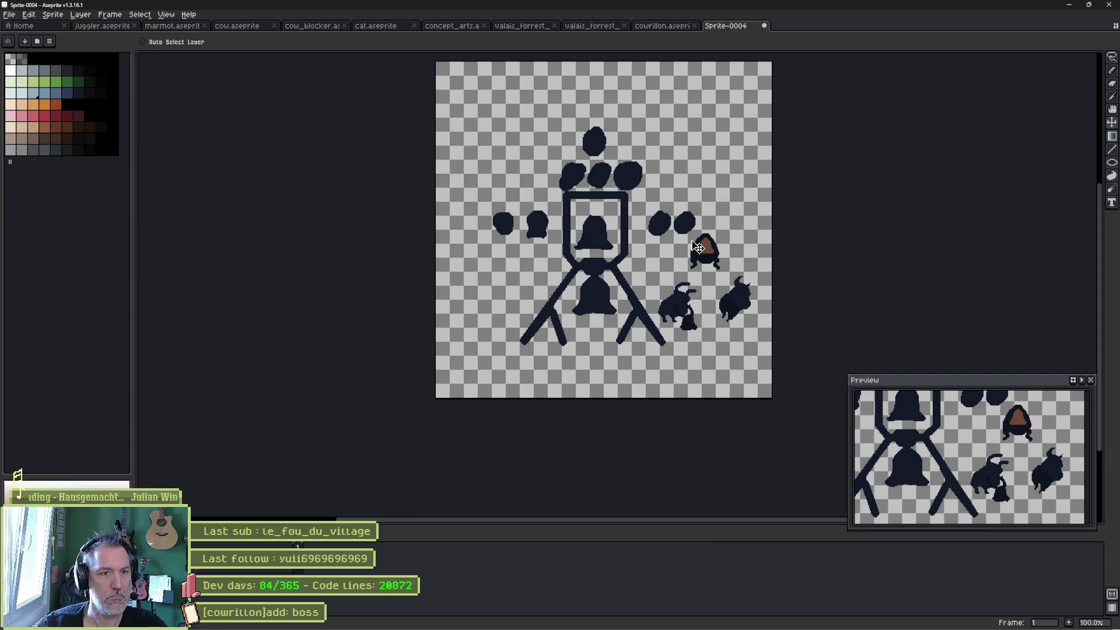
scroll(698, 247, down, 1)
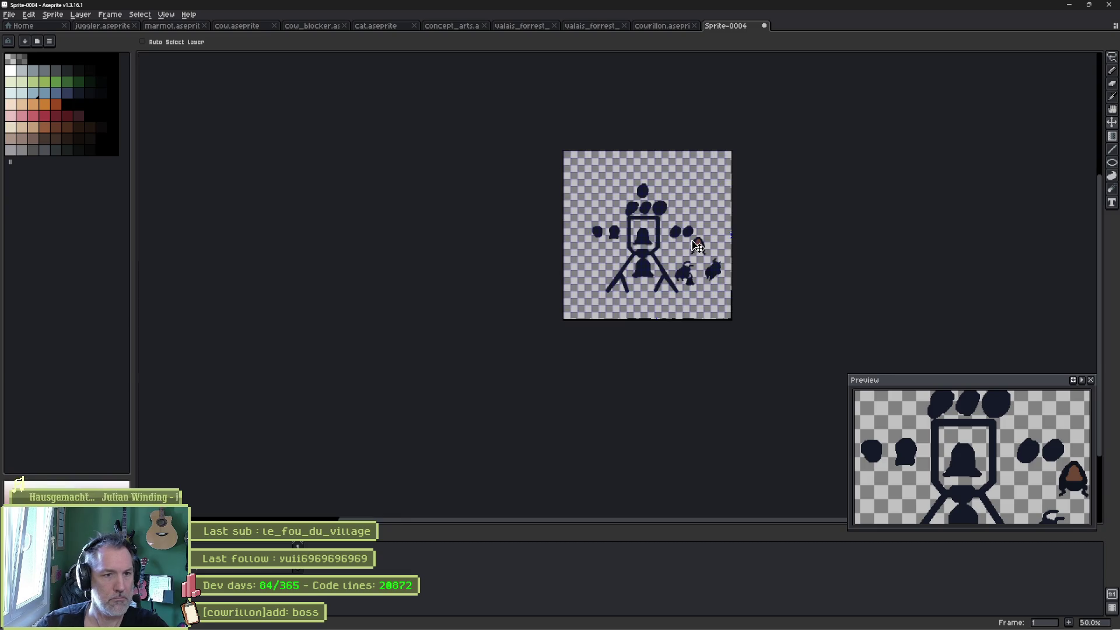
scroll(686, 217, up, 2)
scroll(525, 147, down, 1)
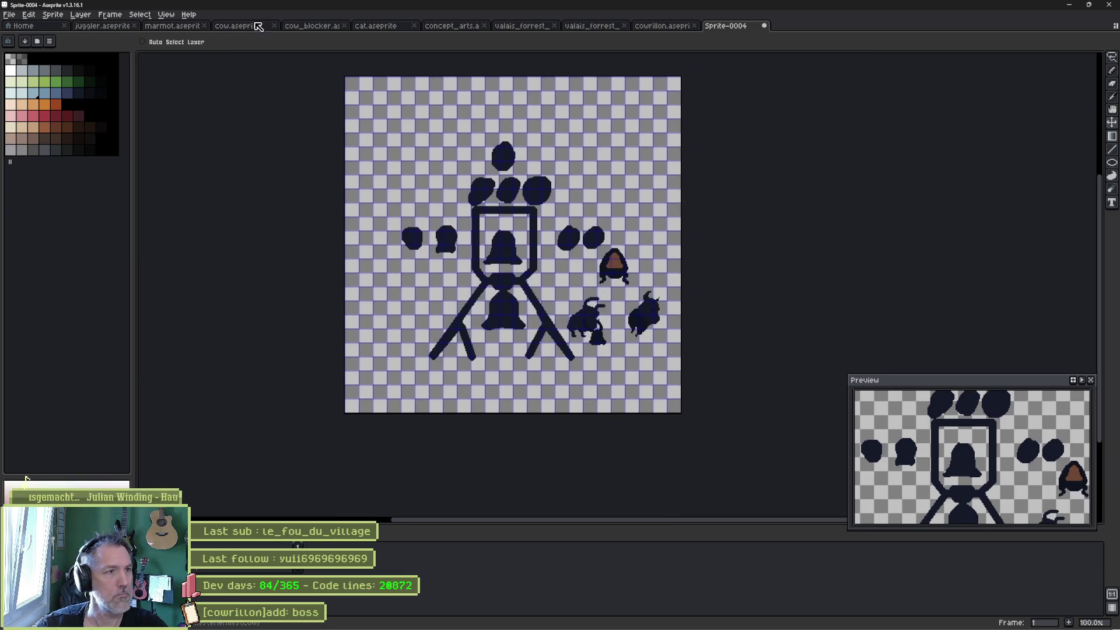
click(170, 16)
Set the grid spacing to 64×64 in Grid Settings.
mouse_move(175, 82)
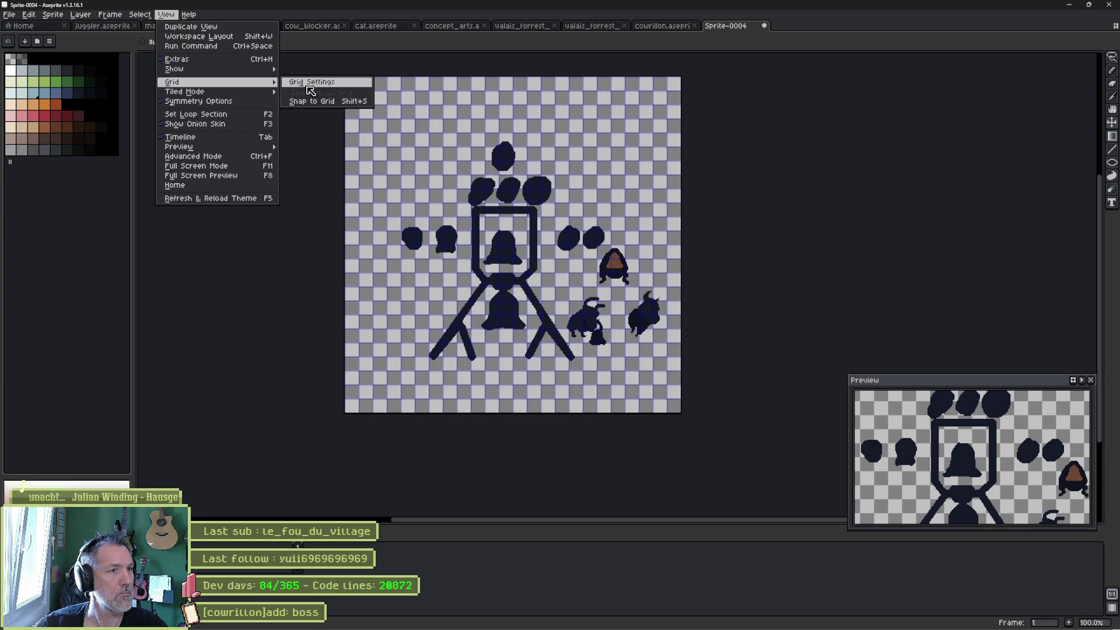
click(318, 102)
key(Tab)
key(Tab)
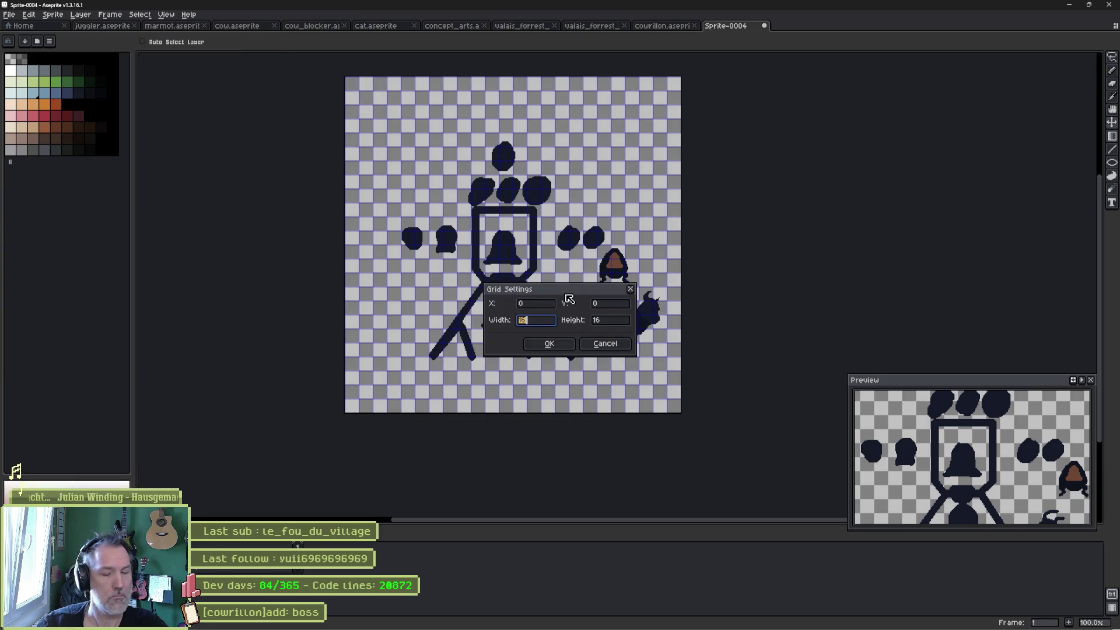
text(64)
key(Tab)
text(64)
key(Return)
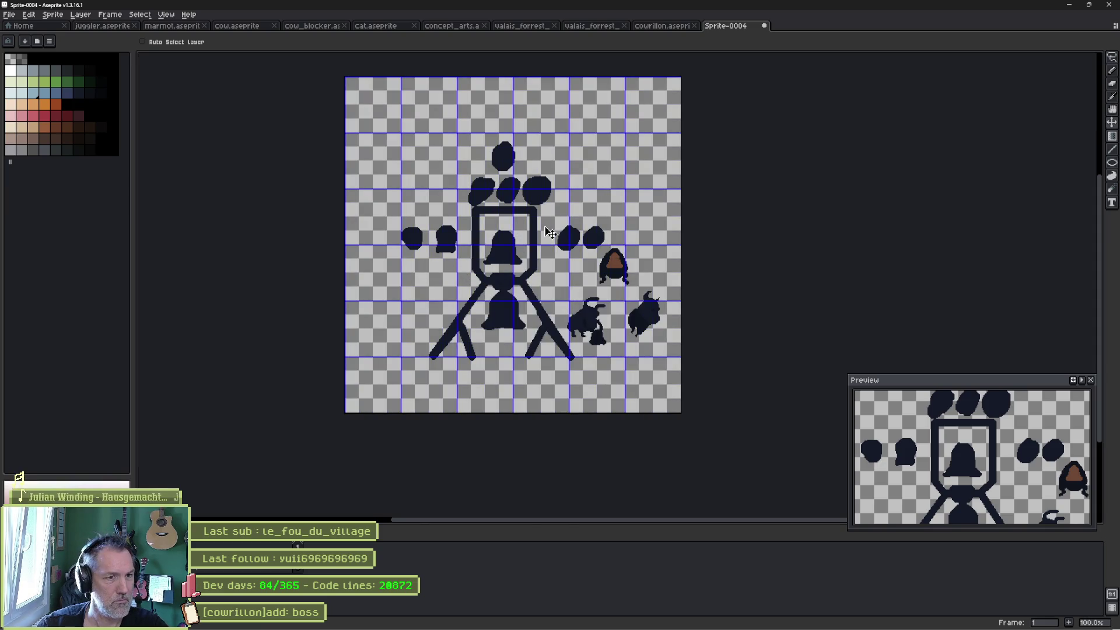
Nudge the drawing about 18 px right, hide the grid, start saving, and switch to the browser.
drag(560, 266, 569, 265)
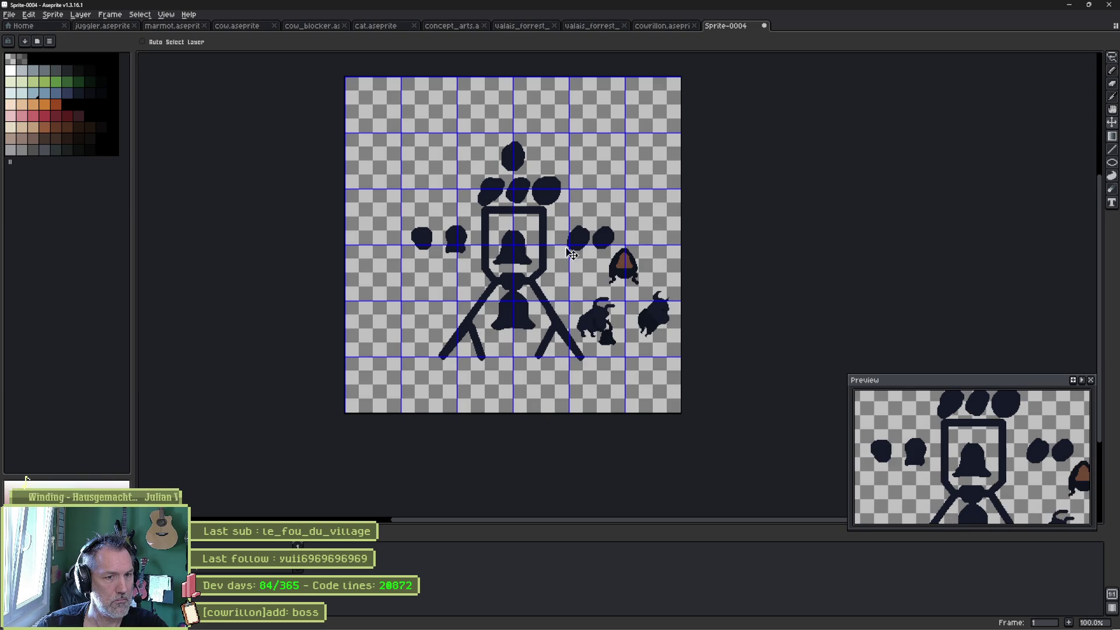
key(ctrl+apostrophe)
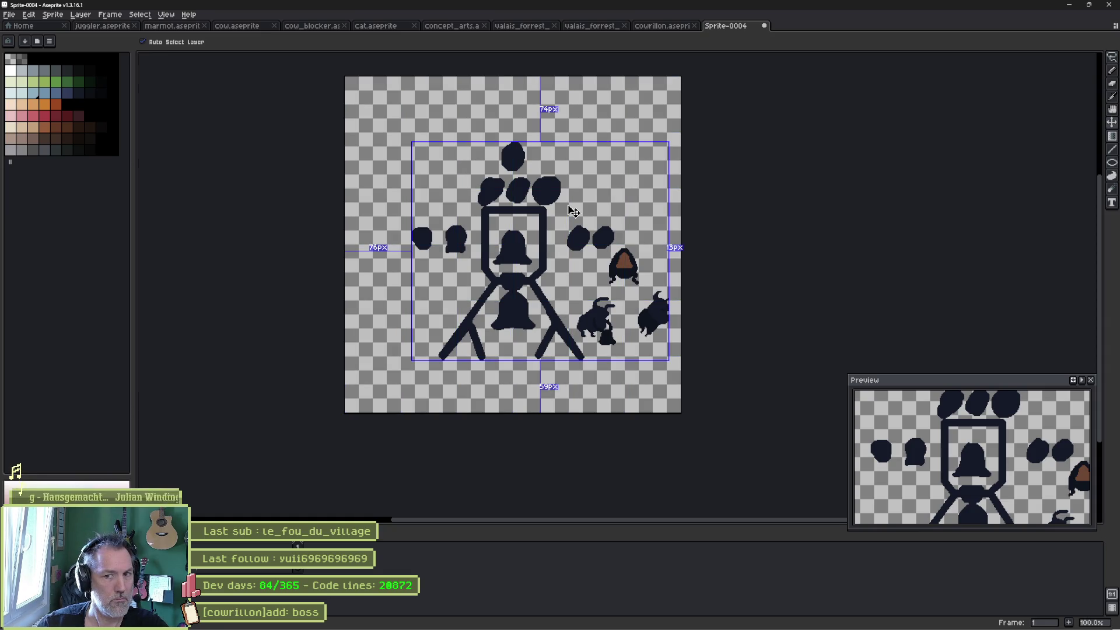
key(ctrl+s)
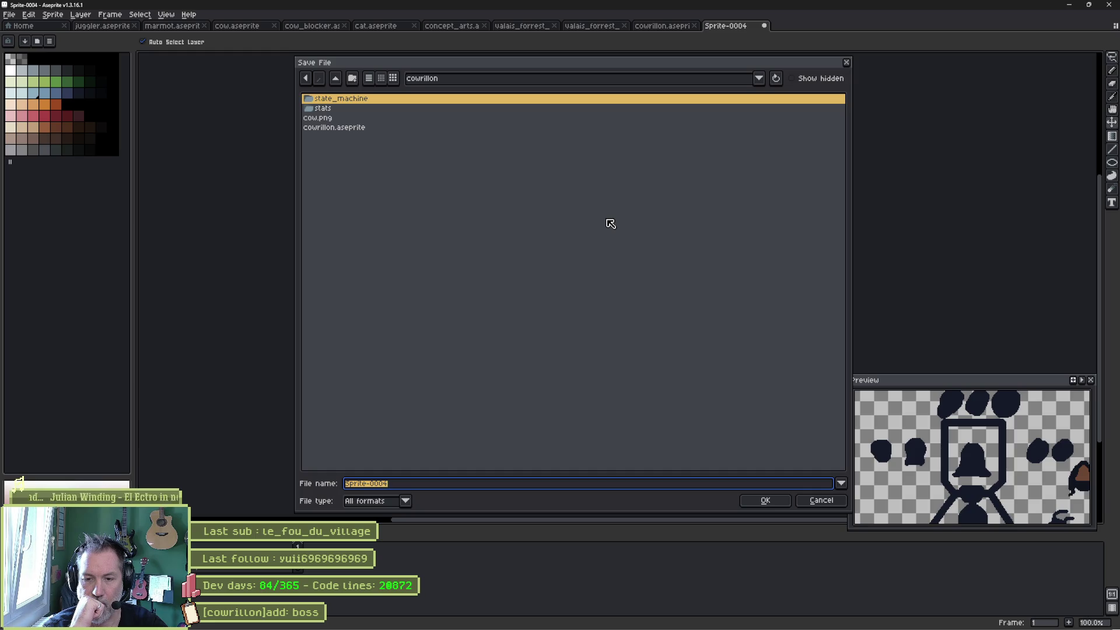
mouse_move(617, 625)
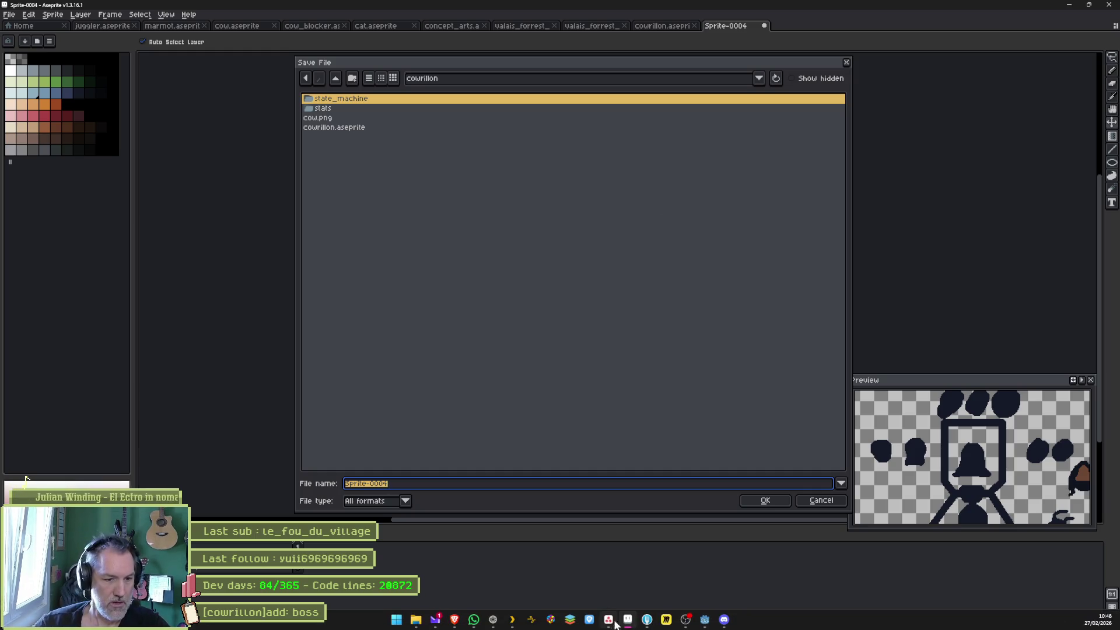
click(493, 619)
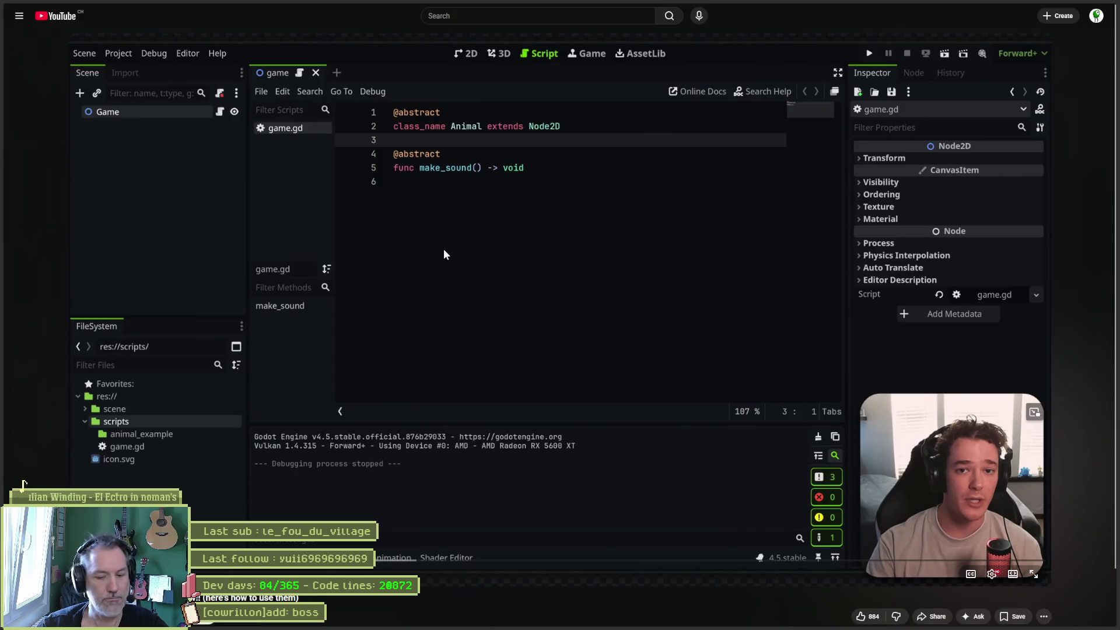
Ask Gemini how to name a videogame element that replenishes health and mana when activated, then return to Aseprite.
click(66, 61)
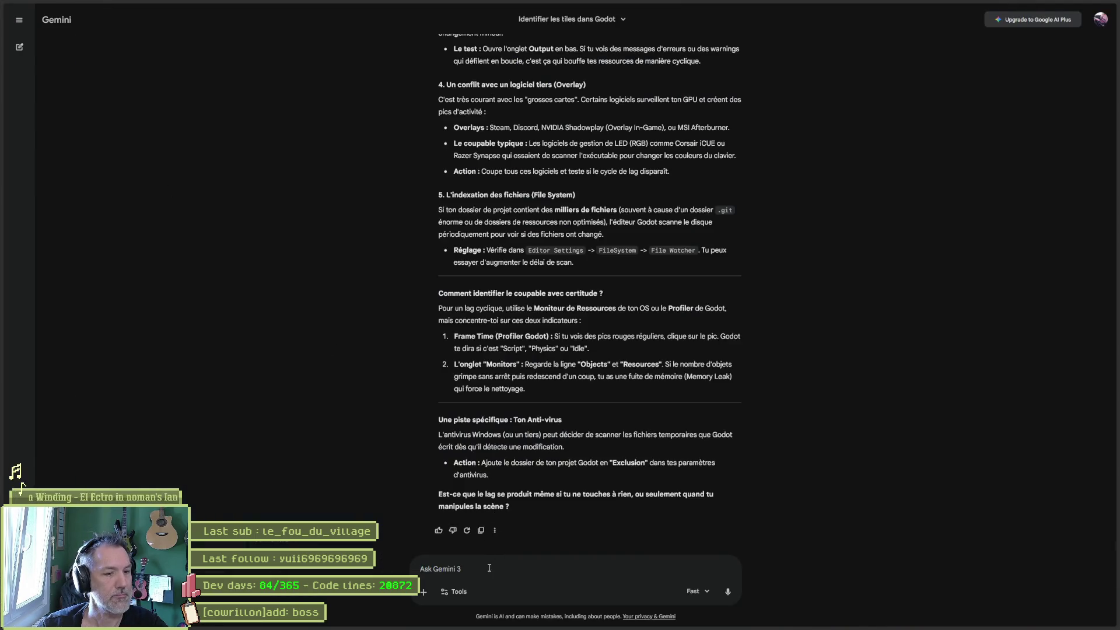
text(how to)
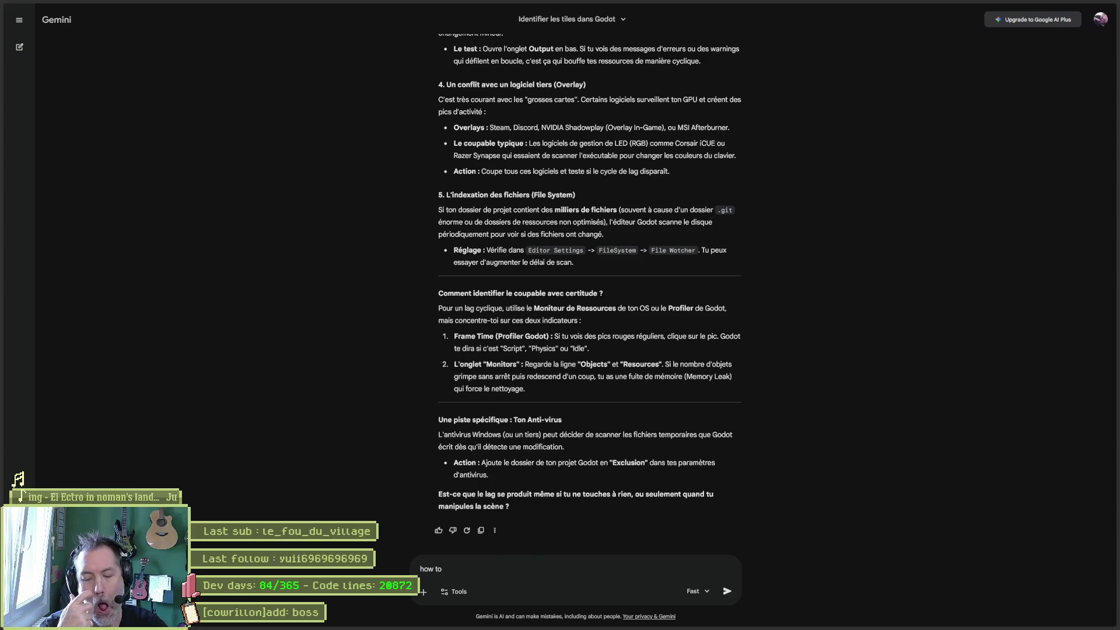
text( name the element in videogame that r)
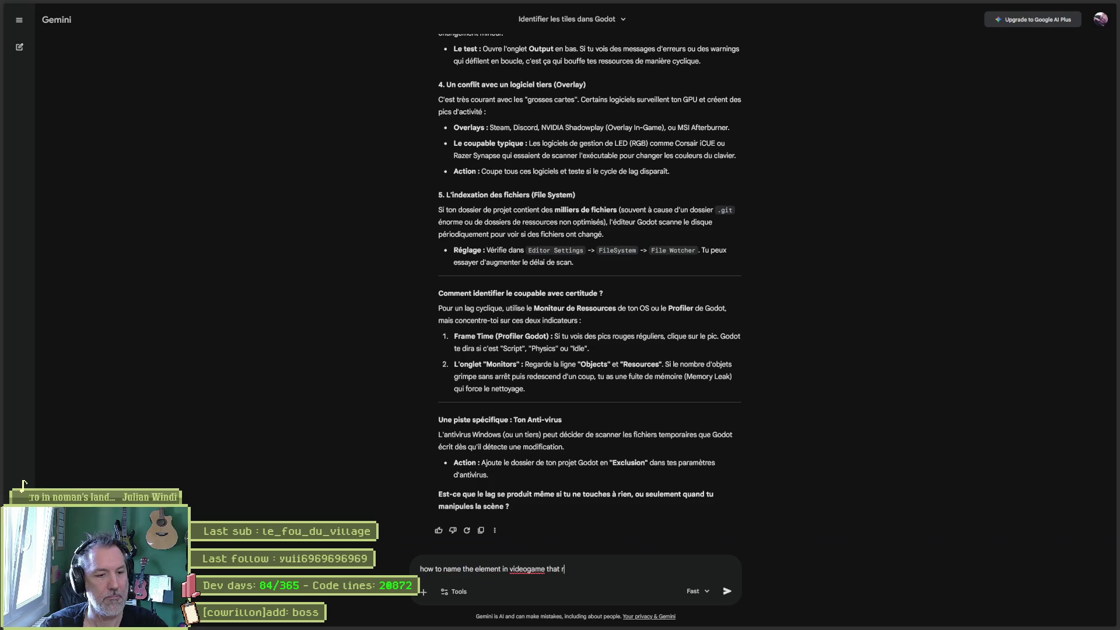
text(eplenishes health)
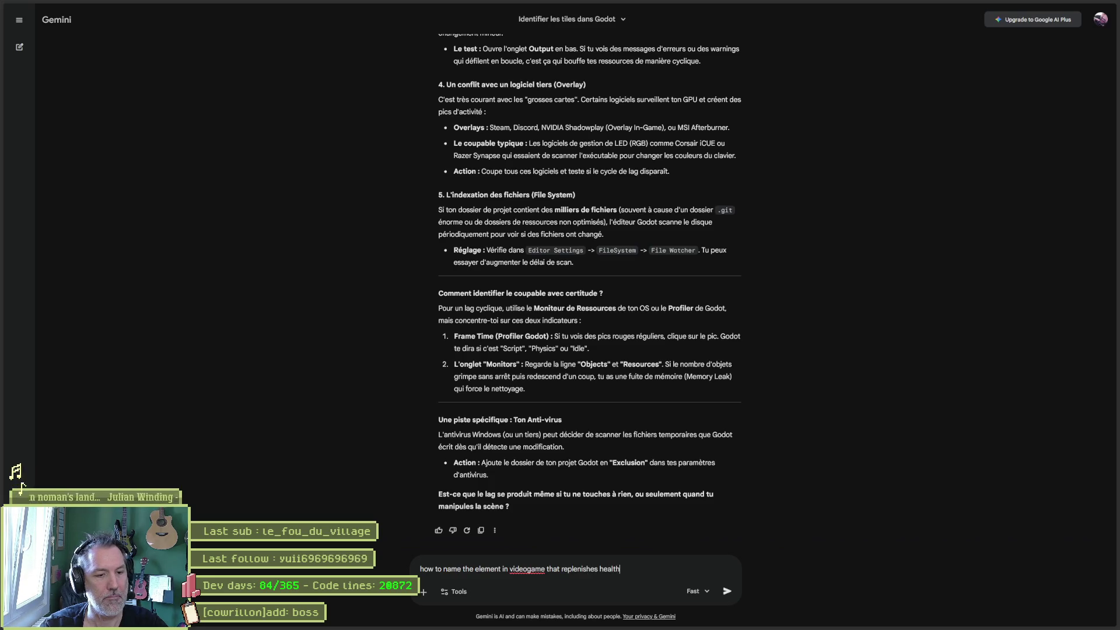
text( and mana when zu)
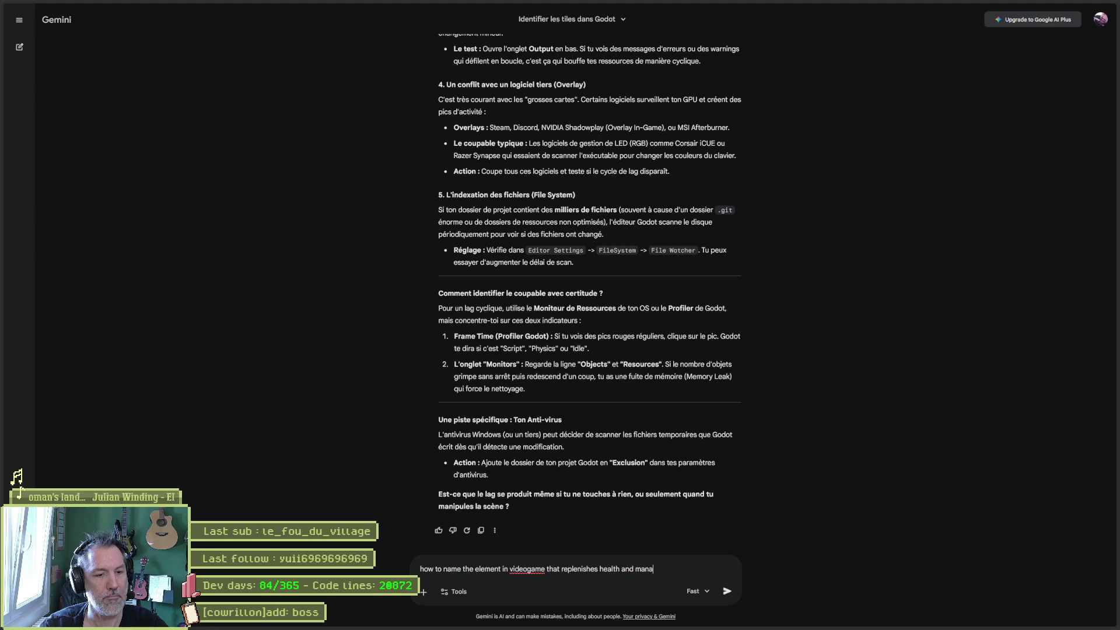
key(BackSpace)
key(BackSpace)
text(y)
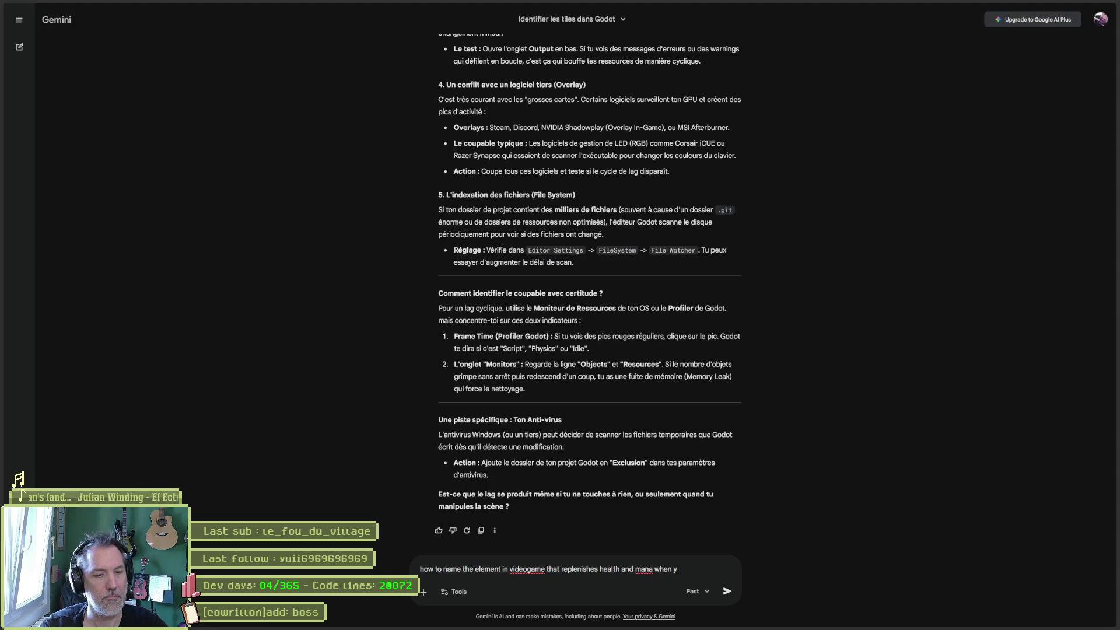
text(ou activate them)
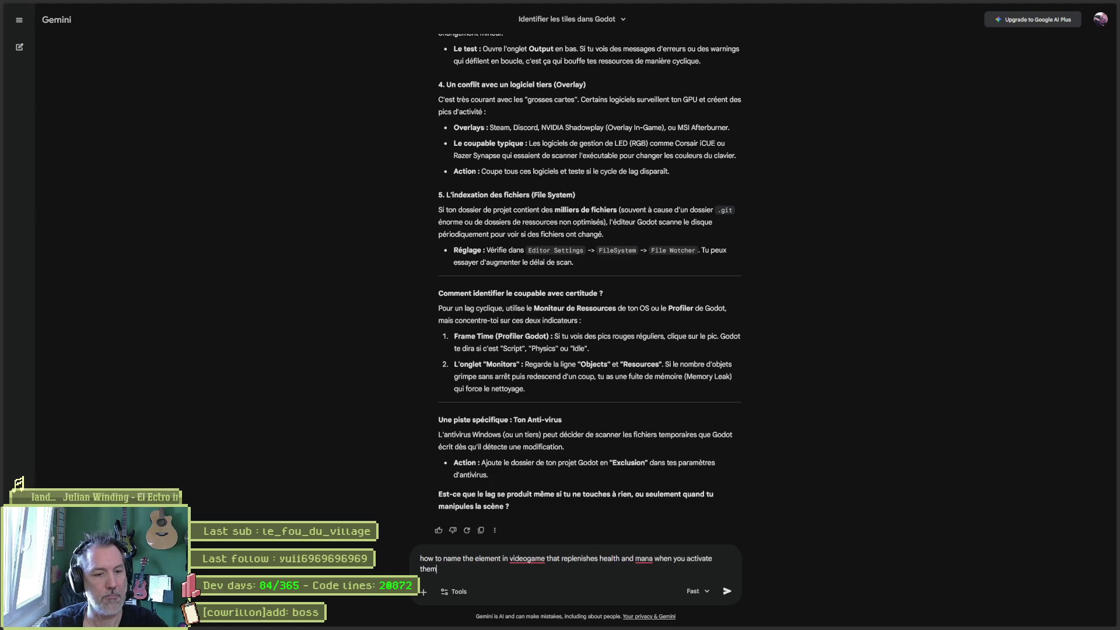
key(Return)
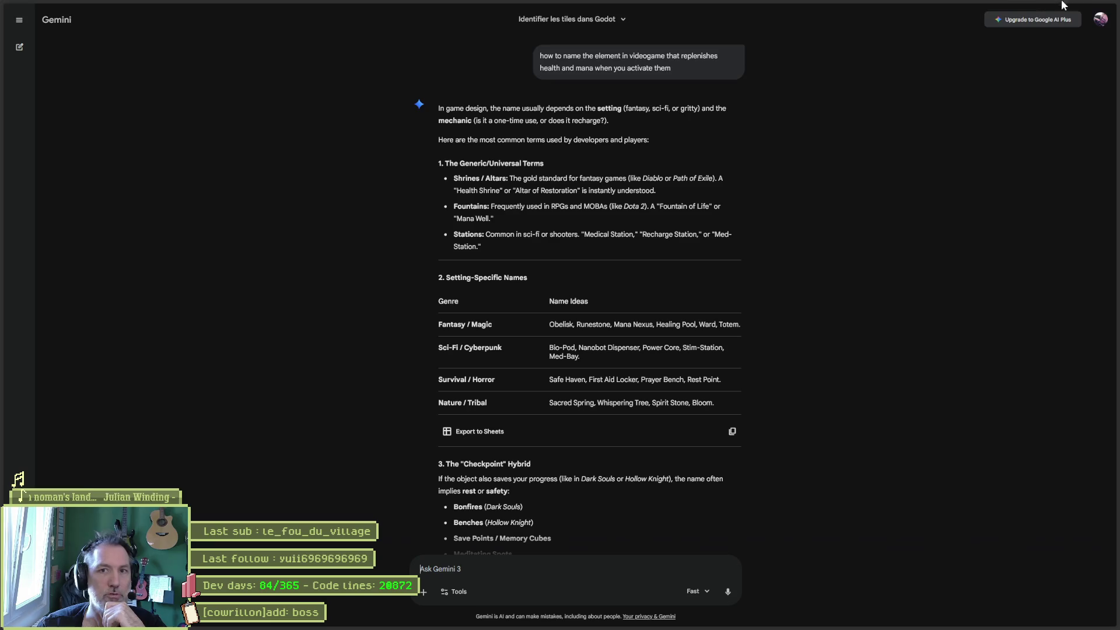
key(alt+Tab)
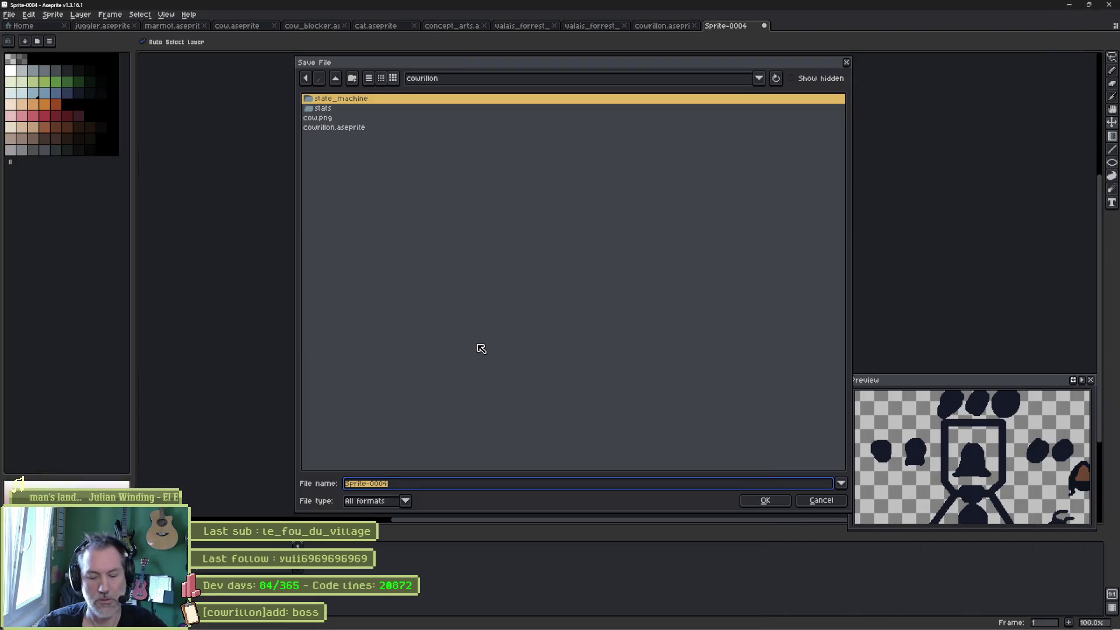
Save the sprite as 'shrine' in a new 'shrine' folder created inside entities.
text(shrine)
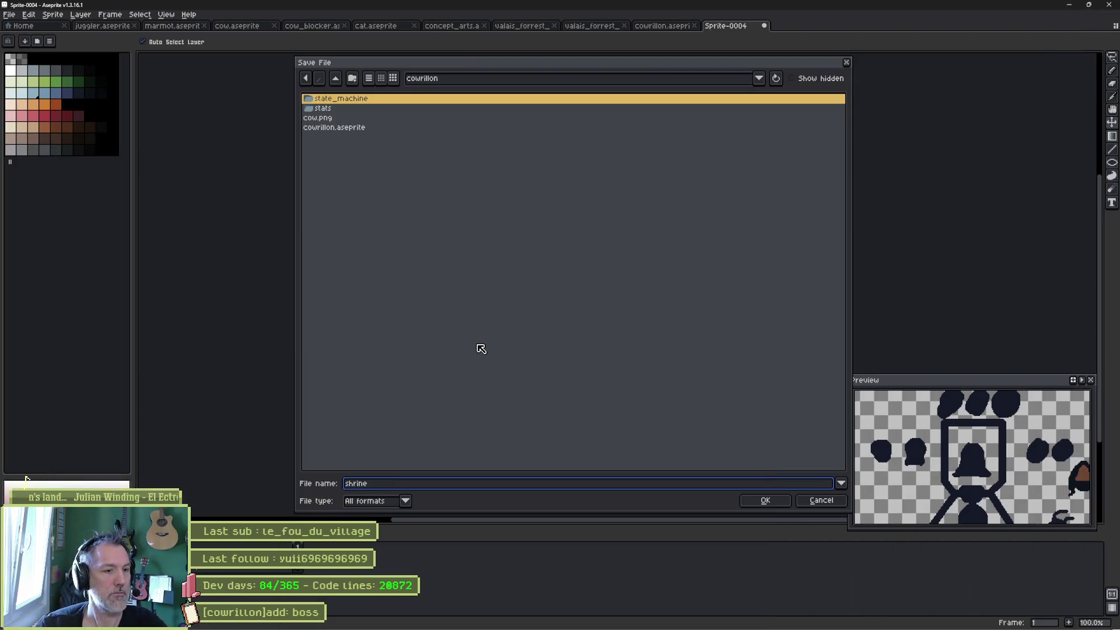
click(336, 79)
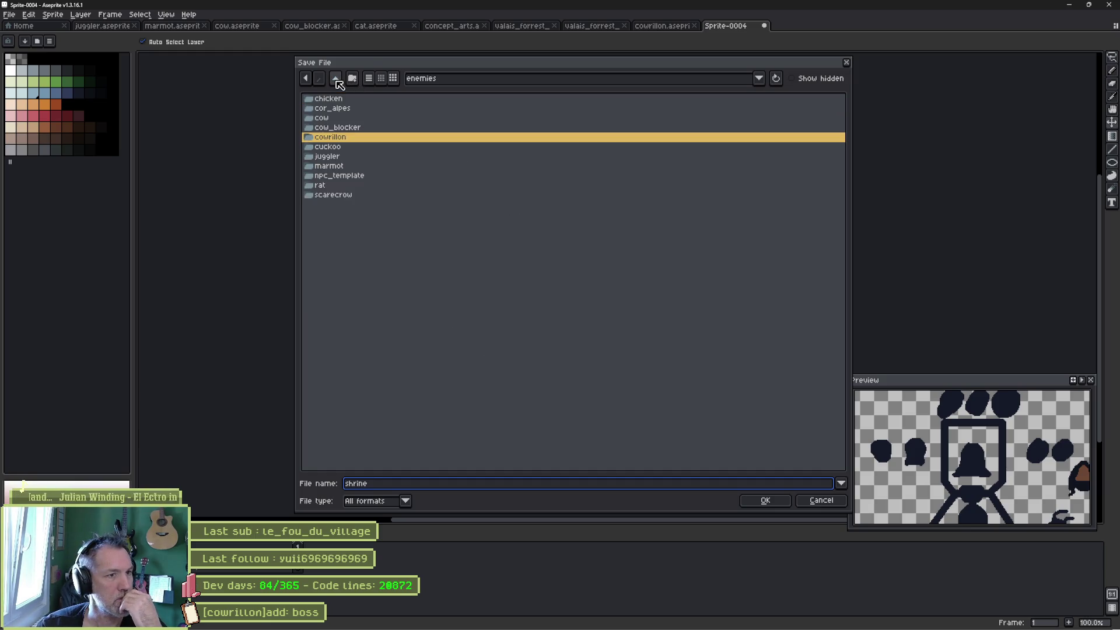
click(337, 80)
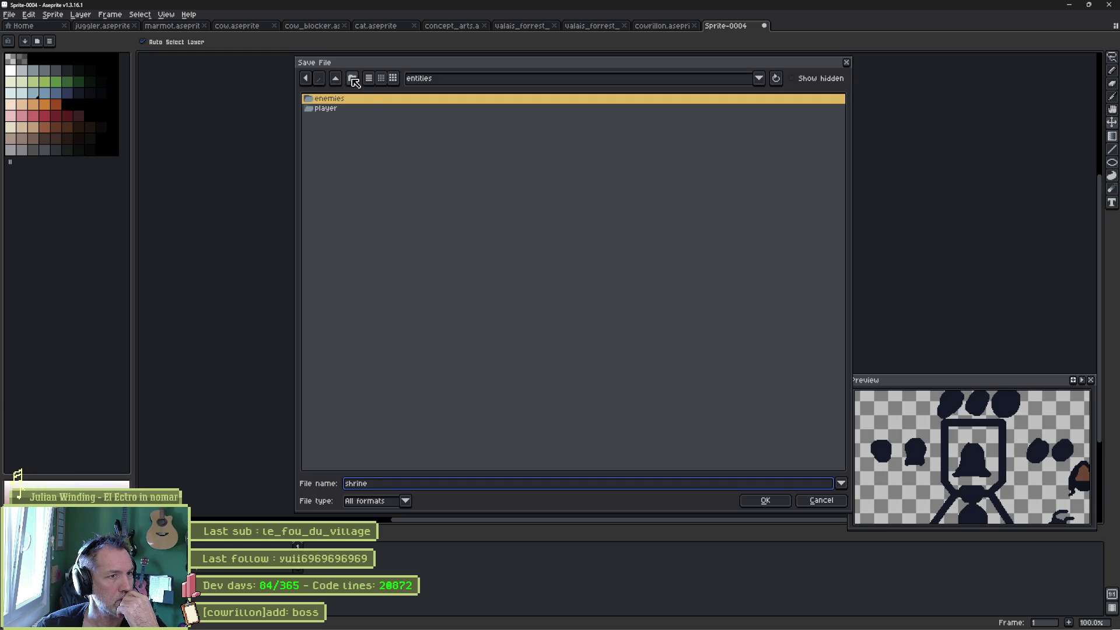
click(352, 79)
text(shrine)
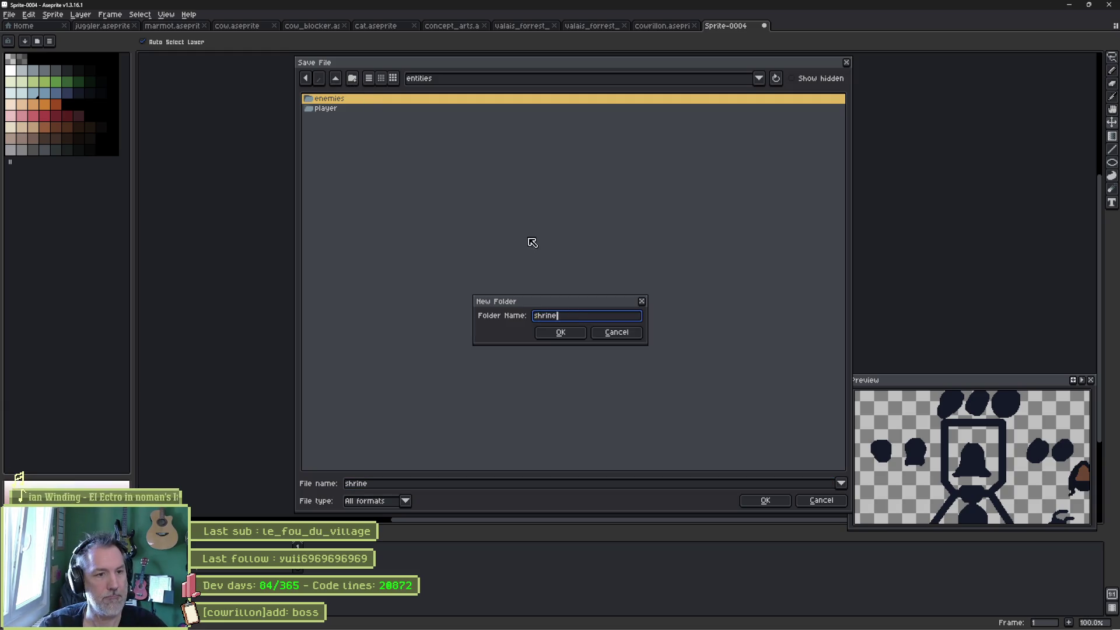
key(Return)
click(761, 500)
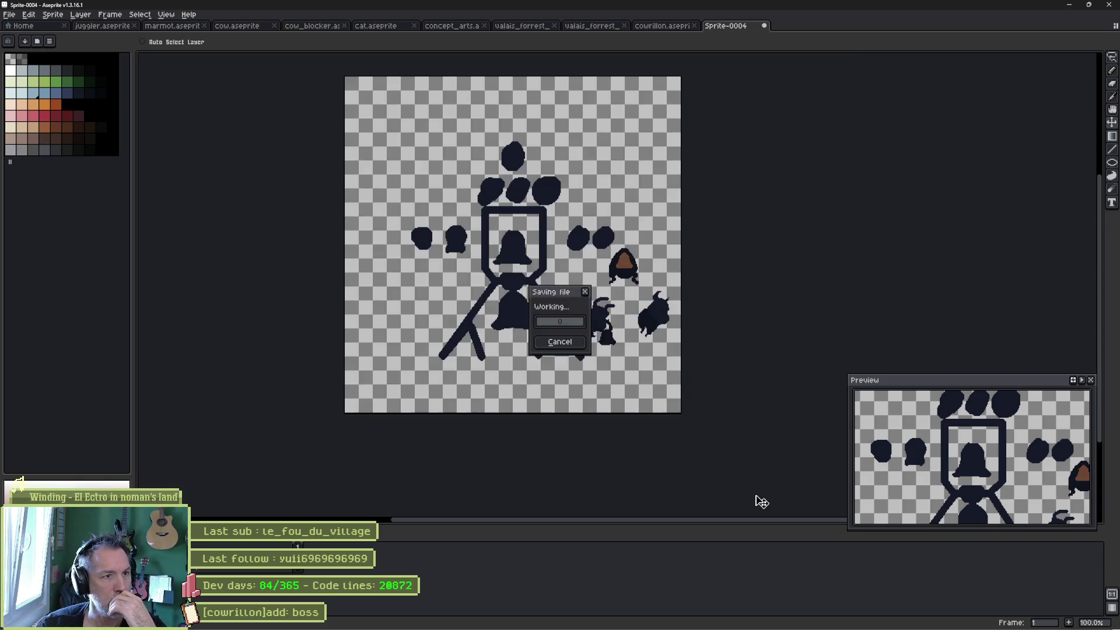
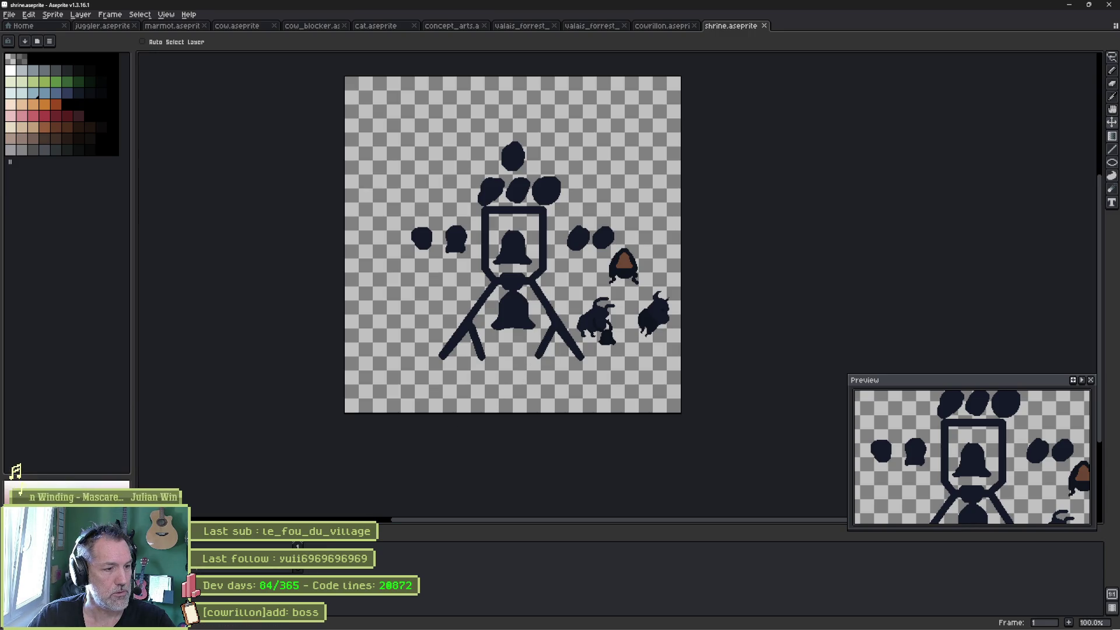
Add Layer 2, hide the old shrine sketch, and select the pencil with red.
key(shift+n)
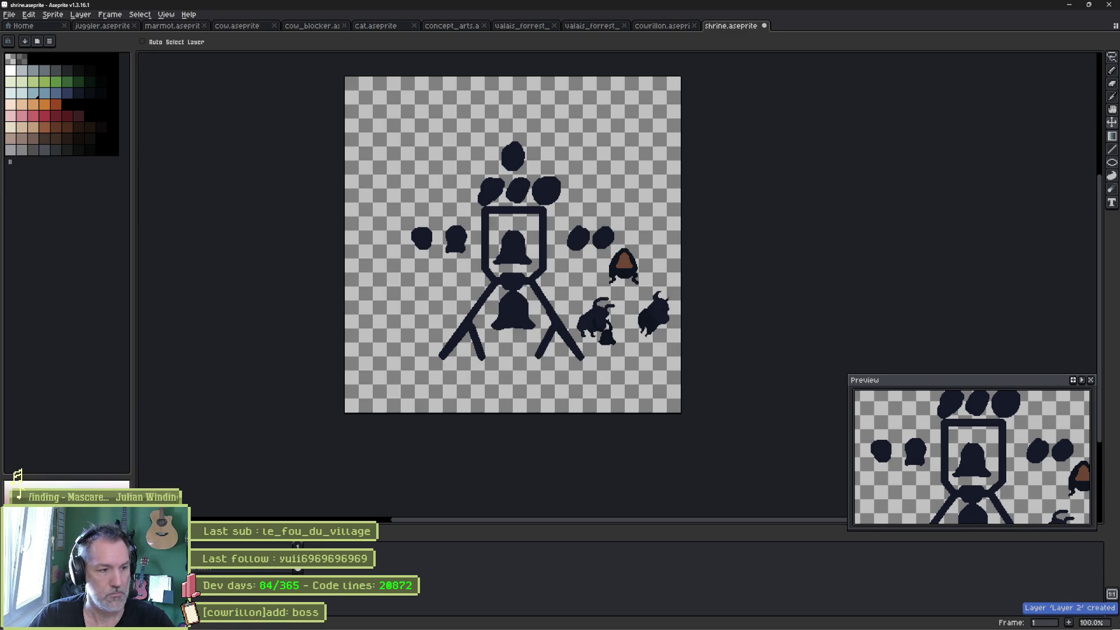
key(Delete)
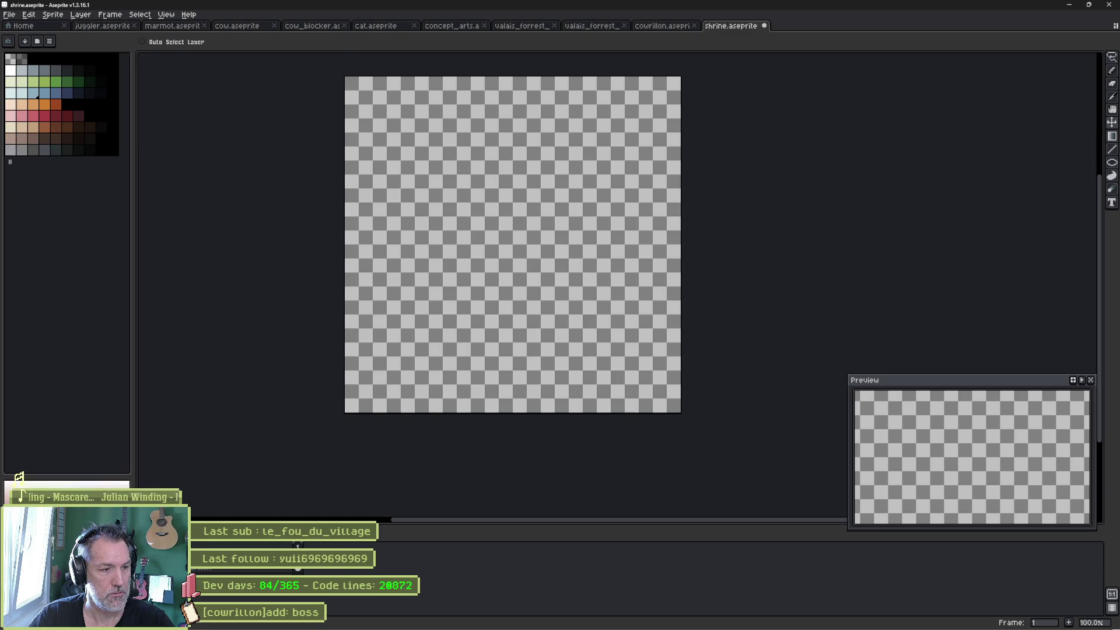
key(b)
click(36, 115)
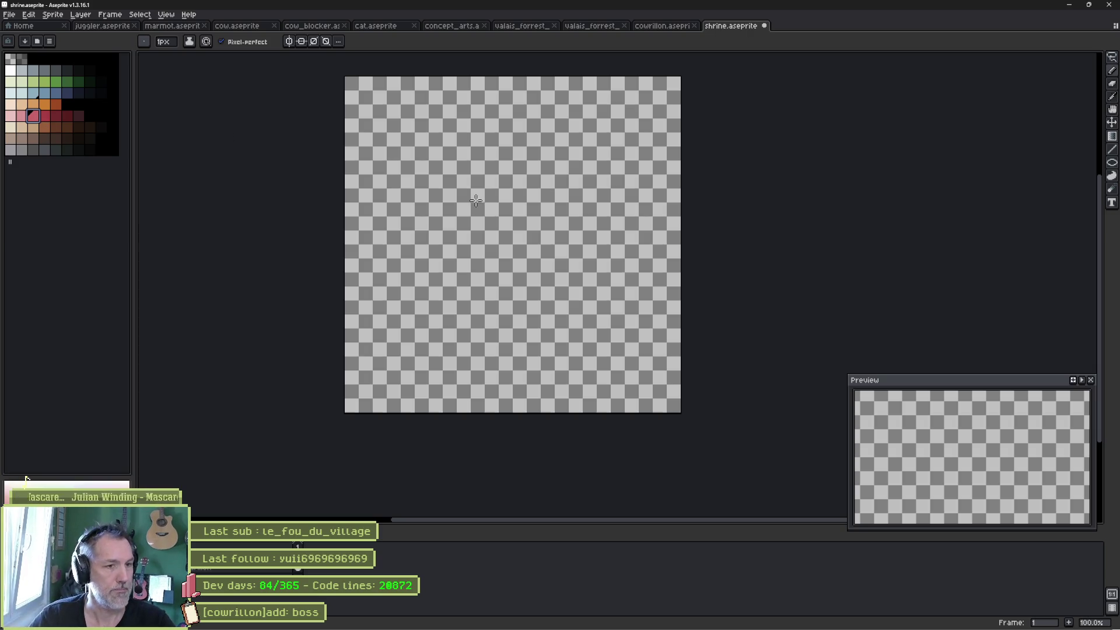
scroll(495, 285, up, 1)
Search the web for 'arbre à chat' in the browser.
mouse_move(564, 626)
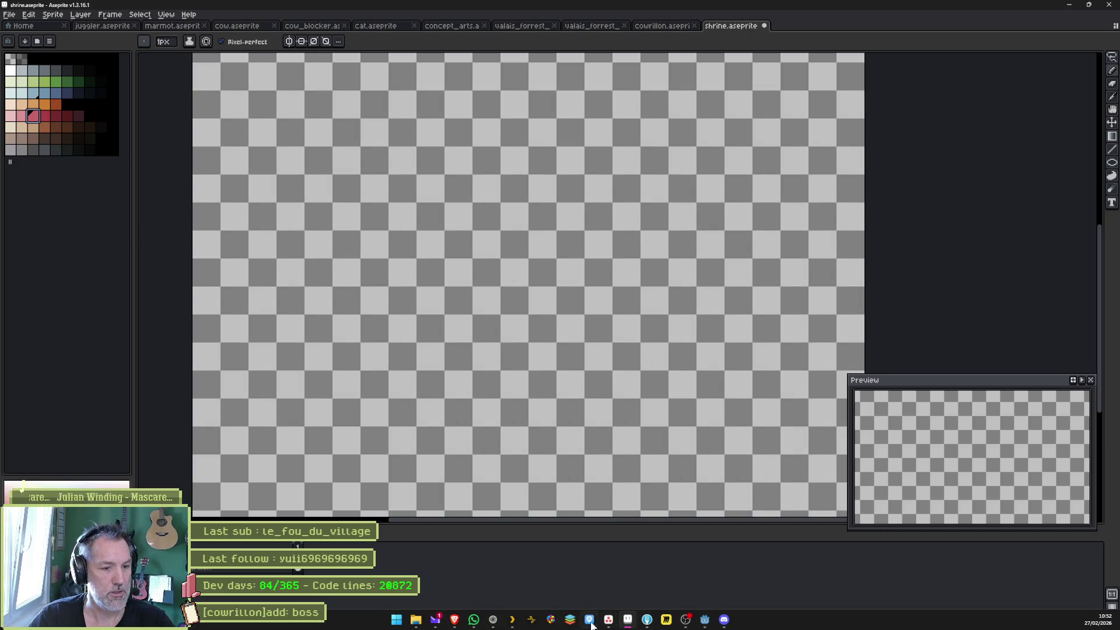
click(493, 619)
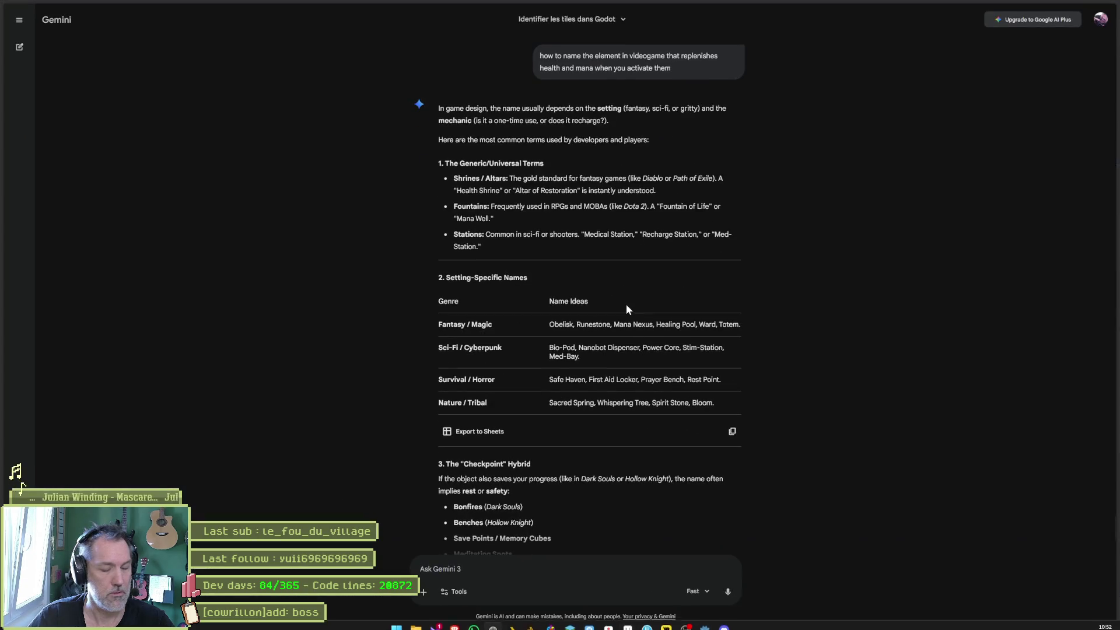
key(F2)
text(arbre ' chat)
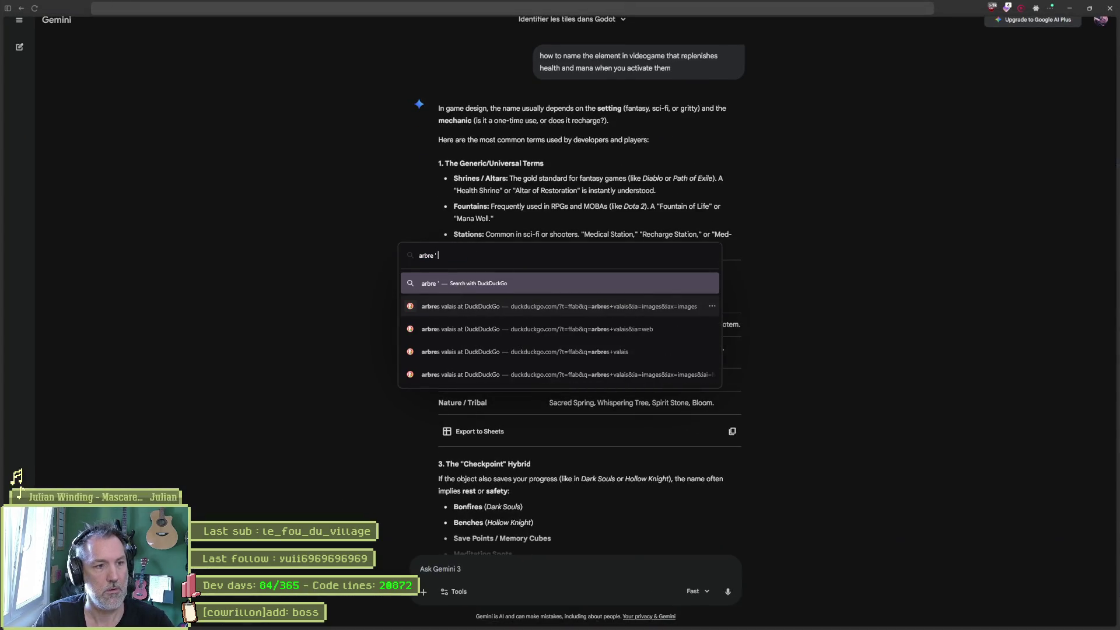
key(BackSpace)
key(BackSpace)
key(BackSpace)
text(à chat)
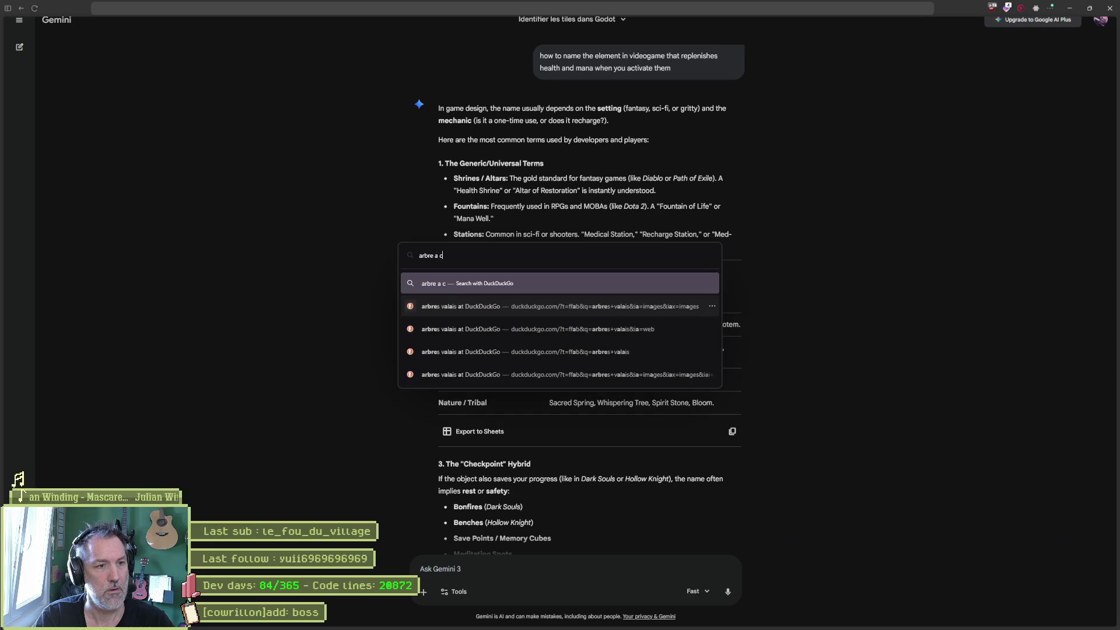
key(Return)
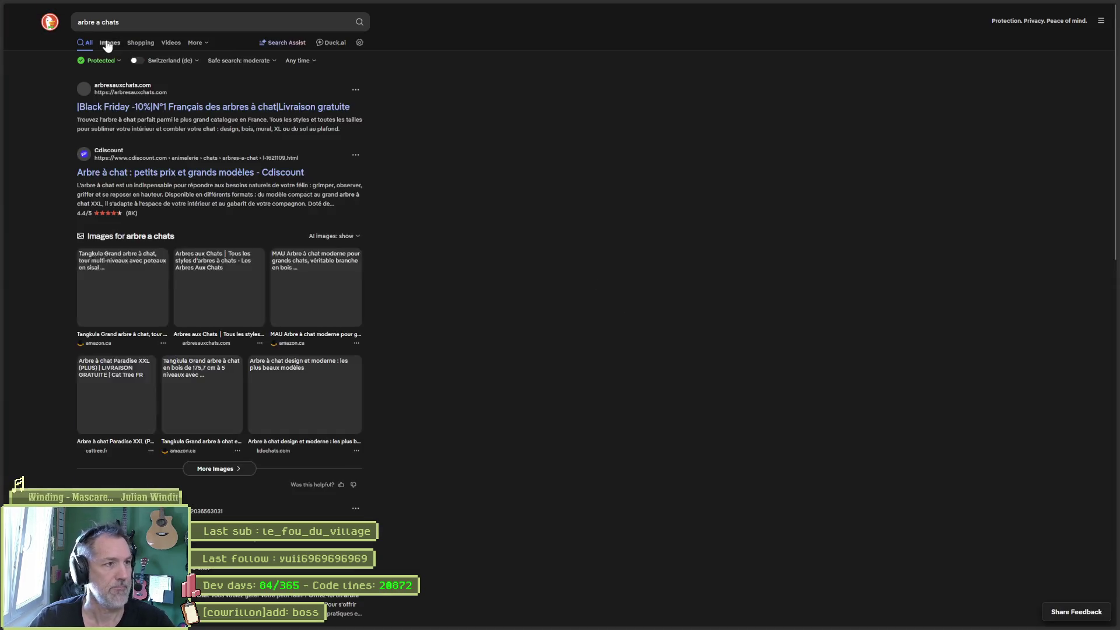
Browse image results and enlarge the tall beige cat-tree photo with round platforms.
click(110, 43)
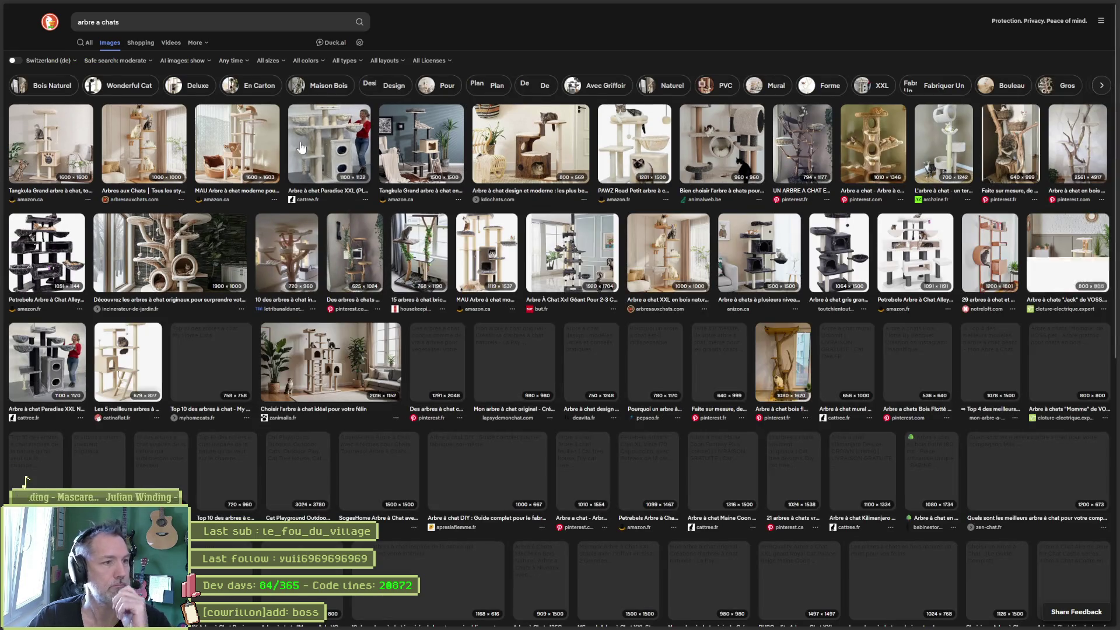
click(159, 259)
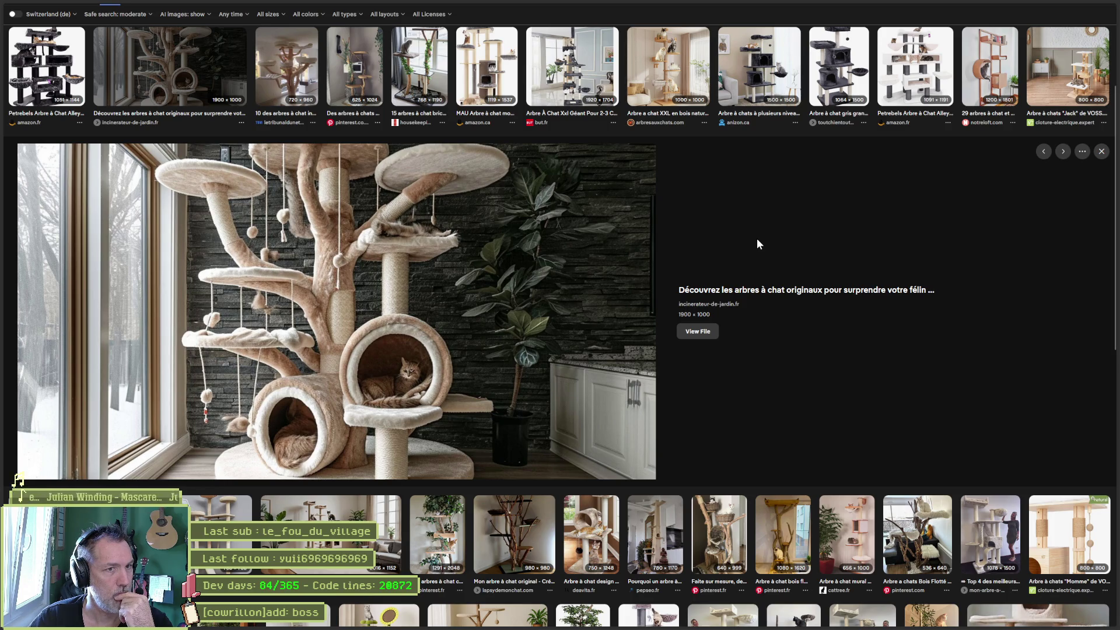
scroll(711, 183, down, 3)
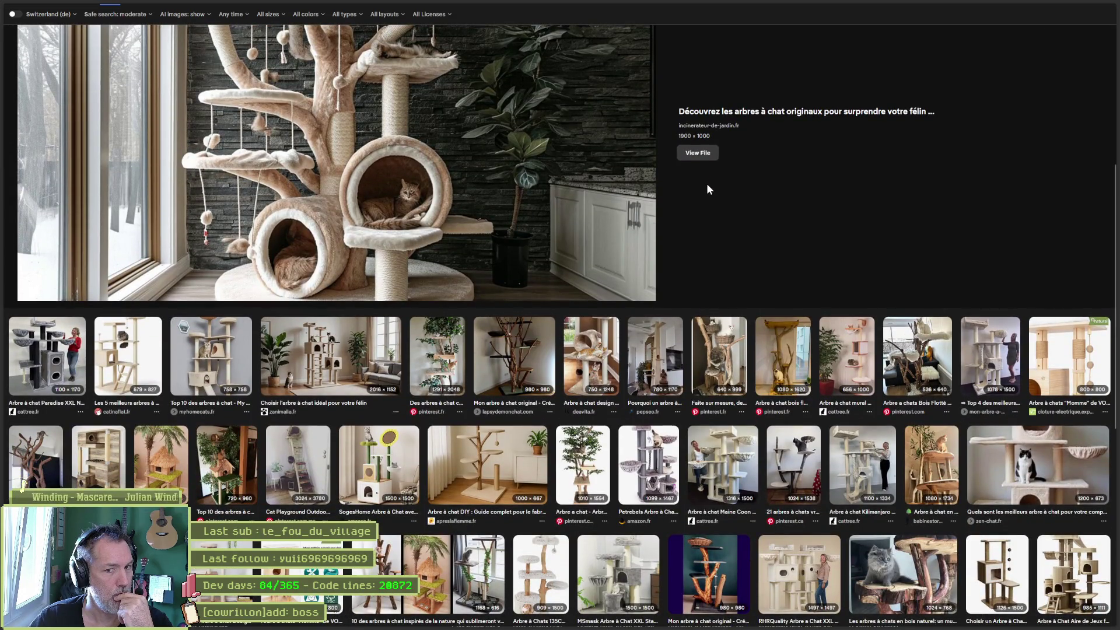
scroll(708, 189, down, 1)
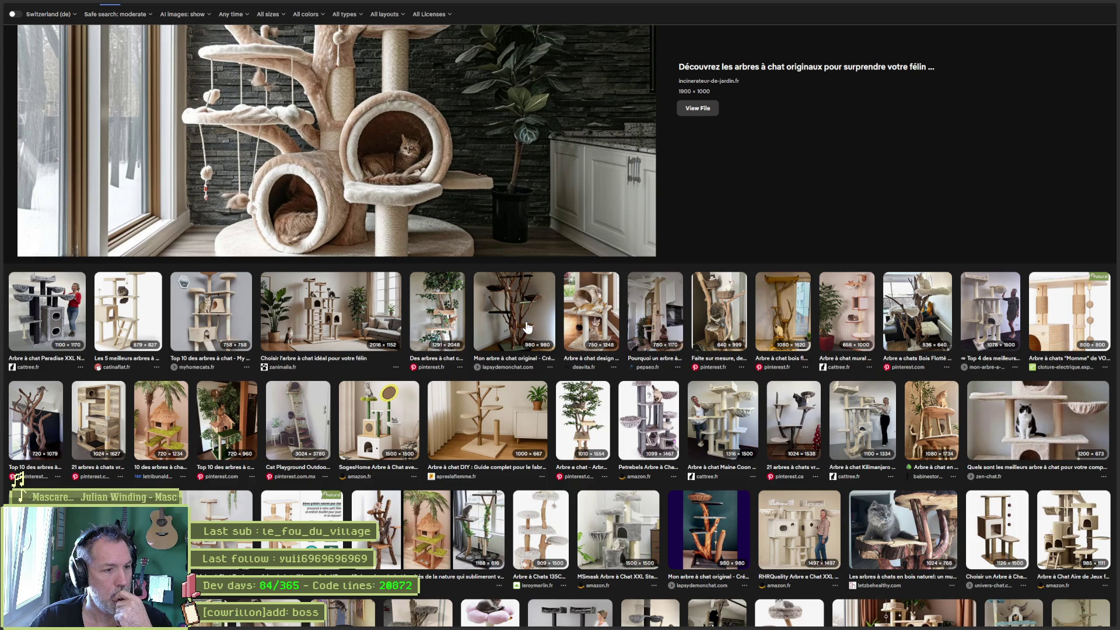
scroll(752, 183, up, 1)
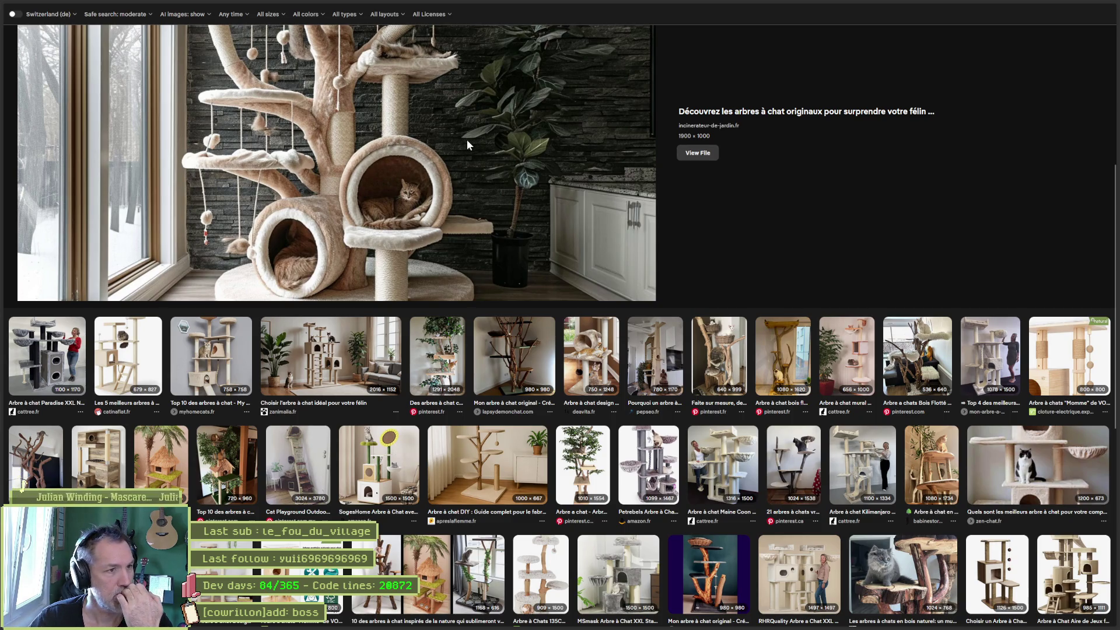
scroll(467, 145, down, 1)
scroll(467, 145, up, 3)
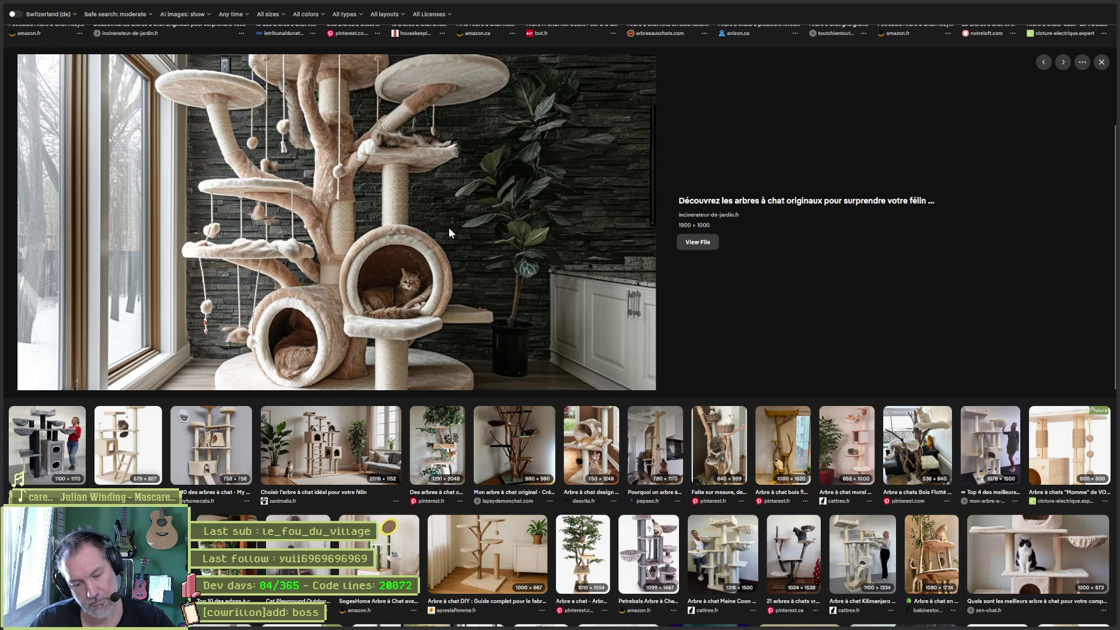
click(629, 620)
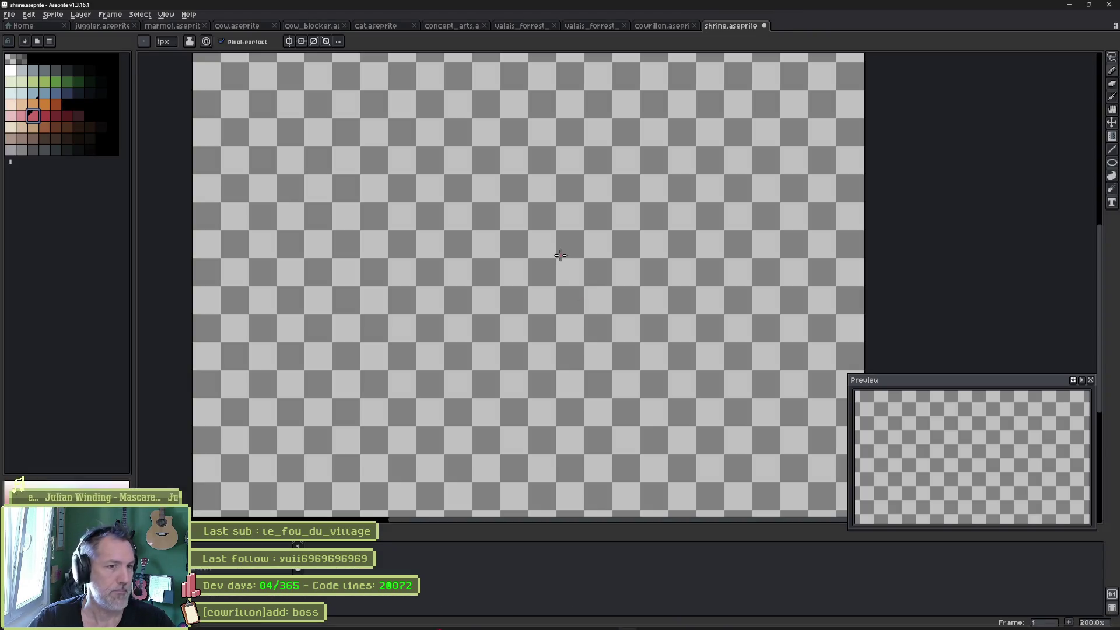
Paint a thick red trunk curving upward with right and left branches.
scroll(500, 305, up, 13)
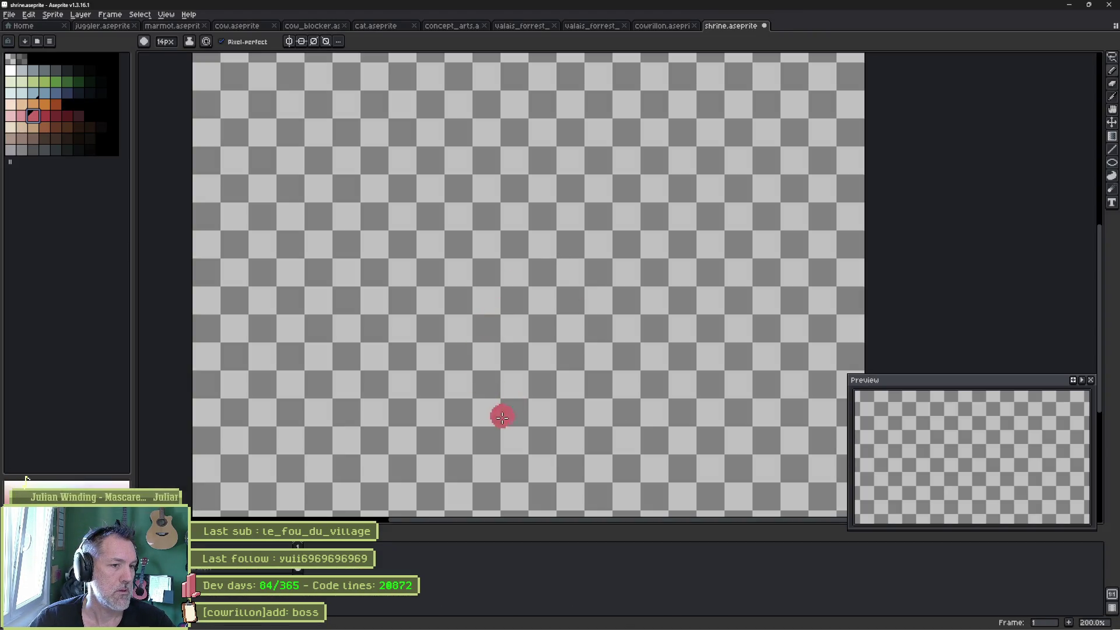
scroll(501, 419, down, 1)
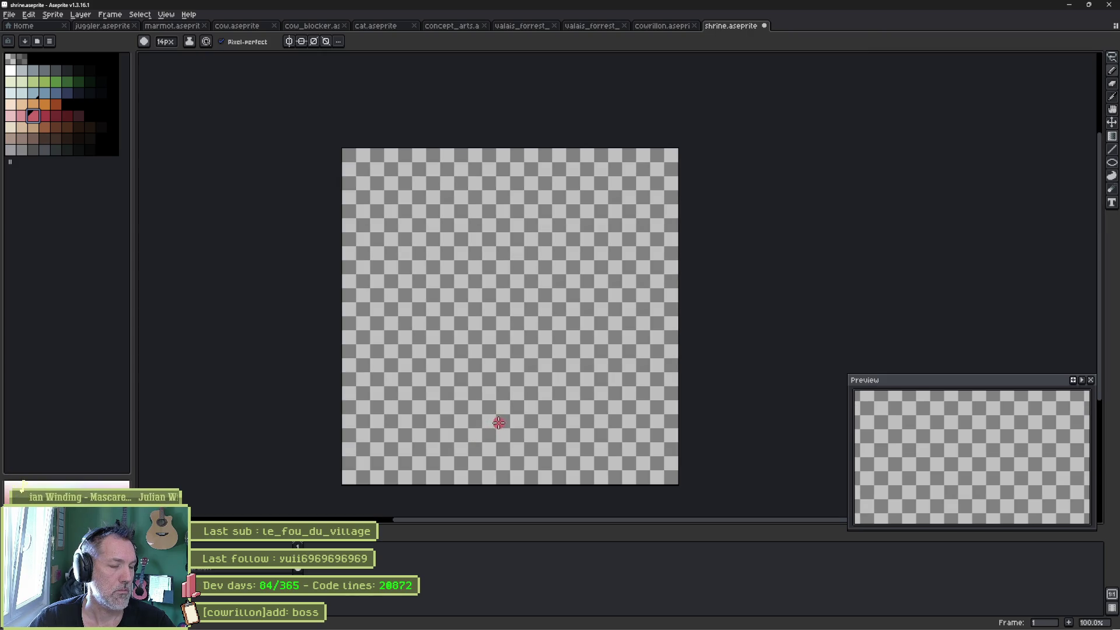
mouse_move(494, 426)
mouse_down()
mouse_move(498, 399)
mouse_move(461, 363)
mouse_move(412, 360)
mouse_move(403, 340)
mouse_up()
mouse_move(497, 389)
mouse_down()
mouse_move(495, 357)
mouse_move(590, 328)
mouse_up()
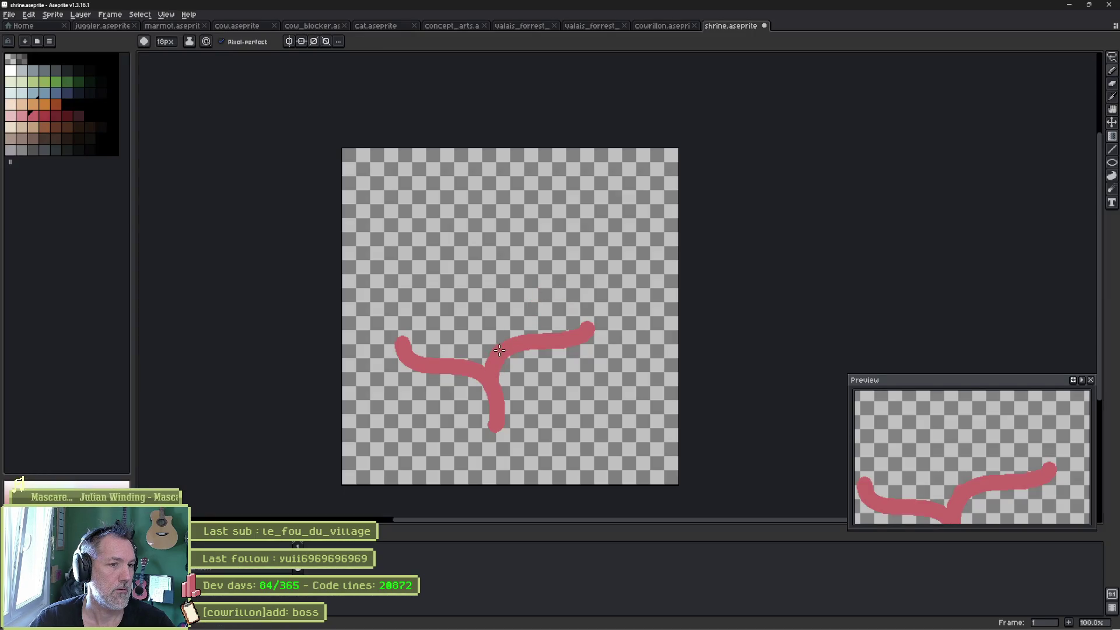
mouse_move(496, 354)
mouse_down()
mouse_move(466, 301)
mouse_move(423, 286)
mouse_move(423, 267)
mouse_up()
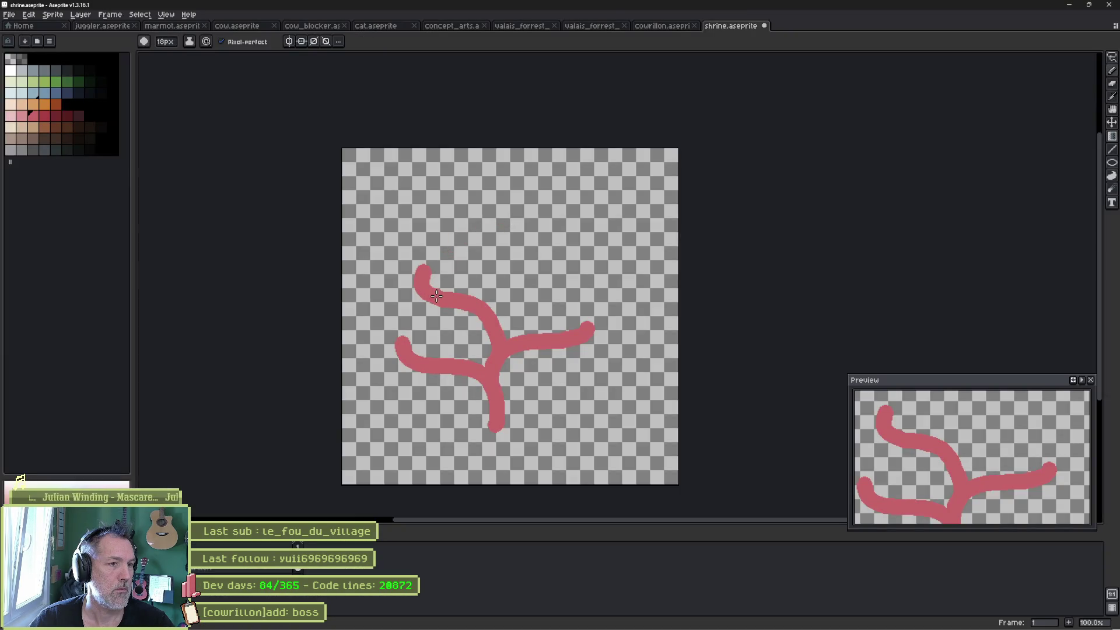
mouse_move(436, 296)
mouse_down()
mouse_move(397, 281)
mouse_move(374, 244)
mouse_move(430, 278)
mouse_move(411, 269)
mouse_up()
Erase a stray twig and paint a flat red oval base at the trunk bottom.
key(e)
scroll(415, 266, up, 5)
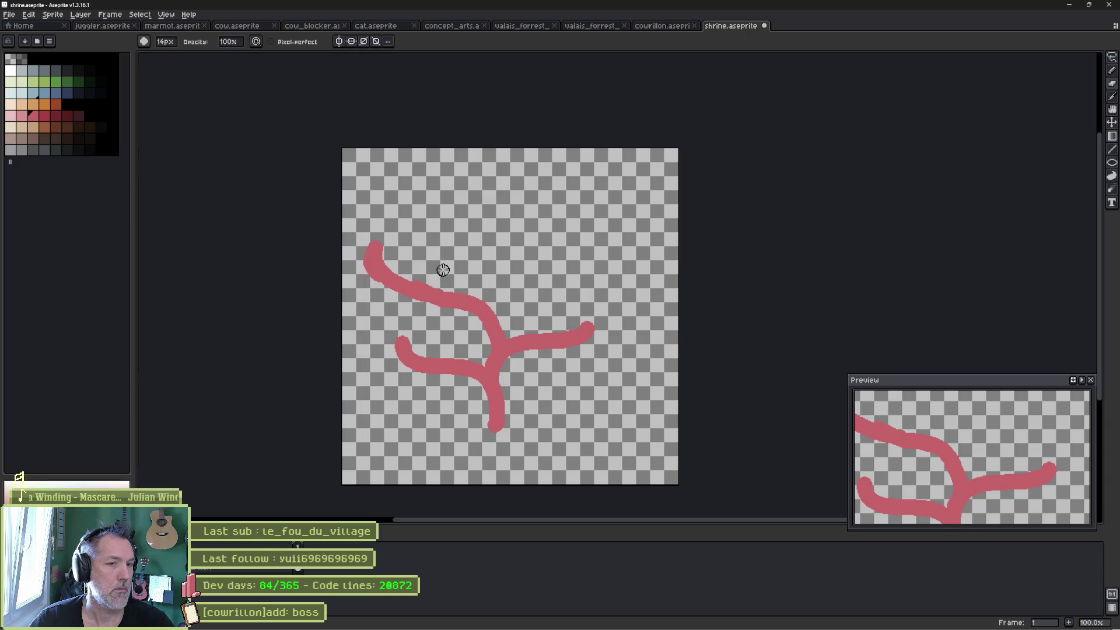
key(b)
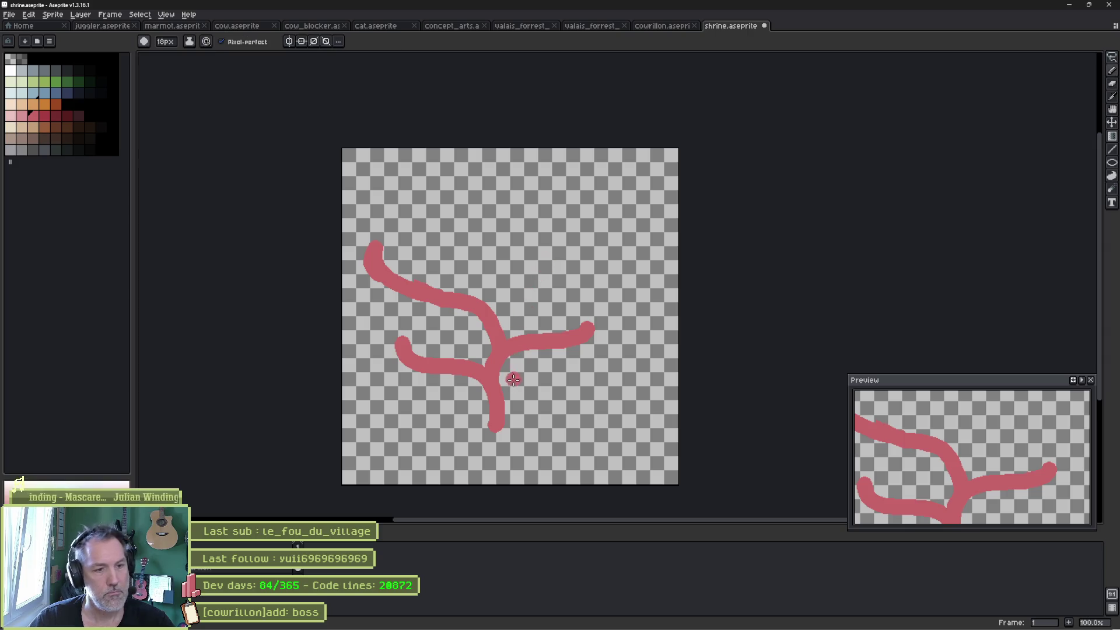
mouse_move(495, 421)
mouse_down()
mouse_move(460, 422)
mouse_move(478, 445)
mouse_move(519, 425)
mouse_move(549, 432)
mouse_up()
mouse_move(441, 430)
mouse_down()
mouse_move(423, 428)
mouse_move(538, 418)
mouse_up()
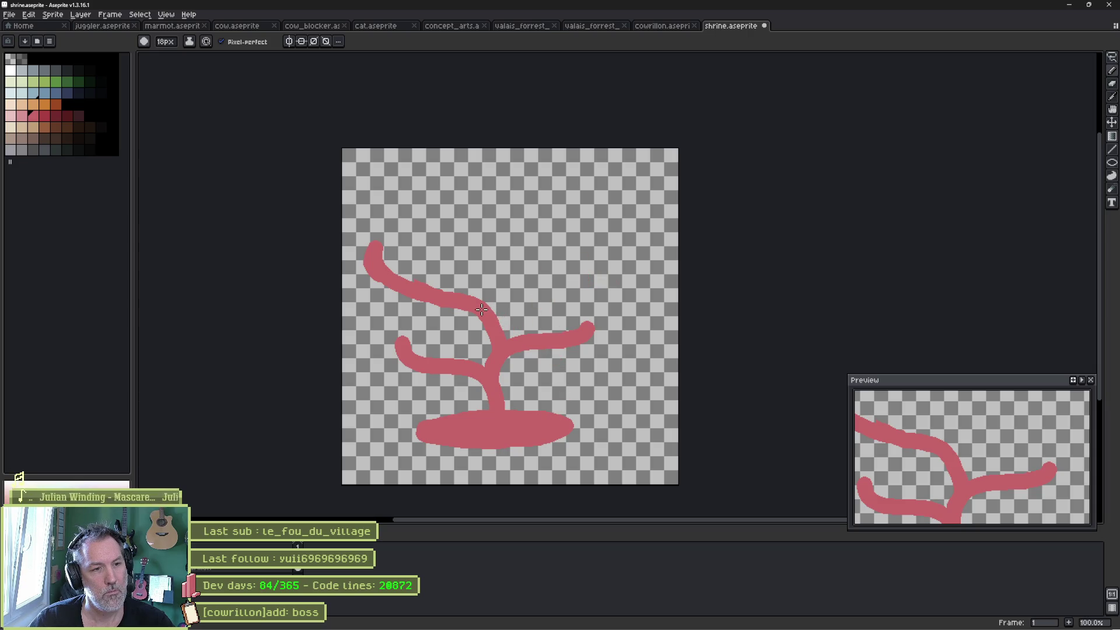
key(alt+Tab)
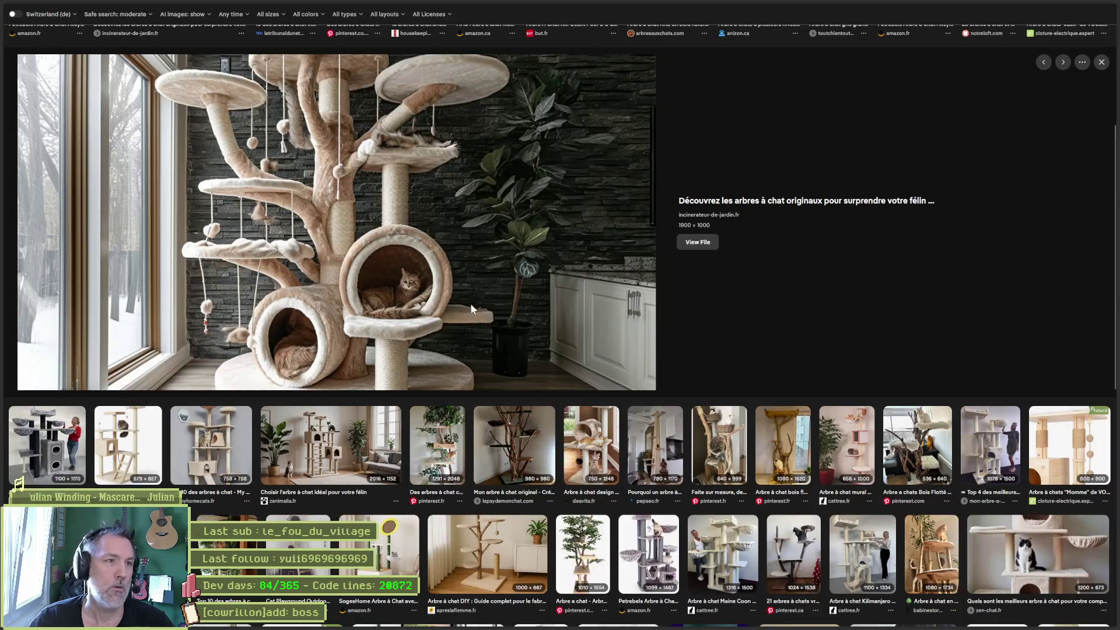
Paint a red top branch and extend the right branch to cap the trunk.
key(alt+Tab)
mouse_move(493, 341)
mouse_down()
mouse_move(486, 230)
mouse_move(484, 286)
mouse_move(498, 274)
mouse_move(496, 248)
mouse_move(563, 233)
mouse_up()
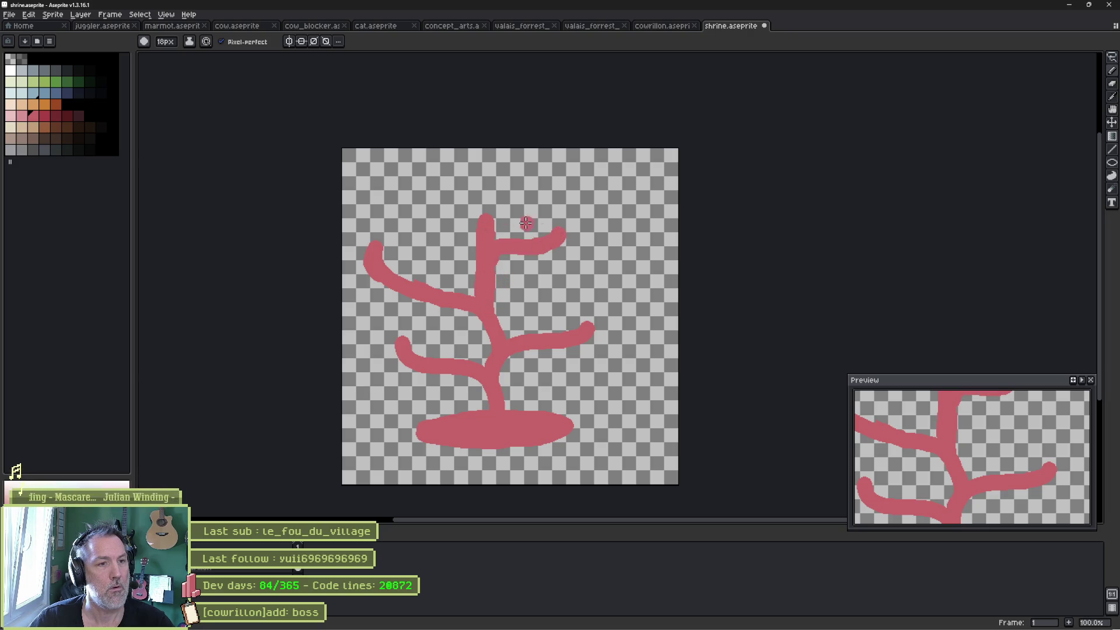
mouse_move(487, 206)
mouse_down()
mouse_move(444, 204)
mouse_move(520, 202)
mouse_up()
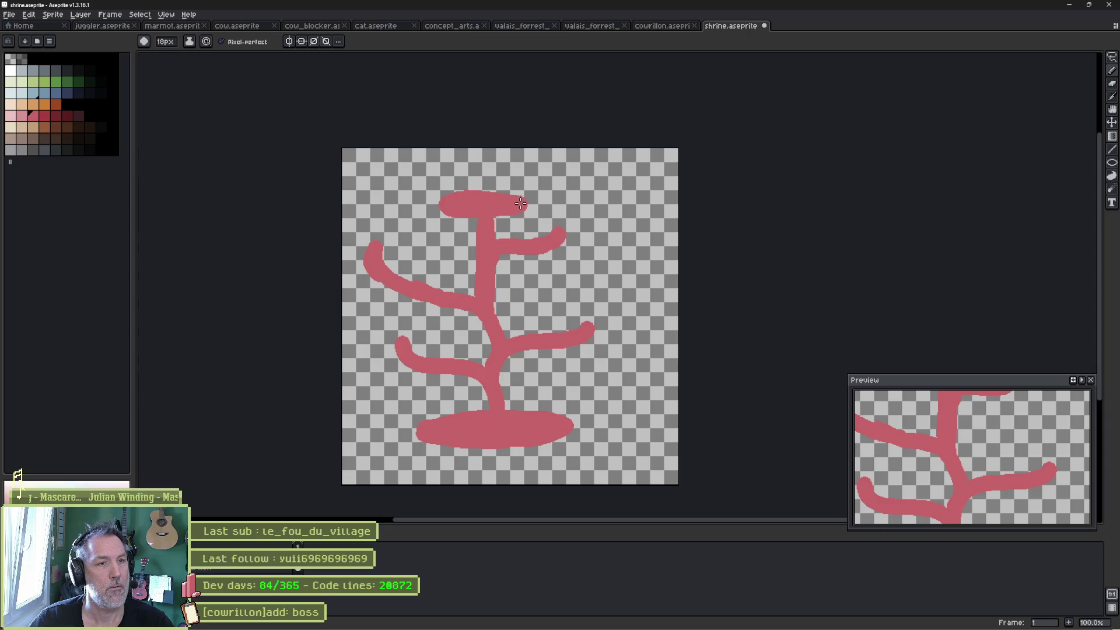
key(alt+Tab)
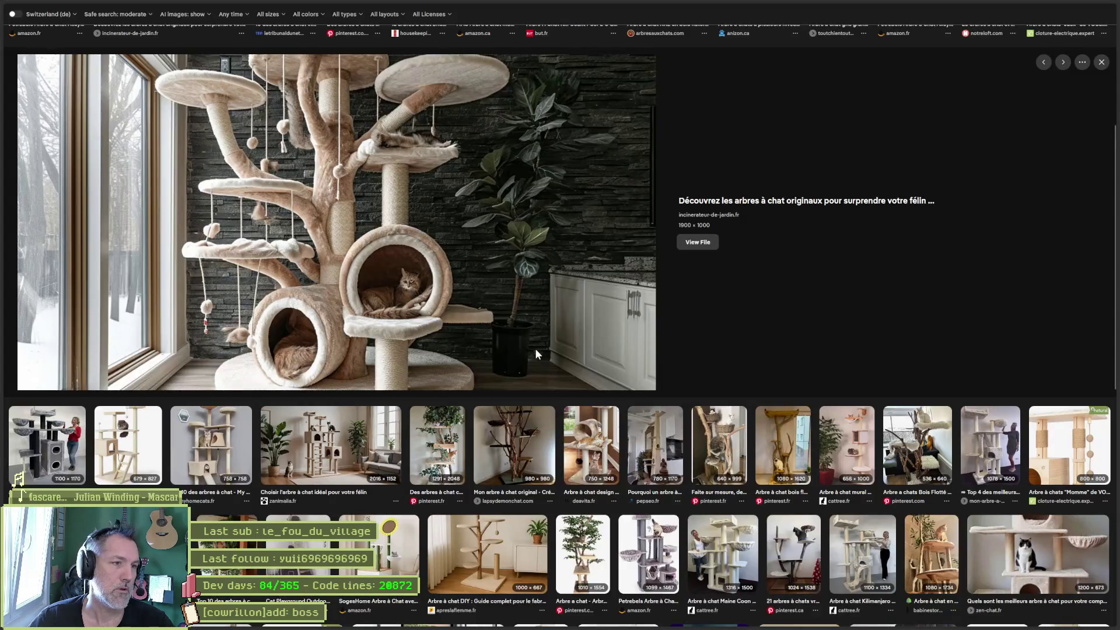
key(alt+Tab)
Paint a light-pink round cushion right of the trunk with a darker pink centre.
click(21, 115)
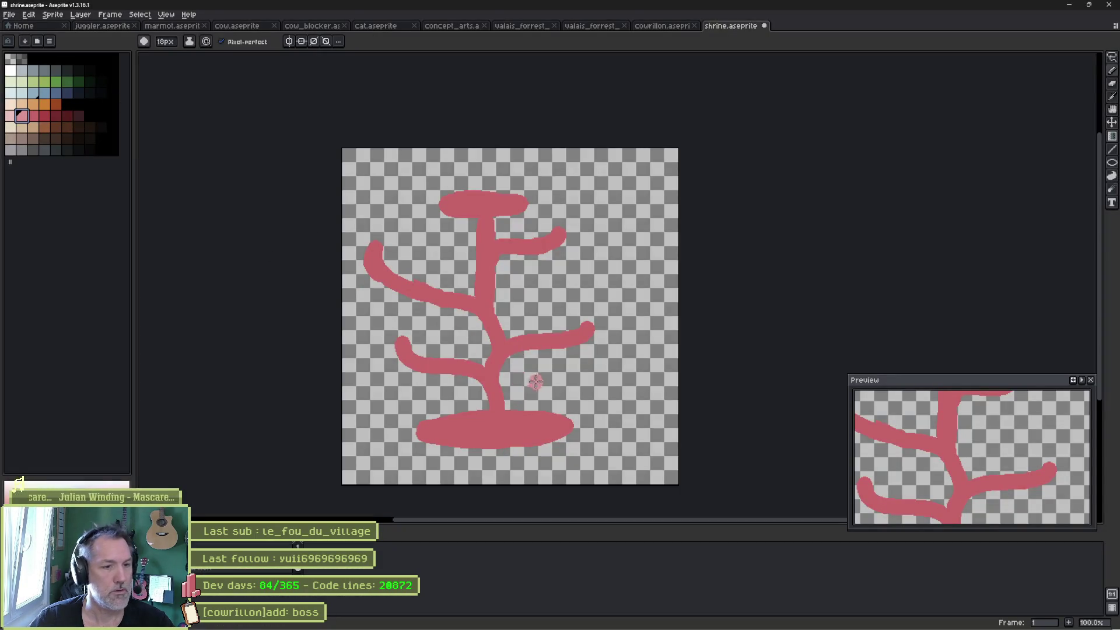
mouse_move(558, 285)
mouse_down()
mouse_move(561, 332)
mouse_move(567, 303)
mouse_move(554, 327)
mouse_move(535, 283)
mouse_move(537, 315)
mouse_move(546, 300)
mouse_move(528, 312)
mouse_move(563, 303)
mouse_move(554, 330)
mouse_move(526, 297)
mouse_move(540, 319)
mouse_up()
click(33, 116)
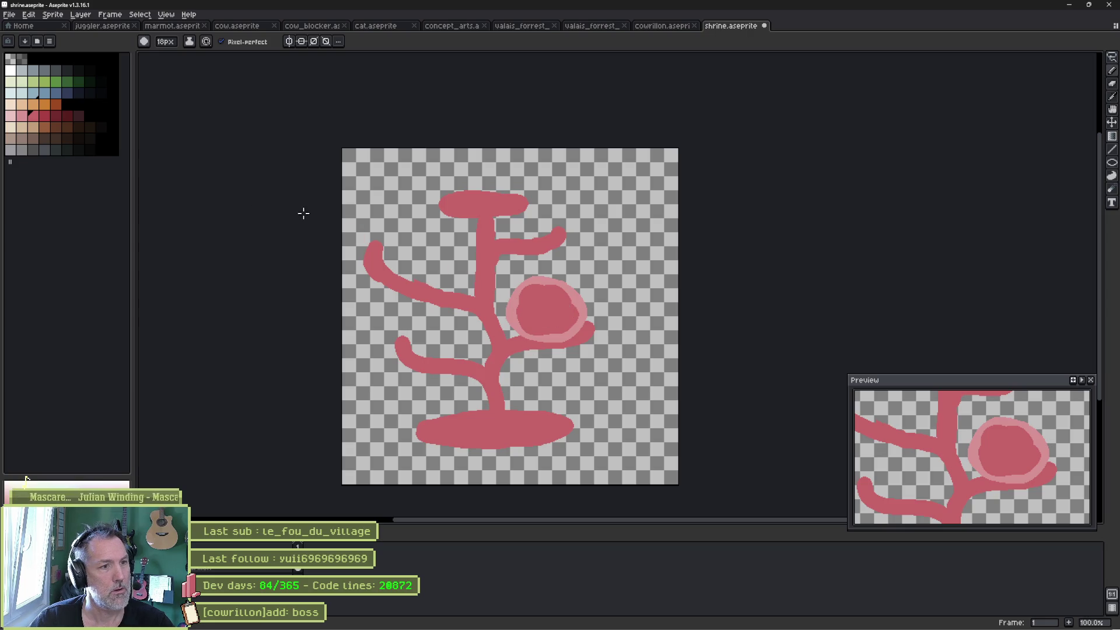
click(22, 115)
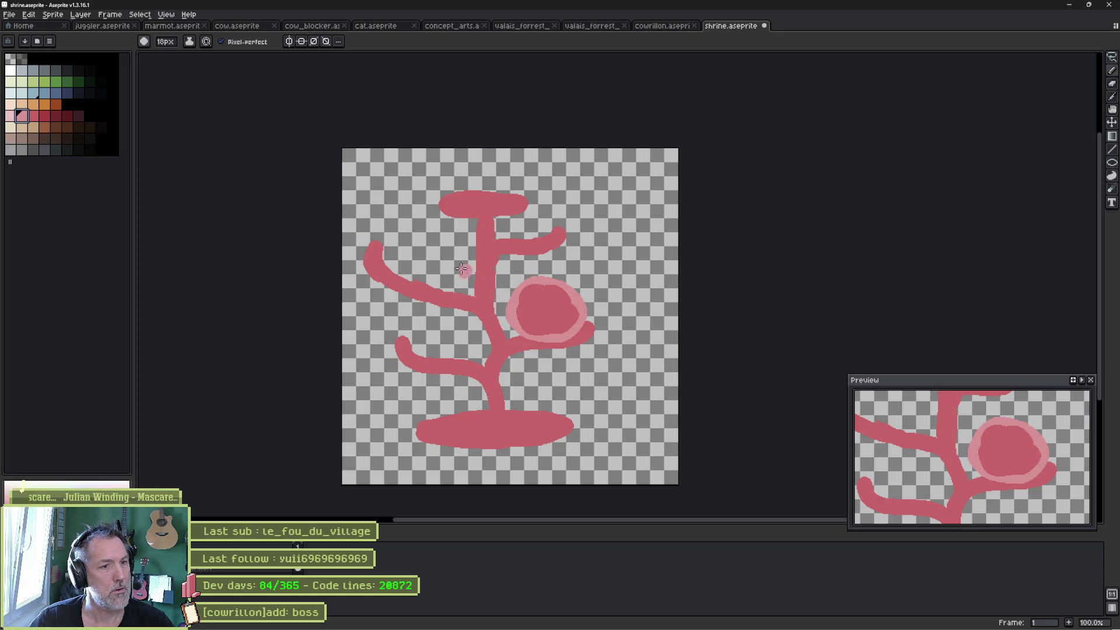
Cap the upper-left, right, top and lower-left branch tips with light pink clouds.
mouse_move(359, 245)
mouse_down()
mouse_move(402, 245)
mouse_move(370, 249)
mouse_up()
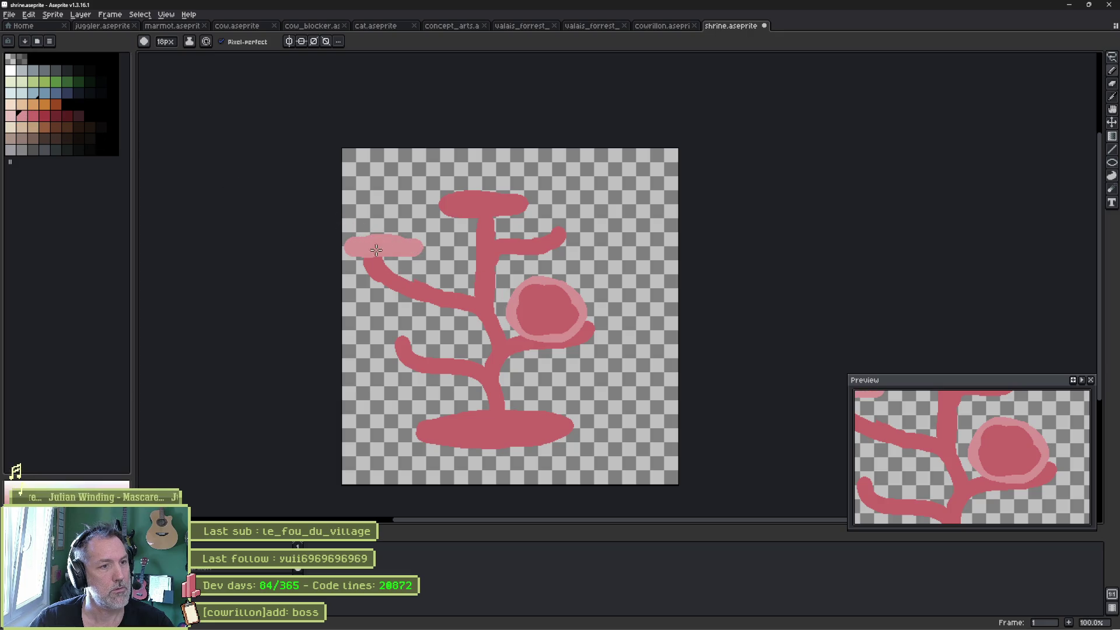
mouse_move(569, 232)
mouse_down()
mouse_move(528, 231)
mouse_move(587, 230)
mouse_move(560, 234)
mouse_up()
drag(522, 202, 446, 201)
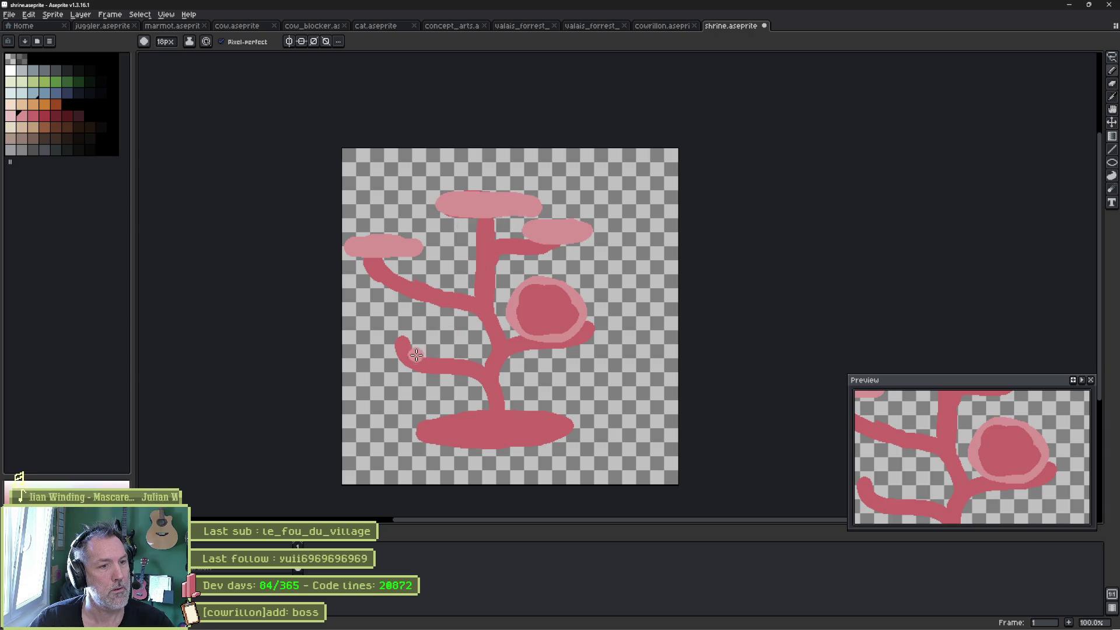
drag(380, 338, 390, 334)
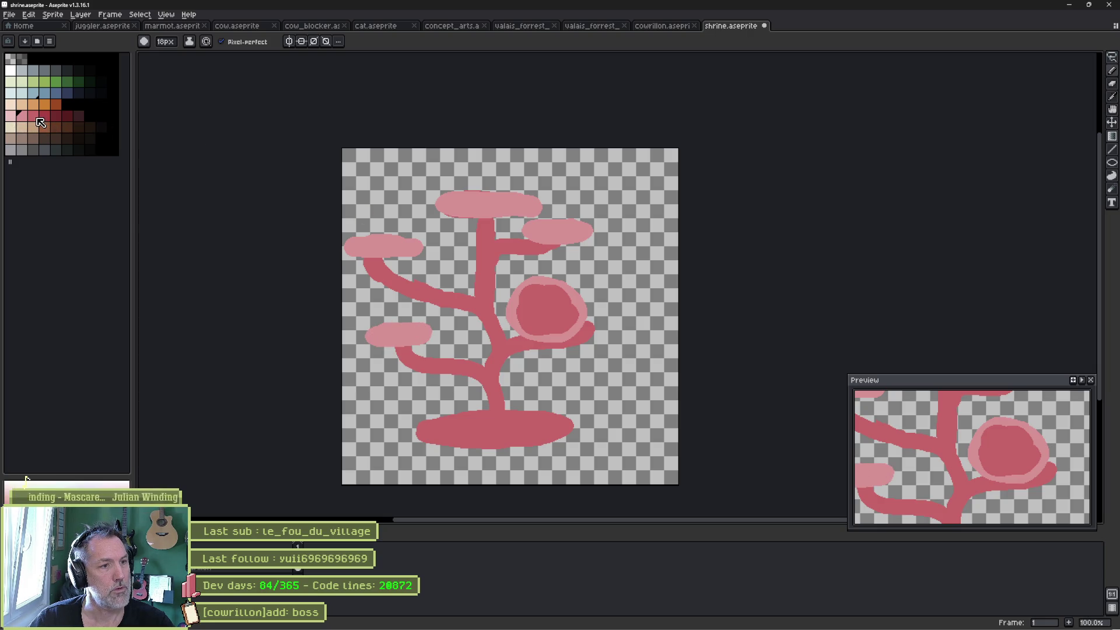
scroll(440, 219, up, 2)
Draw thin 3px light-pink cords hanging from the branches.
key(v)
mouse_move(392, 298)
mouse_down()
mouse_move(483, 305)
mouse_move(449, 255)
mouse_up()
scroll(429, 312, up, 2)
key(b)
key(minus)
mouse_move(429, 223)
mouse_down()
mouse_move(436, 236)
mouse_move(415, 274)
mouse_move(429, 307)
mouse_move(428, 365)
mouse_move(412, 380)
mouse_move(434, 367)
mouse_move(426, 371)
mouse_up()
key(ctrl+z)
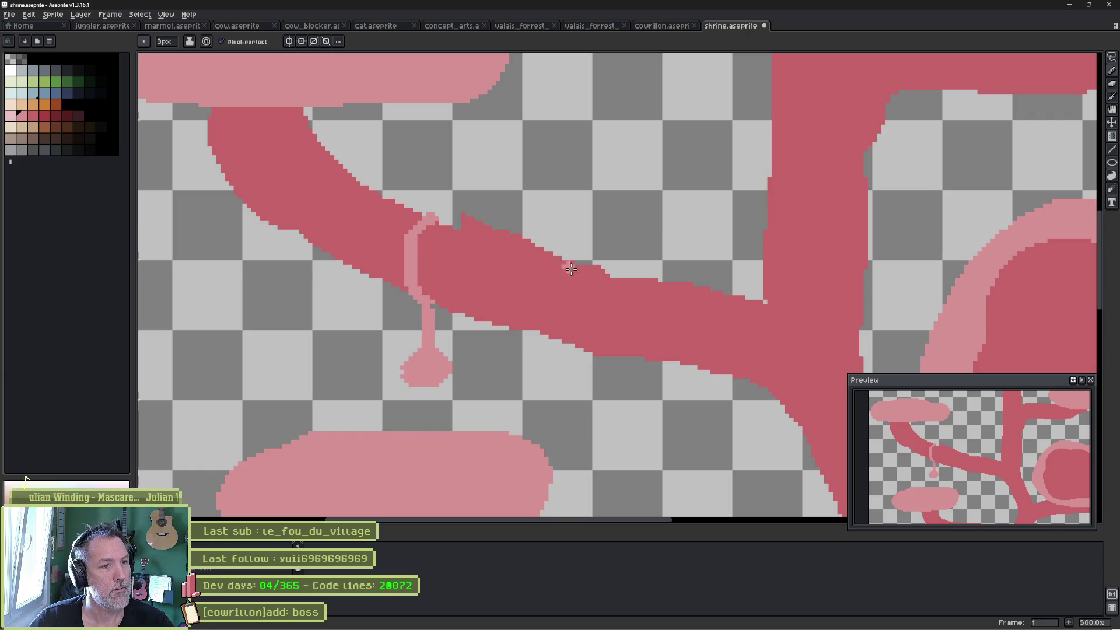
mouse_move(664, 279)
mouse_down()
mouse_move(637, 326)
mouse_move(657, 435)
mouse_move(625, 251)
mouse_move(644, 292)
mouse_move(615, 308)
mouse_up()
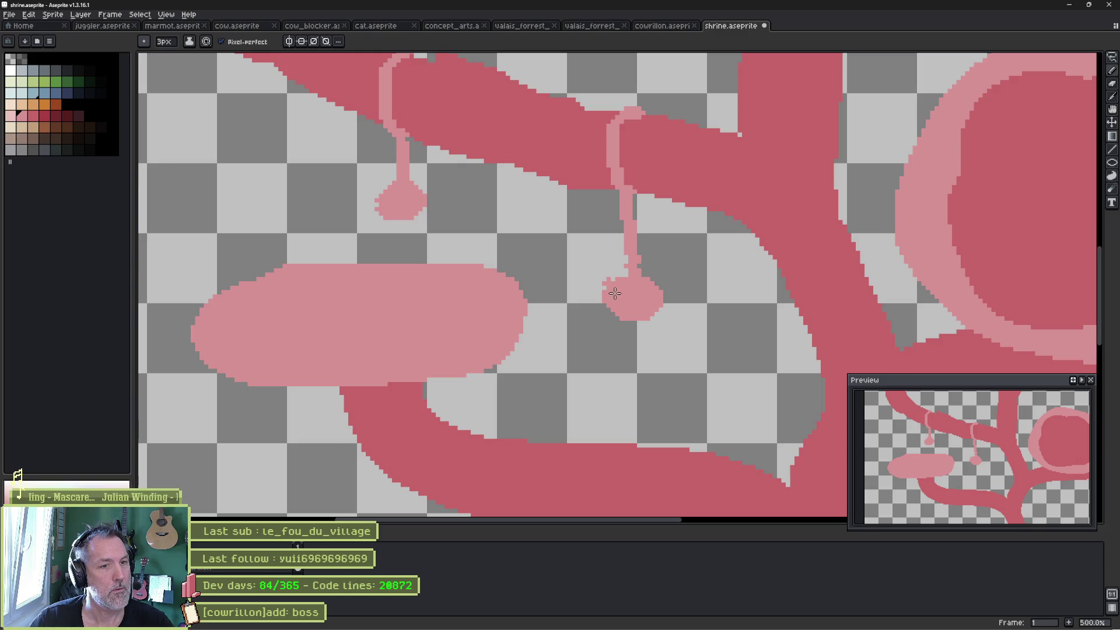
Thicken the trunk's right side so it flares down into the base.
key(1)
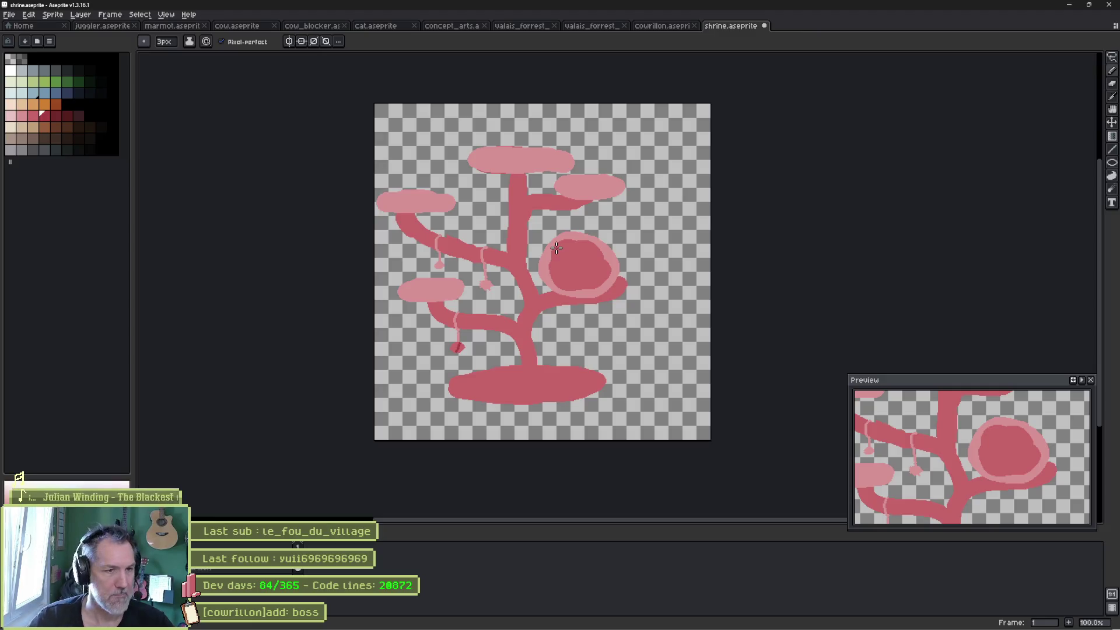
key(i)
key(b)
scroll(526, 271, up, 2)
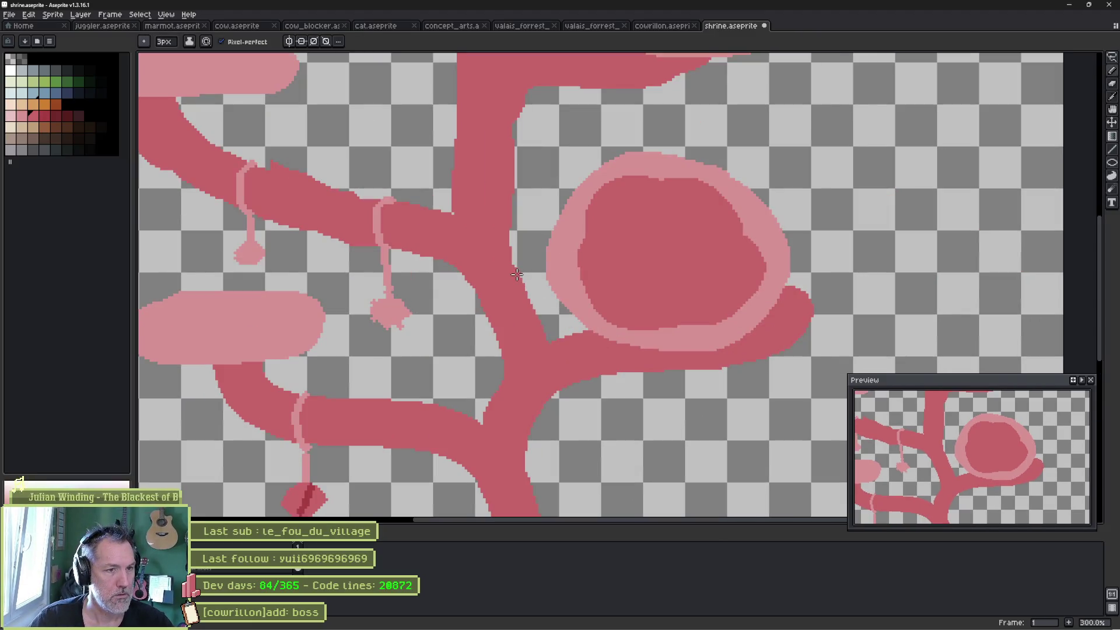
scroll(484, 297, down, 1)
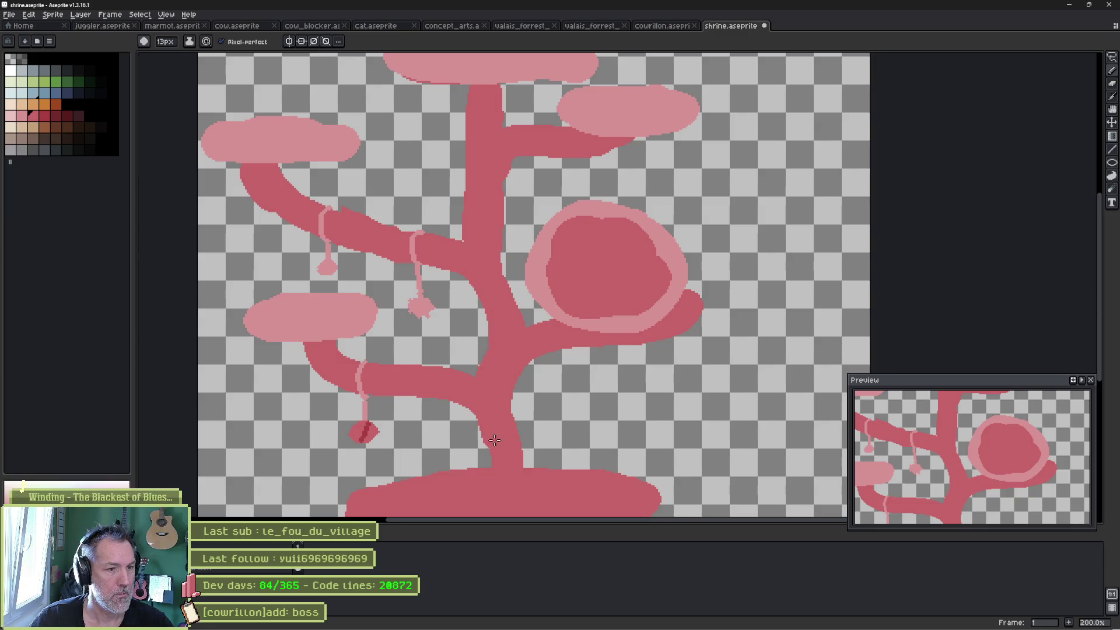
mouse_move(526, 343)
mouse_down()
mouse_move(513, 392)
mouse_move(541, 476)
mouse_up()
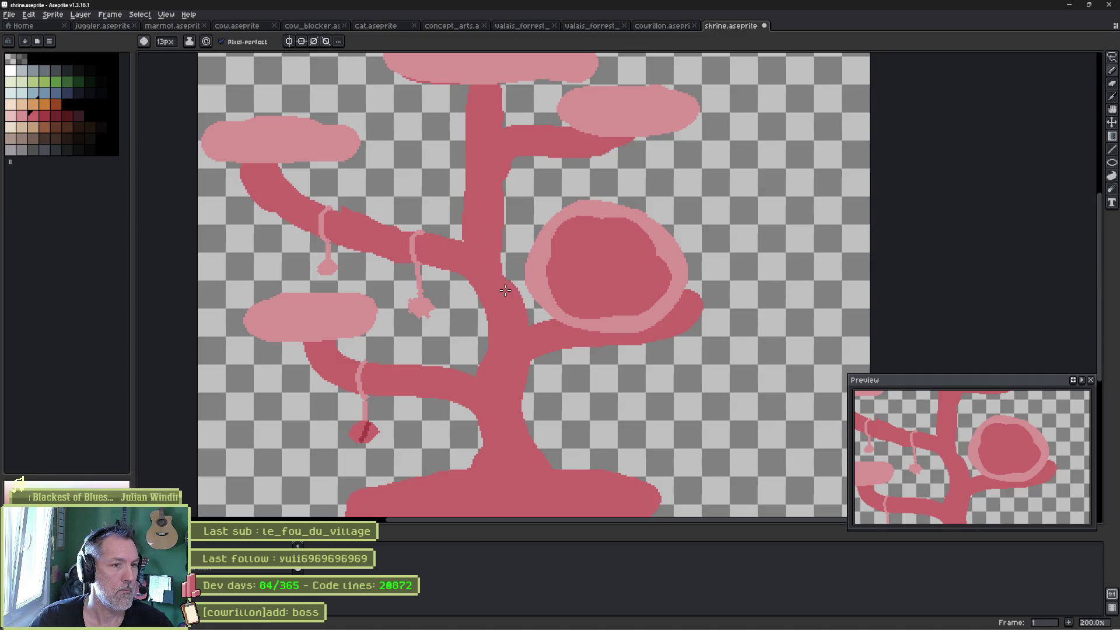
drag(497, 233, 499, 252)
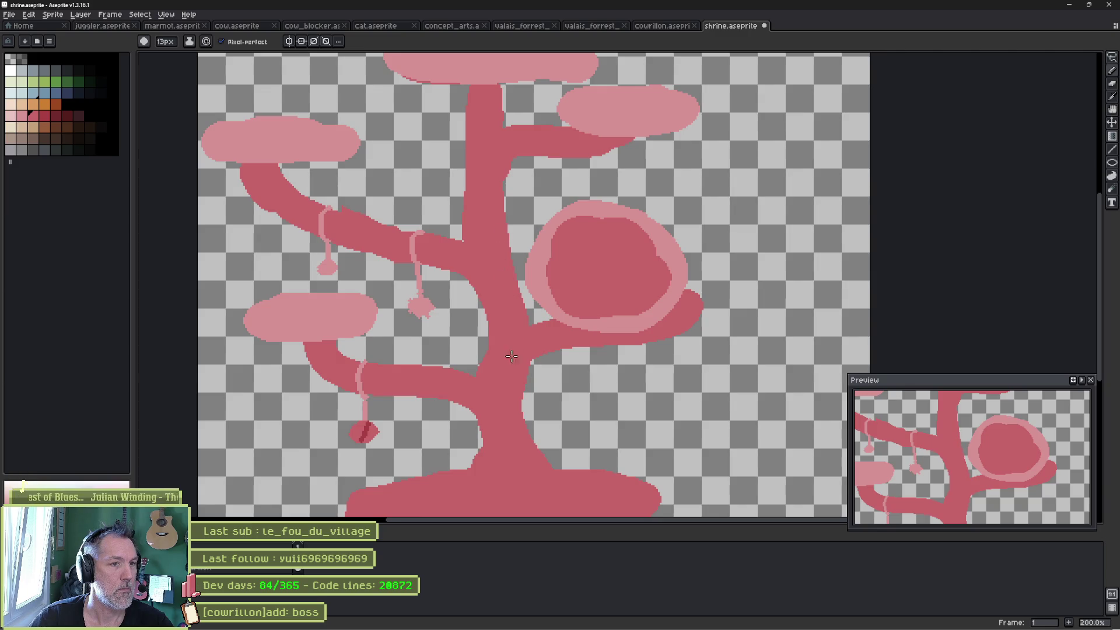
scroll(499, 324, down, 1)
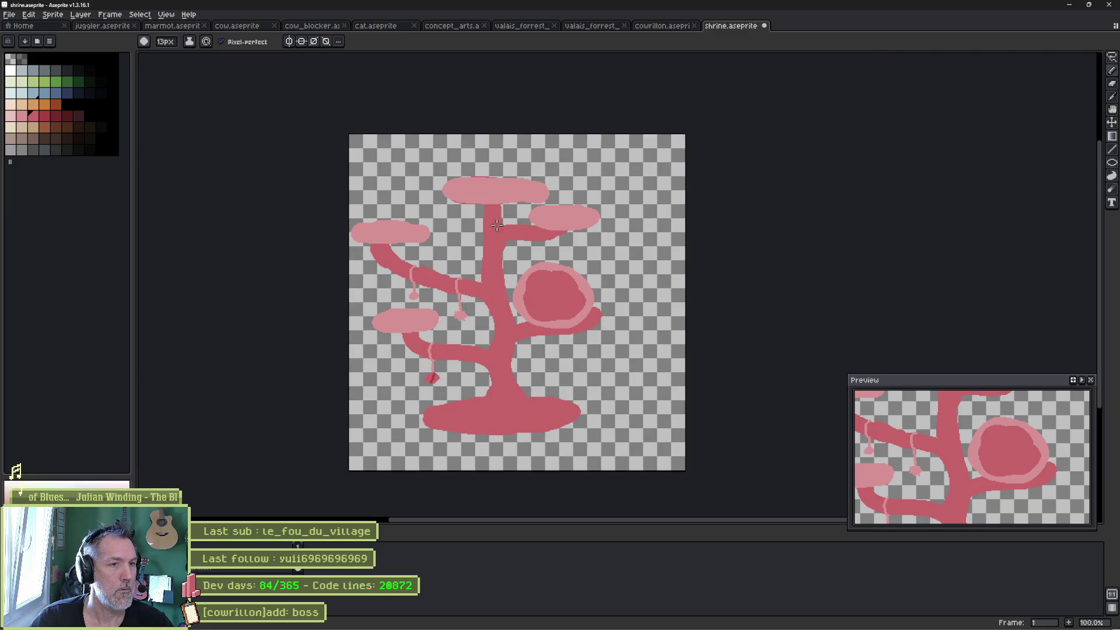
Lasso the top cloud, lift it higher, and extend the trunk to meet it.
scroll(494, 228, up, 1)
scroll(498, 253, up, 3)
key(q)
mouse_move(620, 217)
mouse_down()
mouse_move(627, 242)
mouse_move(577, 273)
mouse_move(484, 291)
mouse_move(385, 263)
mouse_up()
drag(516, 257, 516, 222)
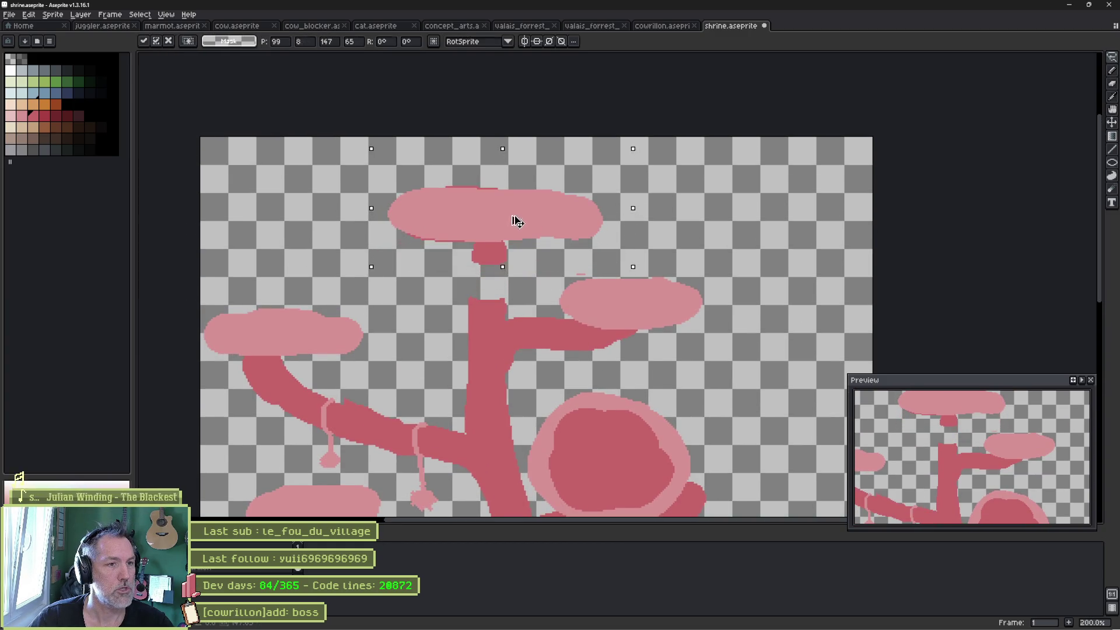
key(b)
drag(488, 259, 494, 300)
scroll(487, 252, down, 2)
scroll(492, 347, up, 1)
key(b)
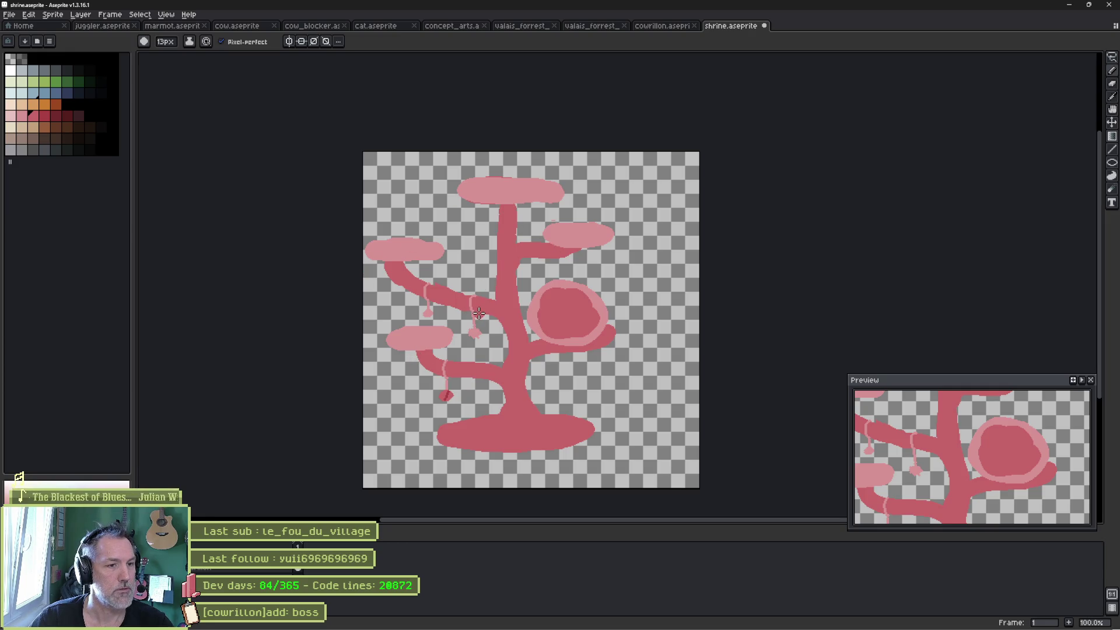
Centre the tree on the canvas using the grid and save shrine.aseprite.
key(v)
drag(528, 395, 550, 405)
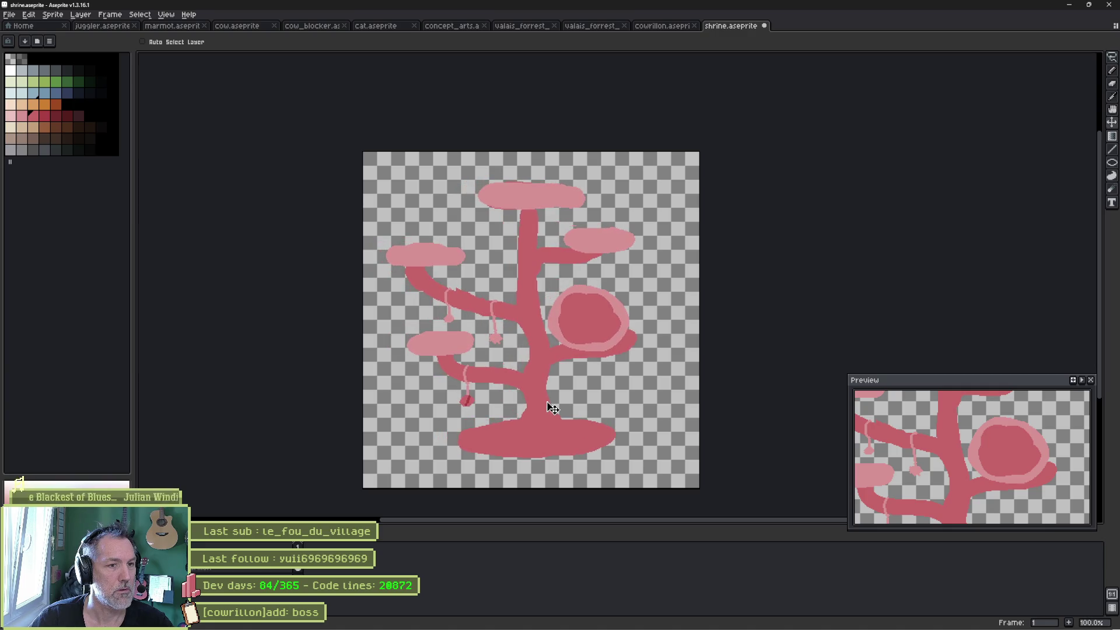
key(ctrl+apostrophe)
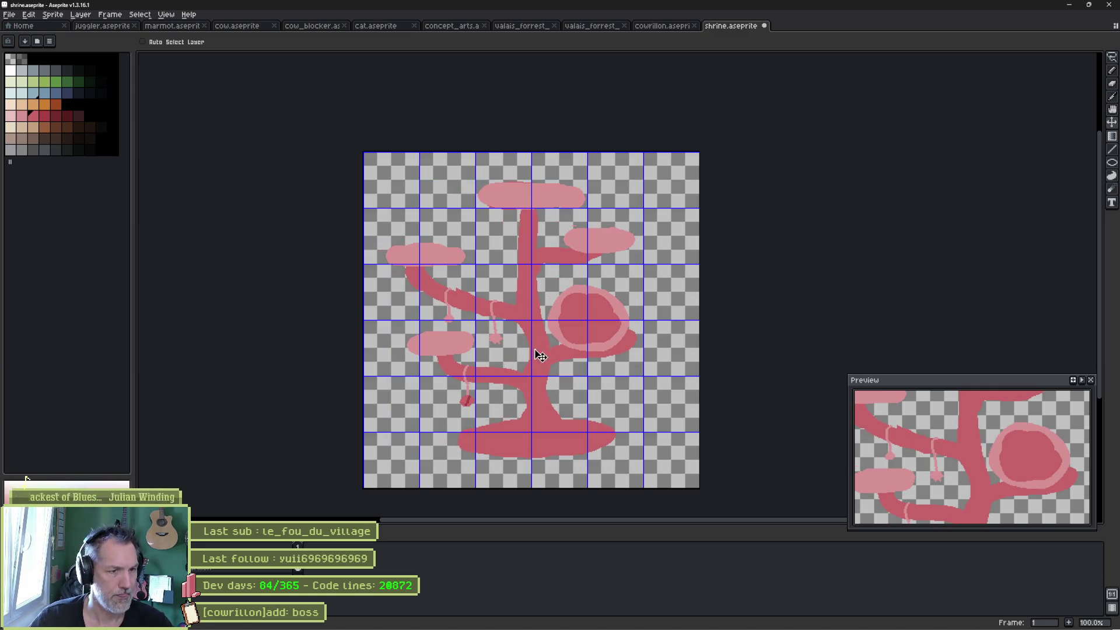
drag(527, 348, 529, 349)
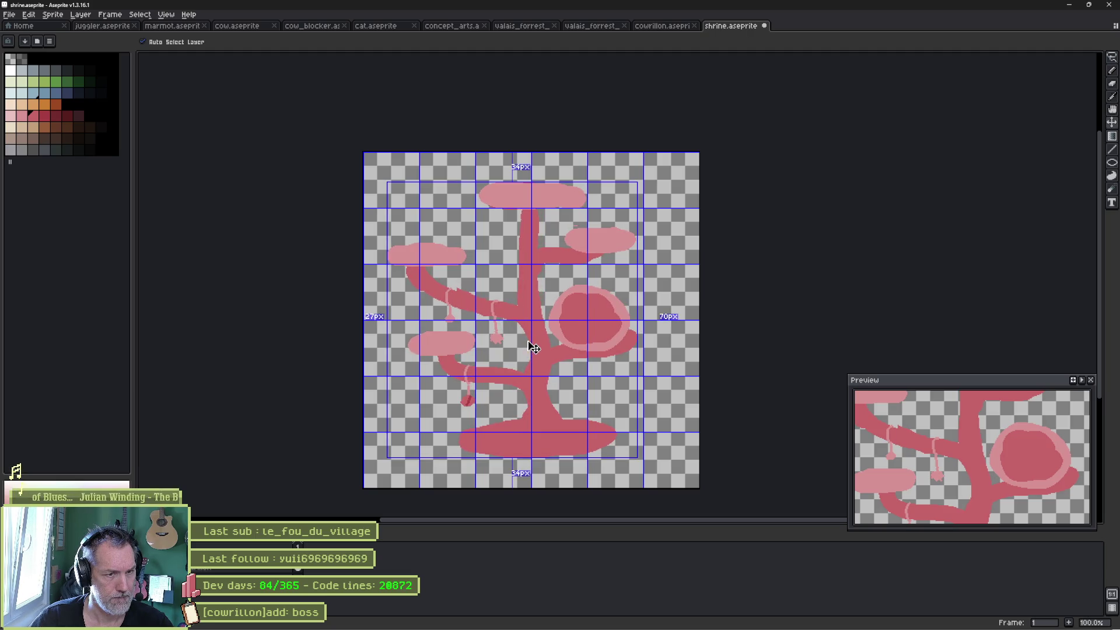
key(ctrl+apostrophe)
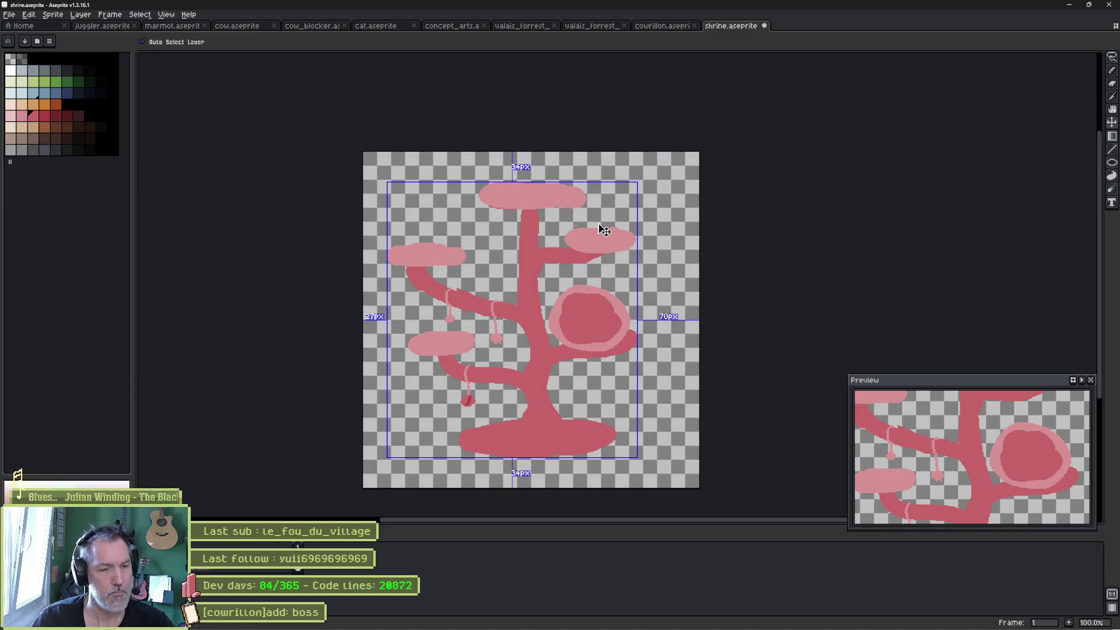
key(ctrl+s)
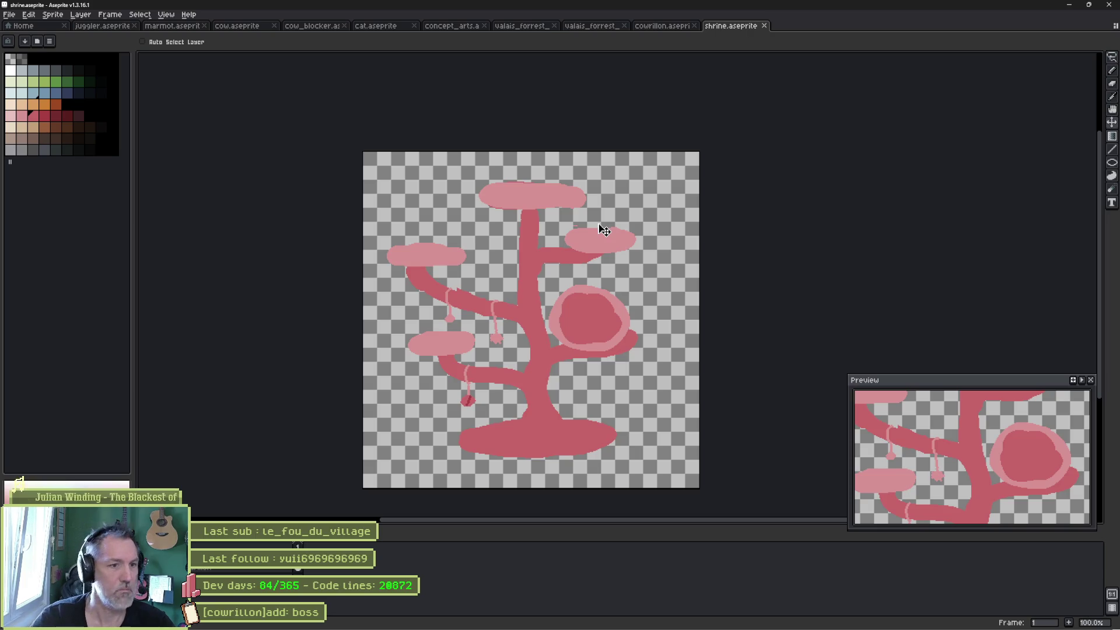
Shift the upper-left cloud and its branch tip slightly right toward the trunk.
scroll(458, 275, up, 2)
mouse_move(519, 175)
mouse_down()
mouse_move(485, 353)
mouse_move(301, 258)
mouse_move(522, 156)
mouse_up()
mouse_move(463, 280)
mouse_down()
mouse_move(498, 285)
mouse_move(490, 293)
mouse_up()
key(Return)
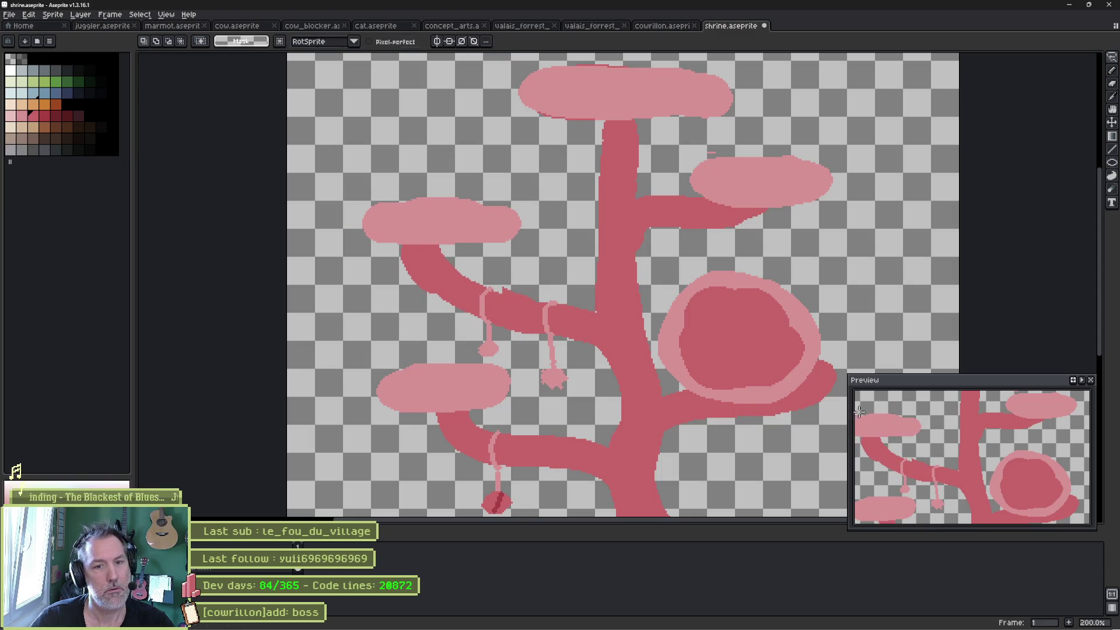
Compare with the cat-tree reference and zoom in on the left cloud platform.
scroll(1002, 448, down, 2)
drag(1017, 457, 1015, 450)
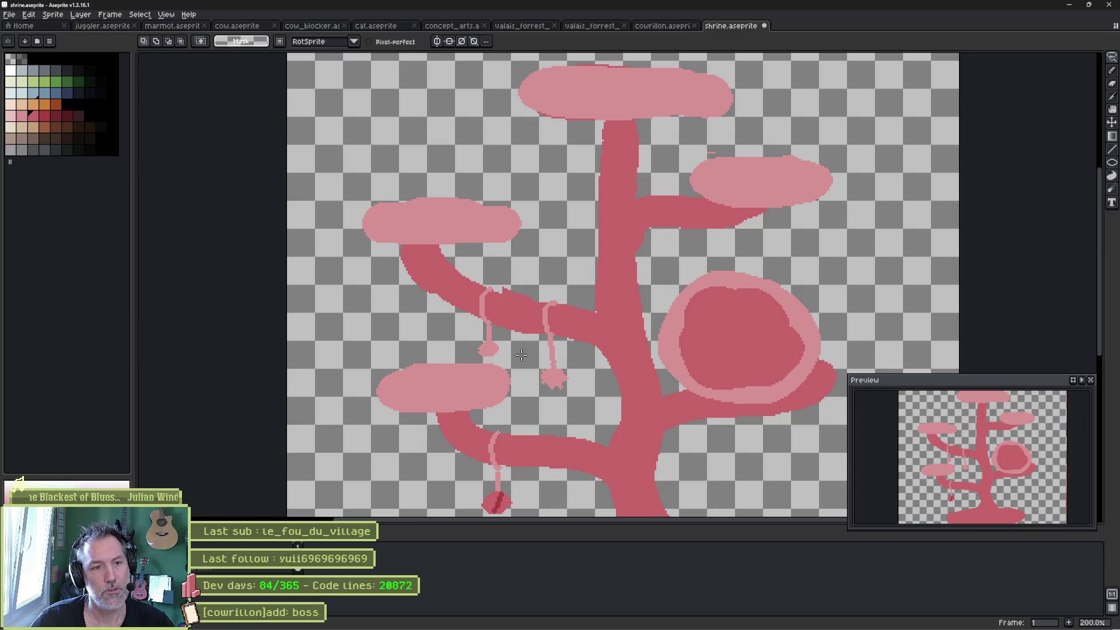
key(alt+Tab)
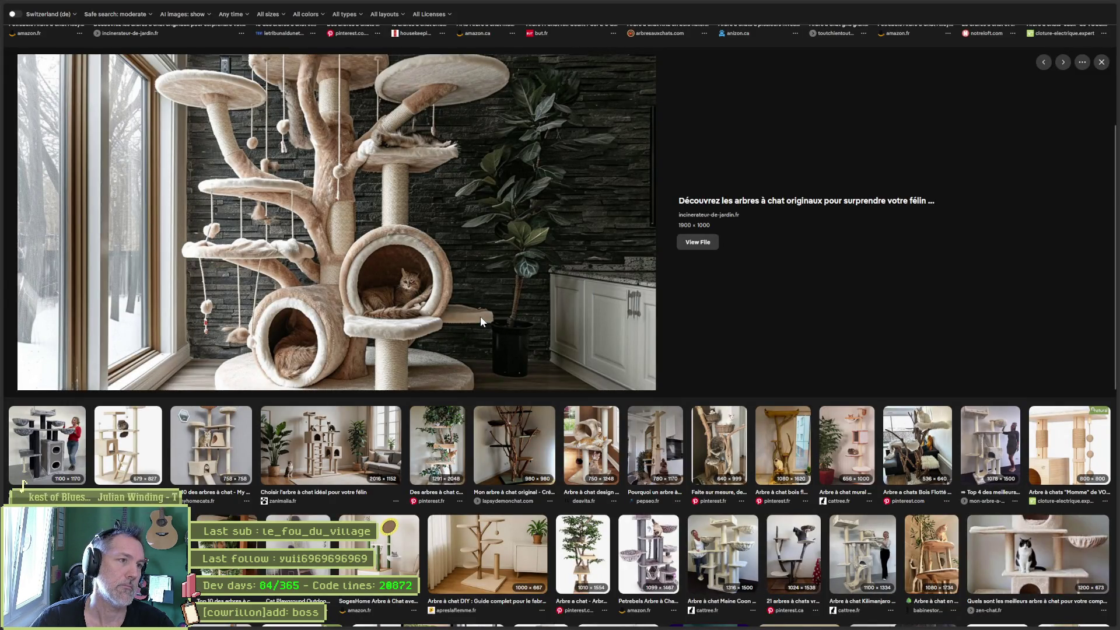
key(alt+Tab)
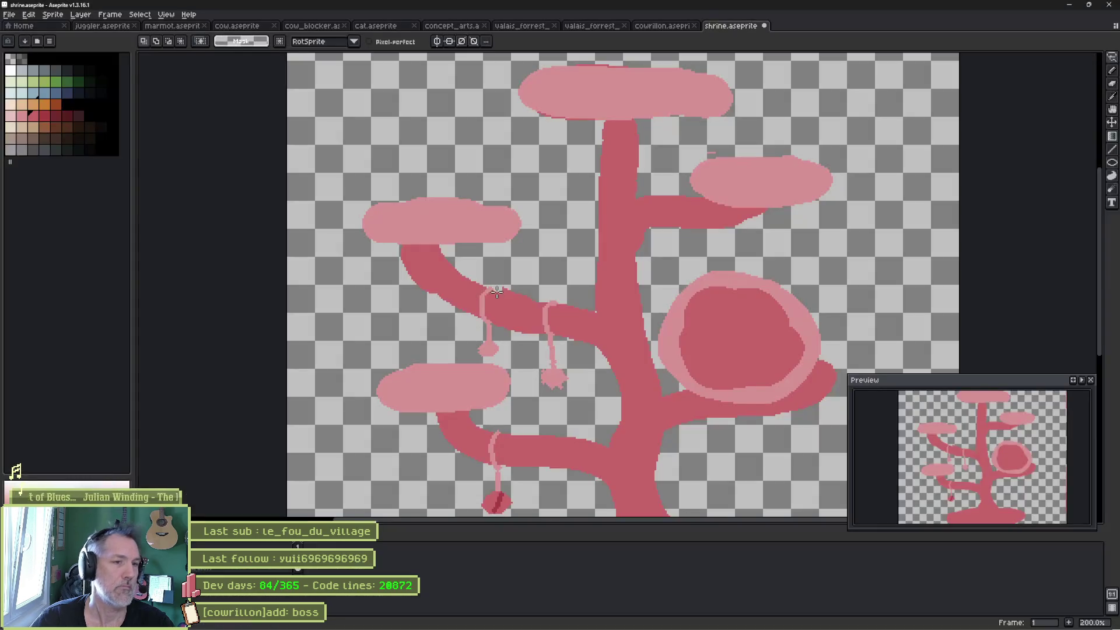
drag(548, 327, 561, 362)
key(ctrl)
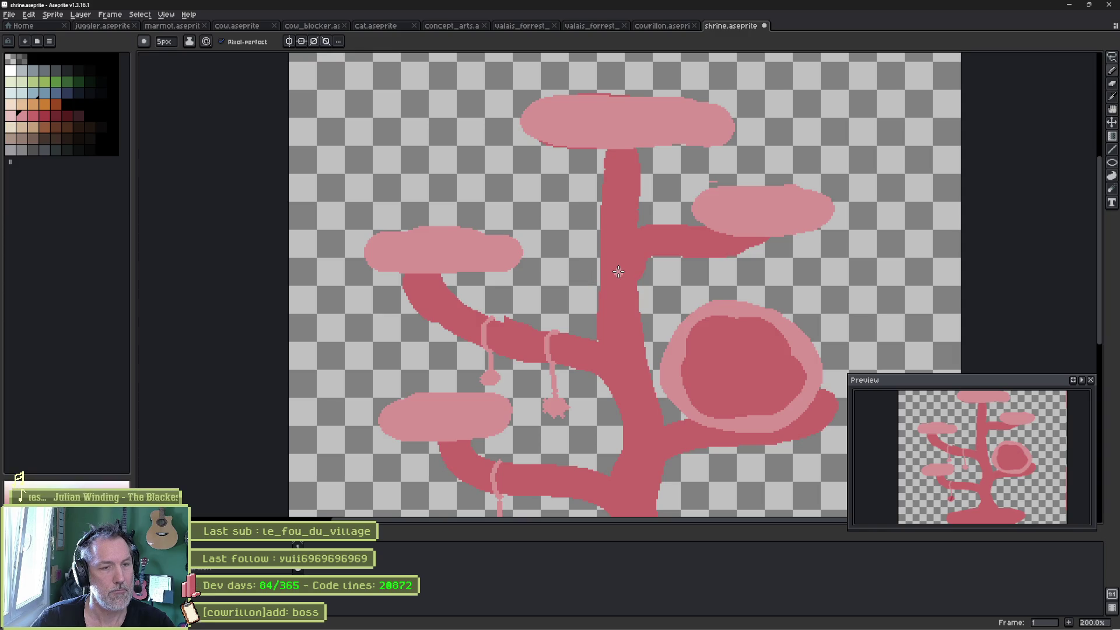
key(alt+Tab)
key(alt+Tab)
scroll(630, 268, up, 2)
mouse_move(630, 268)
mouse_down()
mouse_move(659, 327)
mouse_move(715, 141)
mouse_up()
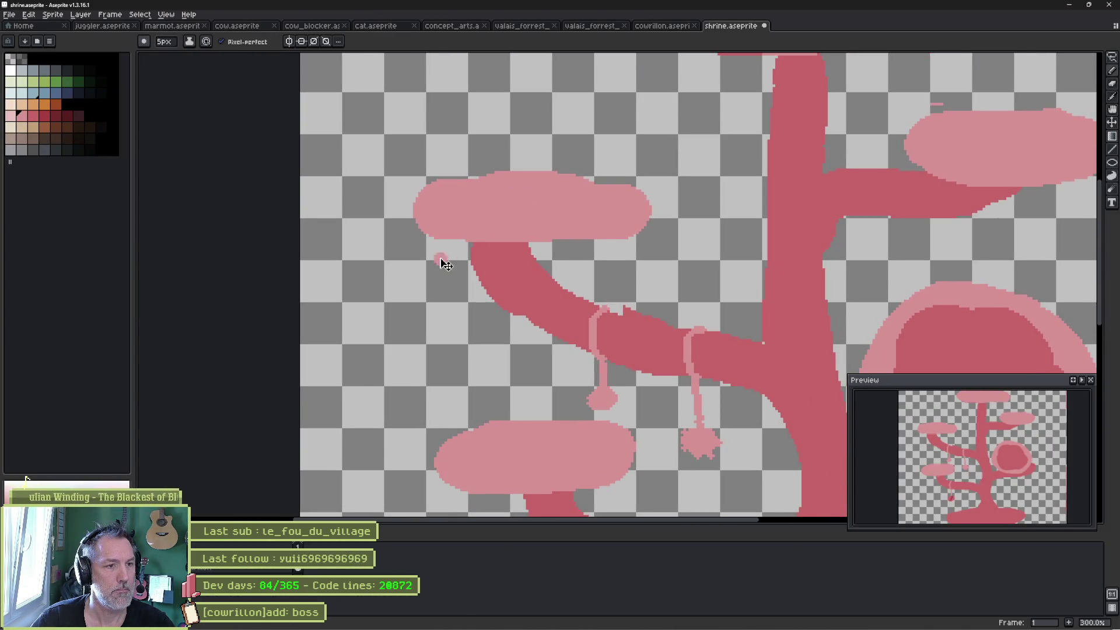
Draw three thin pink cords with small bobbles hanging under the lower-left cloud.
mouse_move(437, 242)
mouse_down()
mouse_move(438, 329)
mouse_move(437, 318)
mouse_up()
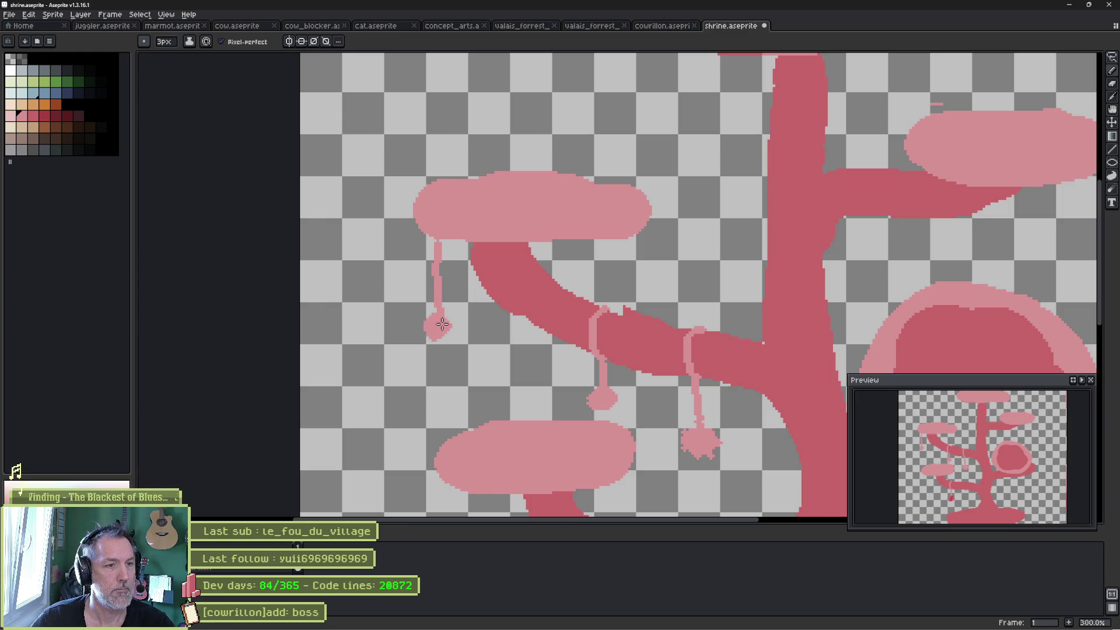
scroll(621, 283, down, 5)
drag(448, 243, 449, 291)
drag(400, 240, 399, 320)
click(33, 115)
drag(422, 247, 427, 270)
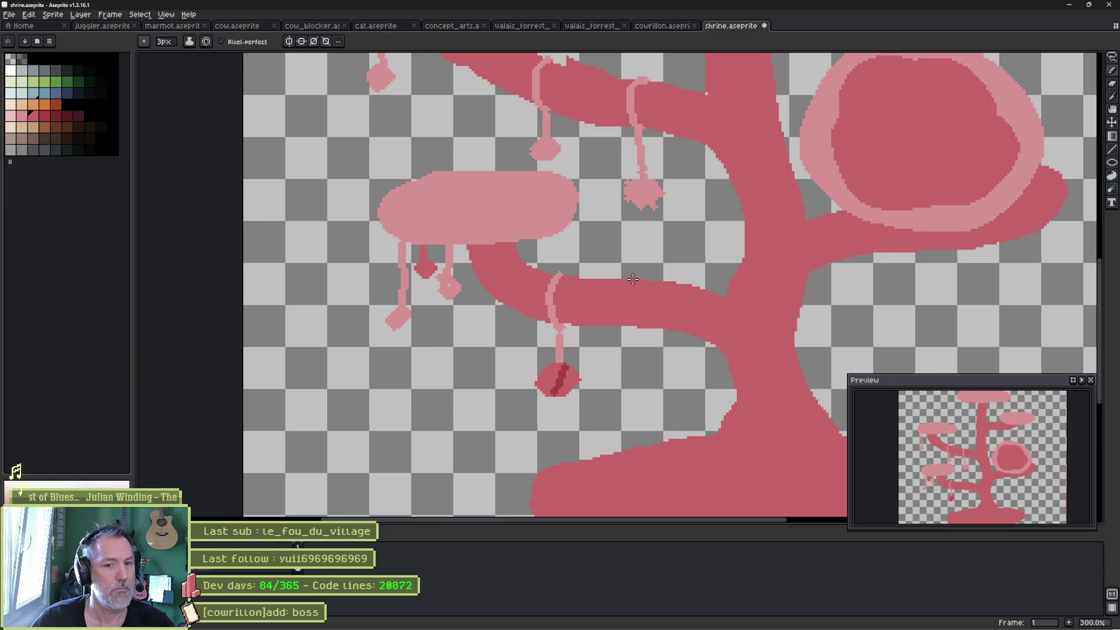
drag(739, 207, 613, 332)
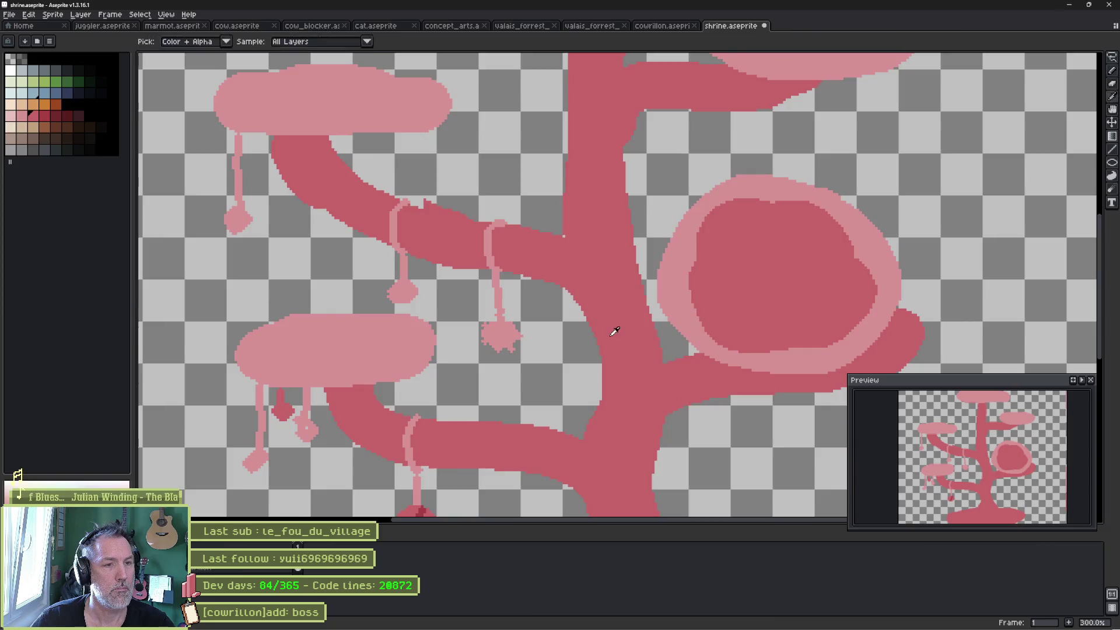
Draw light-pink drips ending in blobs under the top and right cloud caps.
key(alt+Tab)
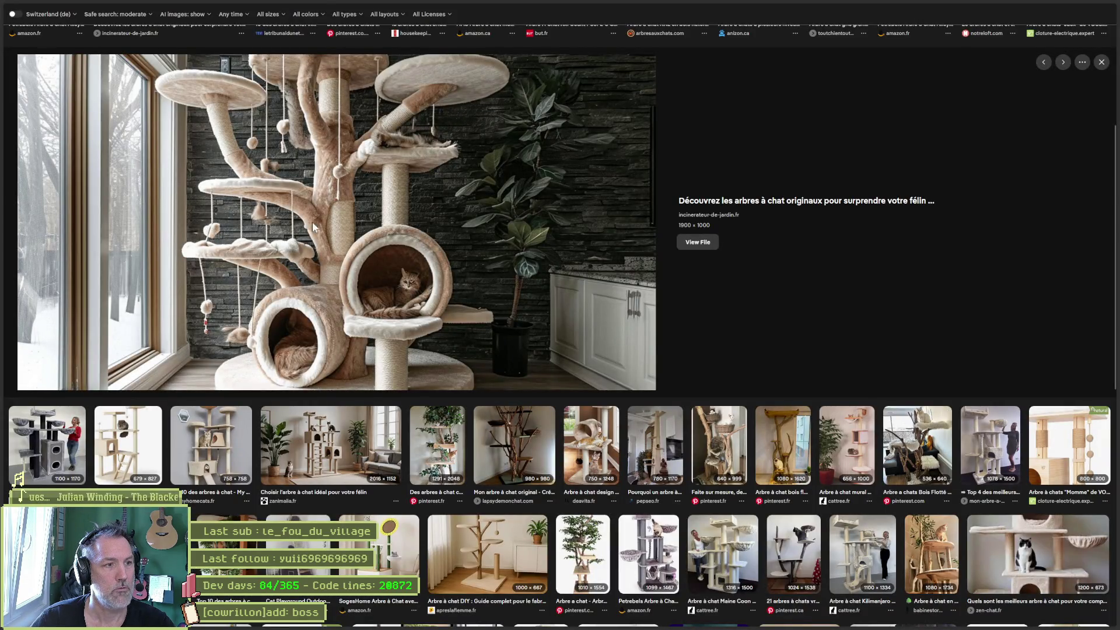
key(alt+Tab)
mouse_move(690, 257)
mouse_down()
mouse_move(630, 404)
mouse_move(528, 427)
mouse_move(508, 410)
mouse_up()
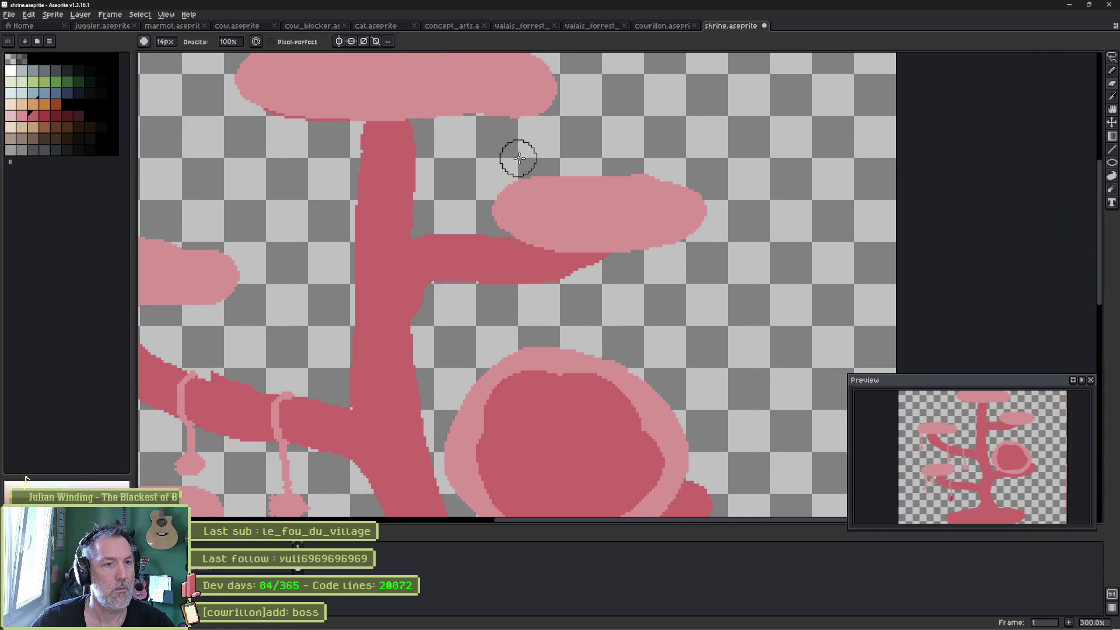
key(b)
mouse_move(669, 244)
mouse_down()
mouse_move(673, 288)
mouse_move(673, 269)
mouse_up()
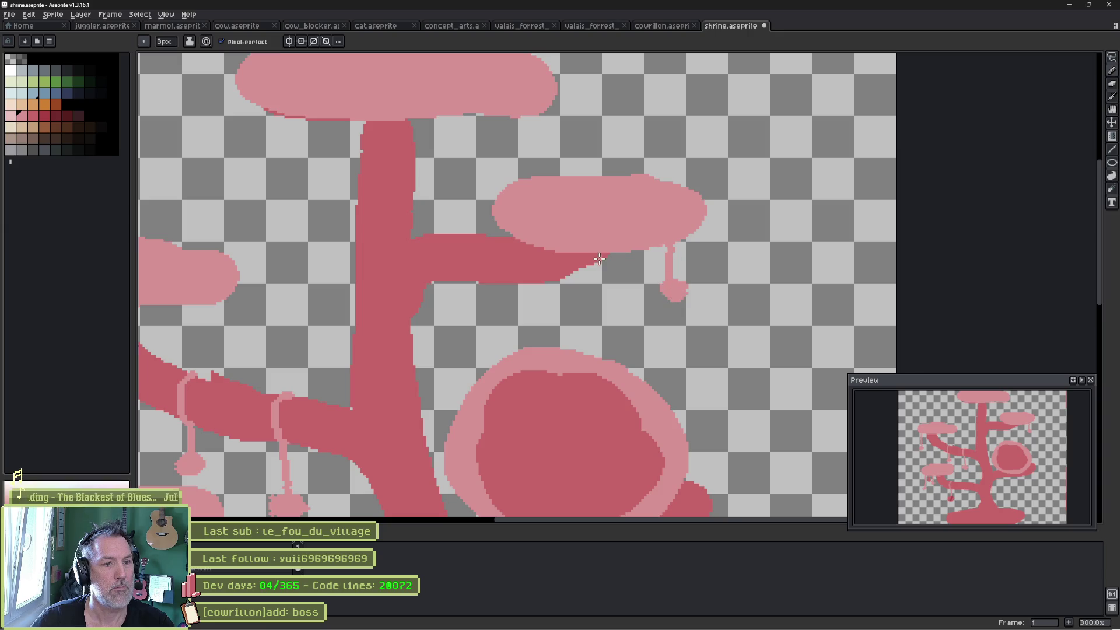
mouse_move(549, 252)
mouse_down()
mouse_move(543, 305)
mouse_move(557, 314)
mouse_move(548, 307)
mouse_move(640, 262)
mouse_move(627, 200)
mouse_move(576, 282)
mouse_move(675, 407)
mouse_up()
scroll(674, 407, up, 10)
mouse_move(560, 290)
mouse_down()
mouse_move(558, 383)
mouse_move(568, 394)
mouse_move(557, 389)
mouse_up()
drag(713, 290, 705, 343)
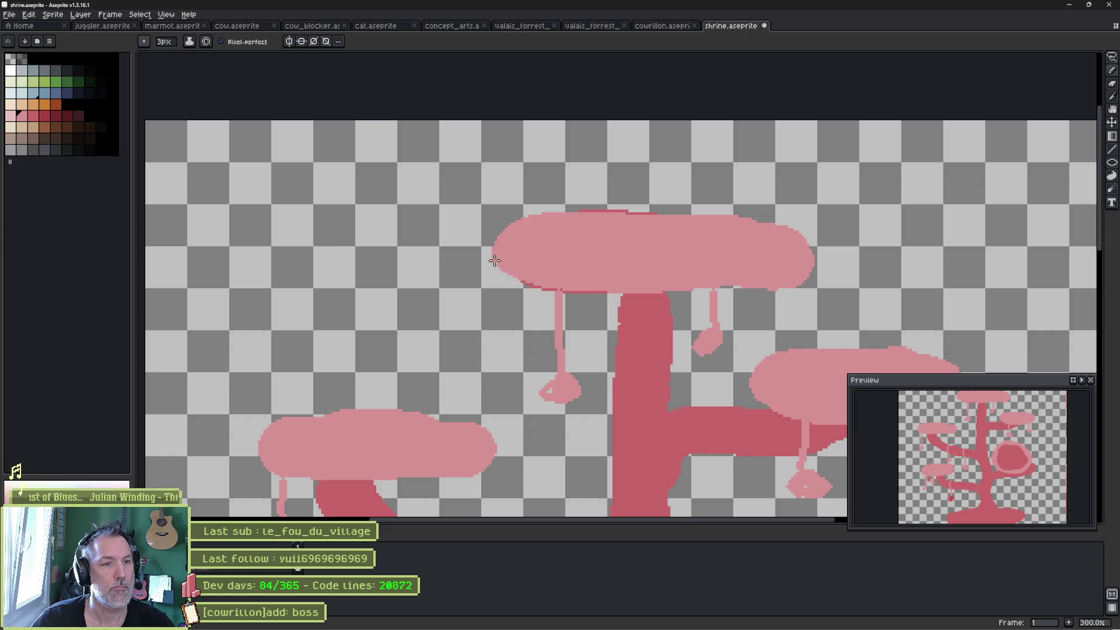
drag(503, 269, 505, 316)
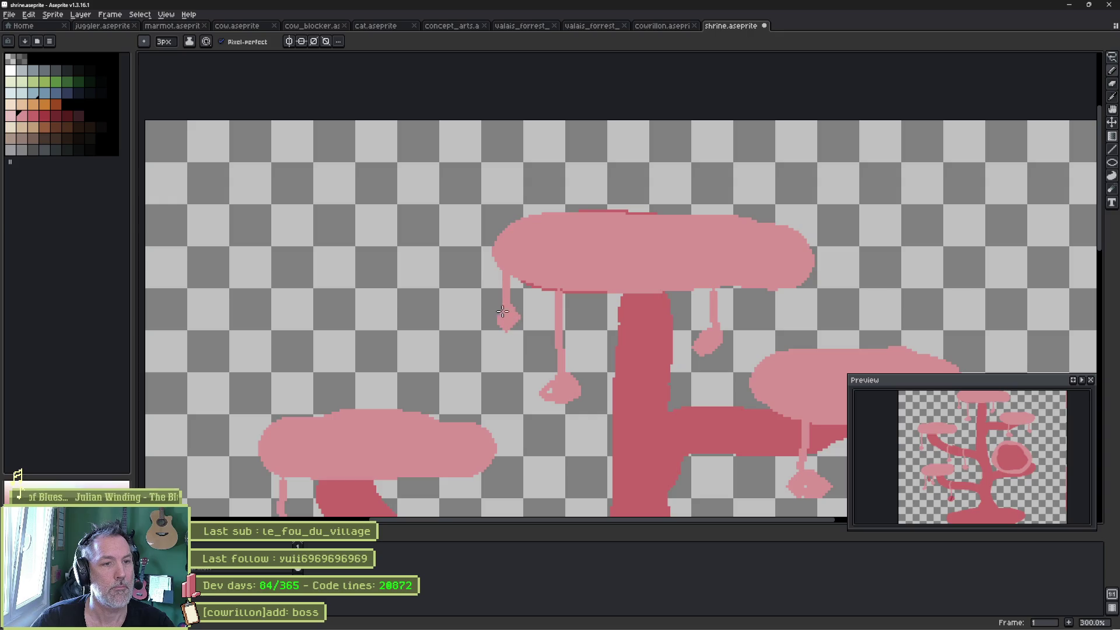
Sample the darker pink and paint dark pink drips with blobs under the caps.
key(i)
click(37, 116)
key(b)
drag(588, 296, 579, 331)
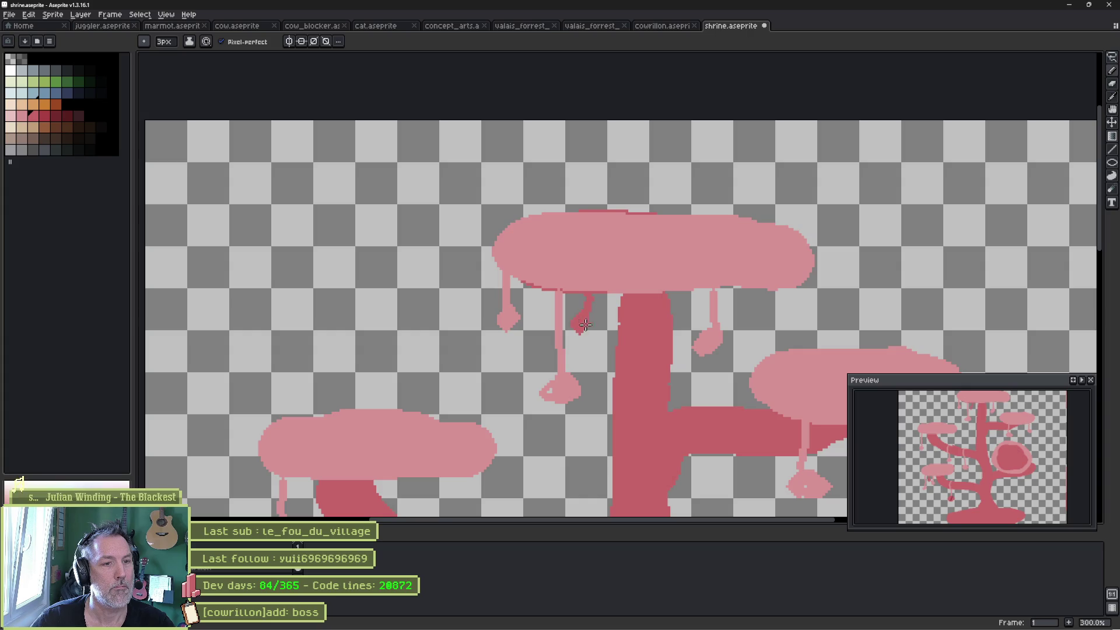
mouse_move(763, 326)
mouse_down()
mouse_move(747, 347)
mouse_move(770, 332)
mouse_move(763, 342)
mouse_up()
scroll(764, 342, down, 5)
scroll(764, 342, right, 5)
drag(628, 205, 640, 226)
Zoom out to view the whole tree and save the shrine sprite.
scroll(330, 278, down, 3)
mouse_move(359, 257)
mouse_down()
mouse_move(510, 255)
mouse_move(600, 230)
mouse_move(596, 221)
mouse_up()
scroll(509, 255, up, 2)
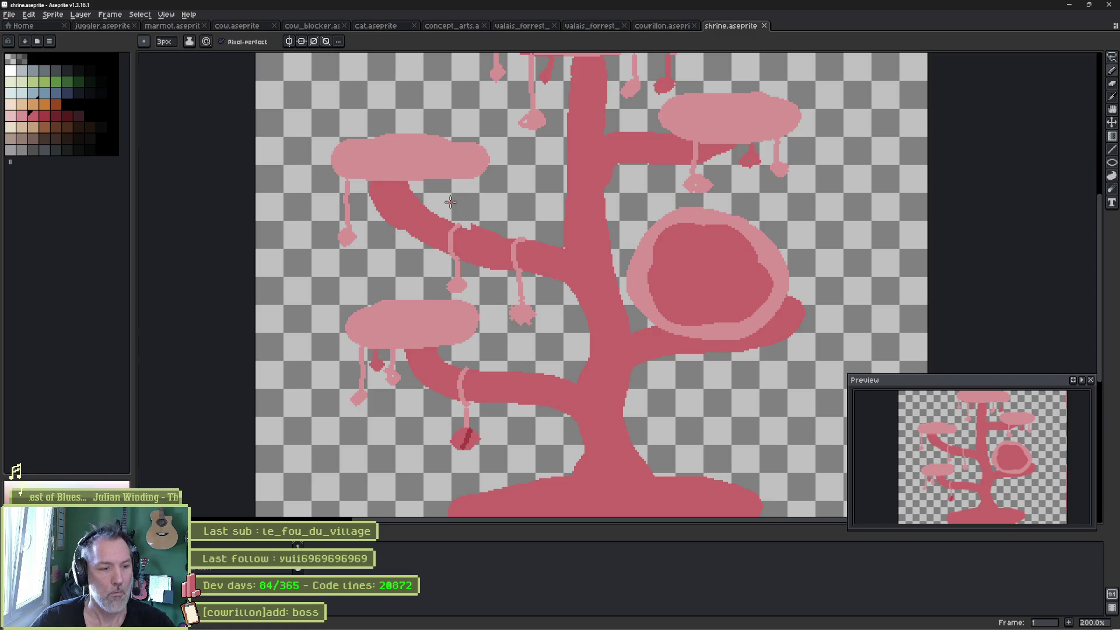
key(g)
key(Escape)
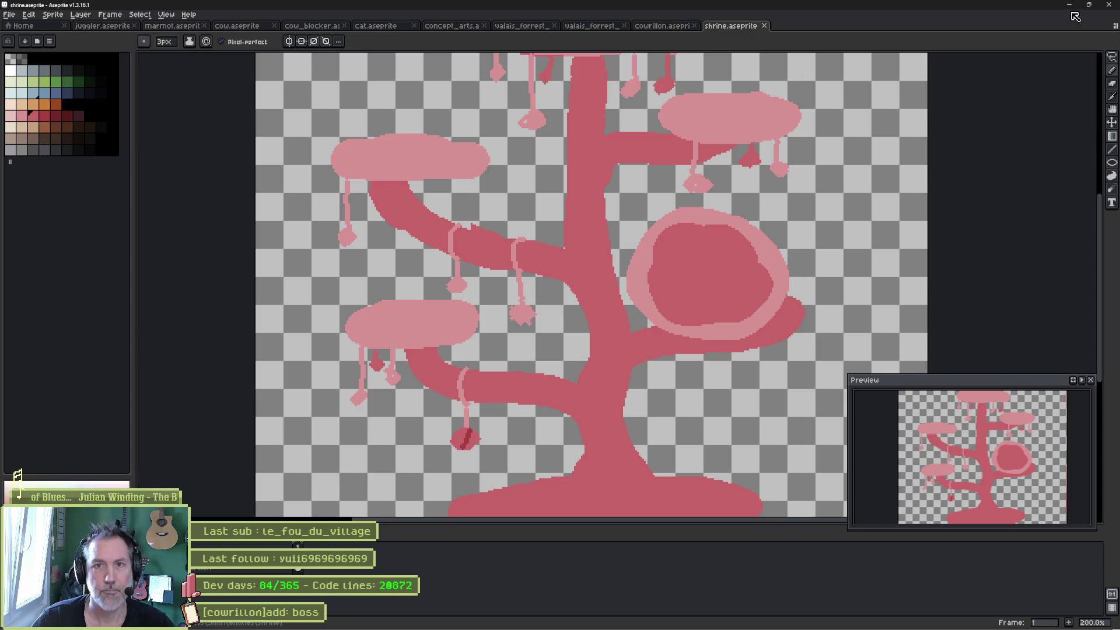
Create a new 2D scene in Godot with its root node renamed to Shrine.
click(1069, 6)
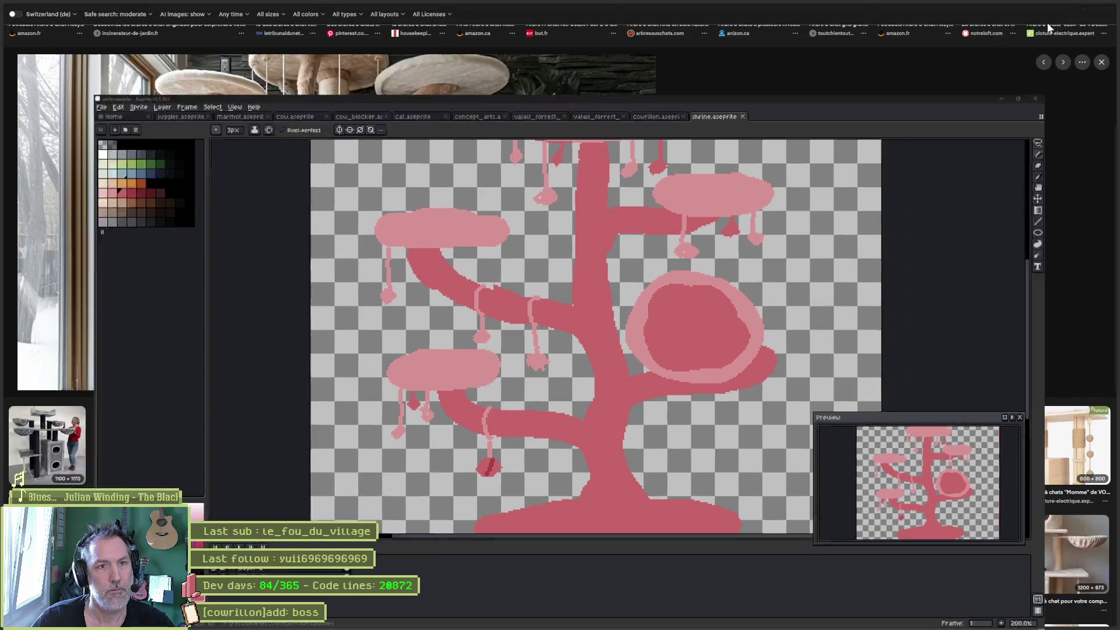
click(1063, 12)
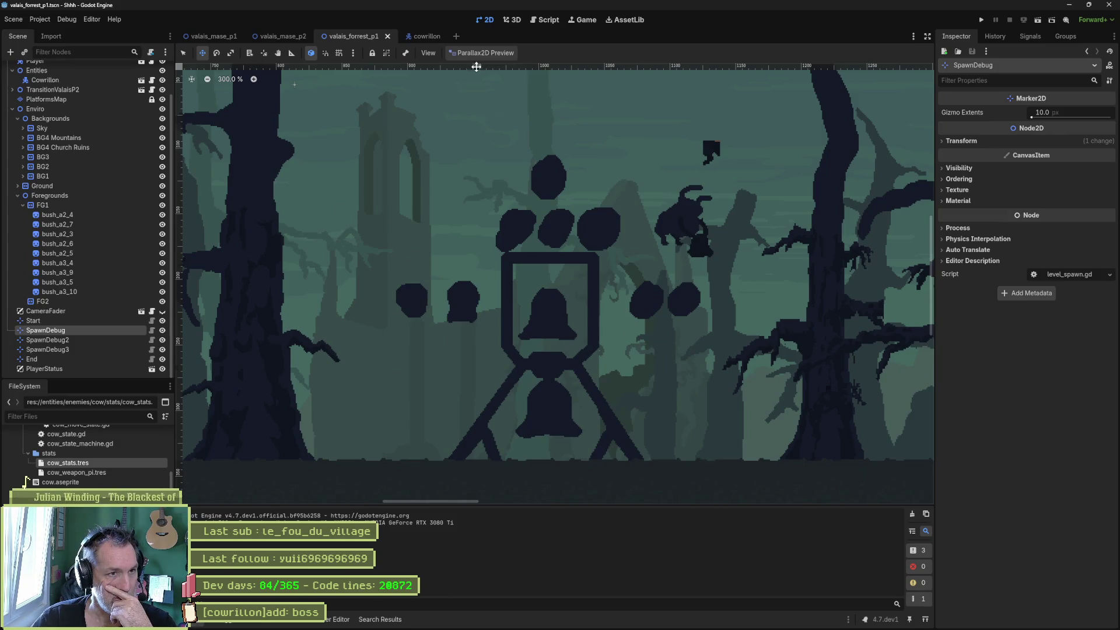
click(455, 37)
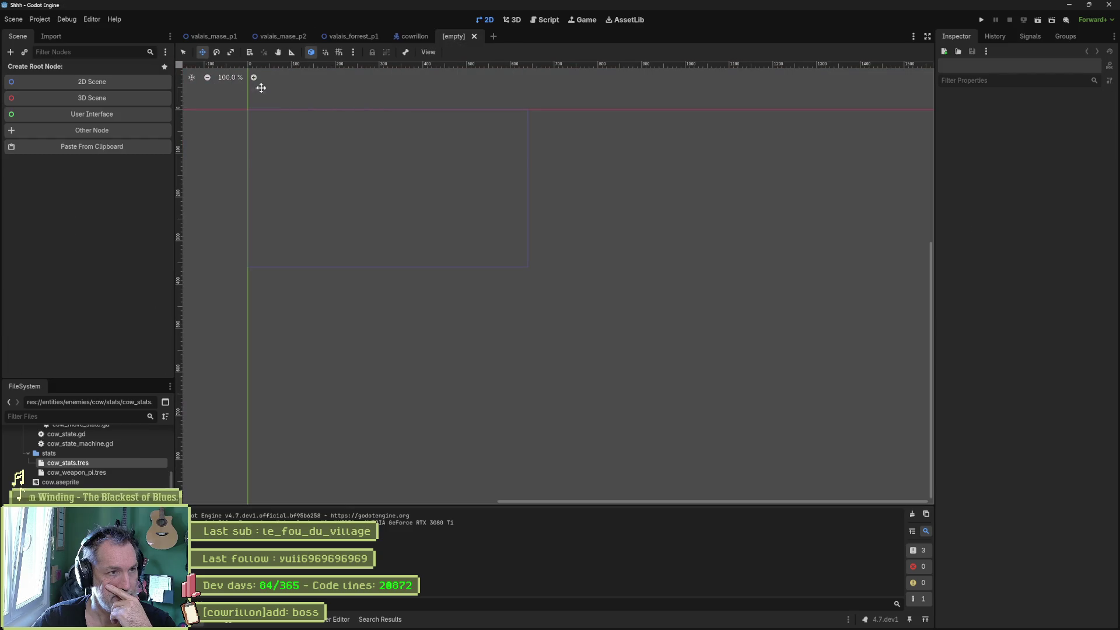
click(87, 80)
key(F2)
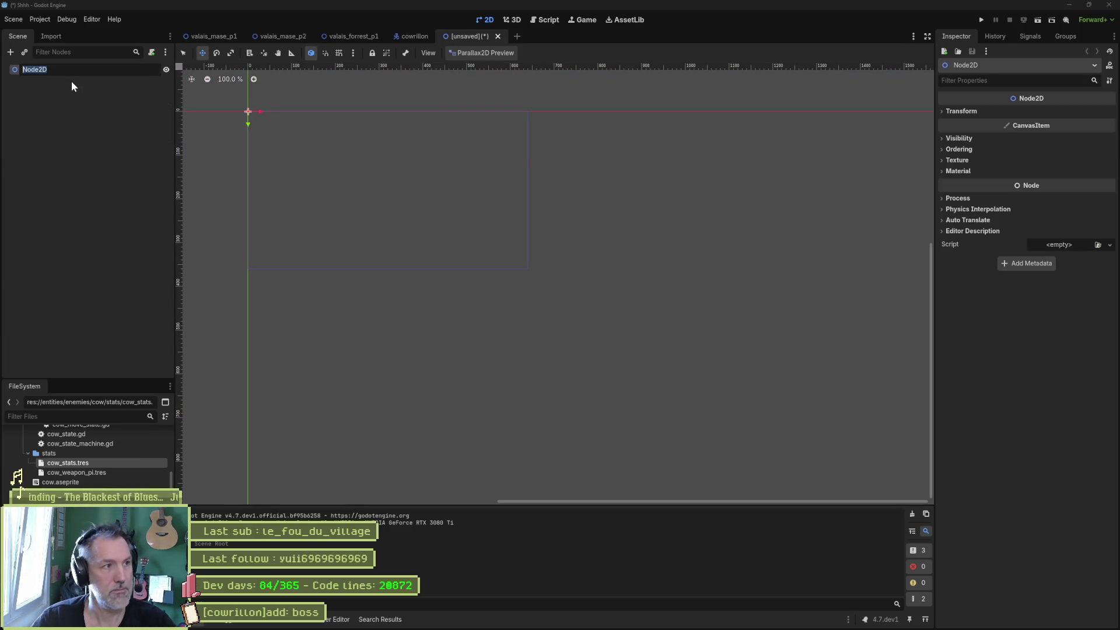
text(Shrine)
key(Return)
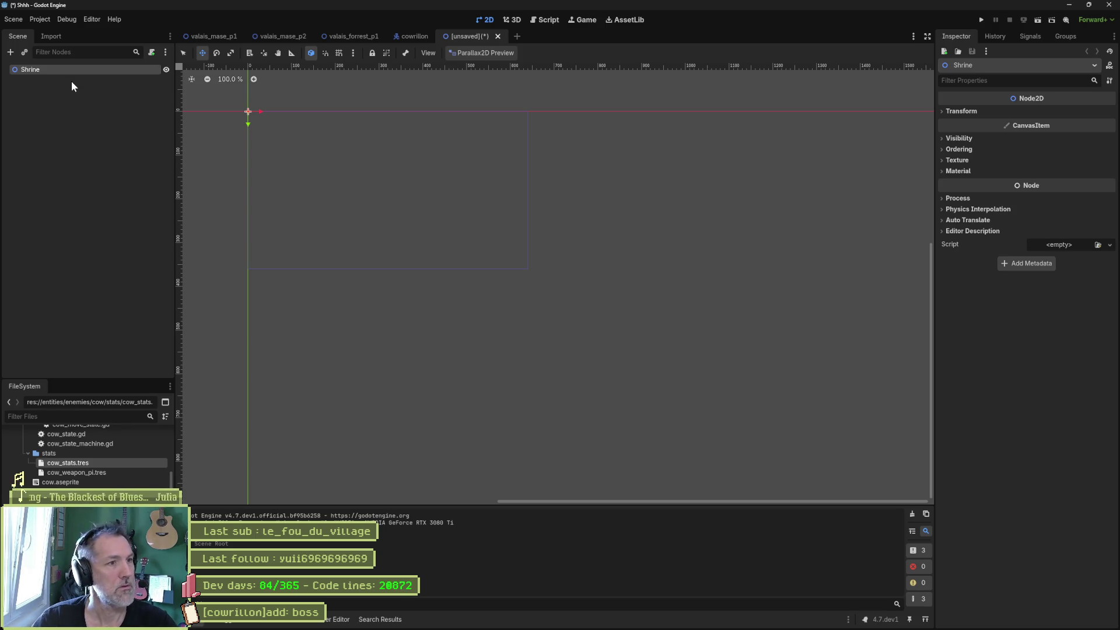
Add a Sprite2D child node under Shrine.
key(ctrl+a)
text(sp)
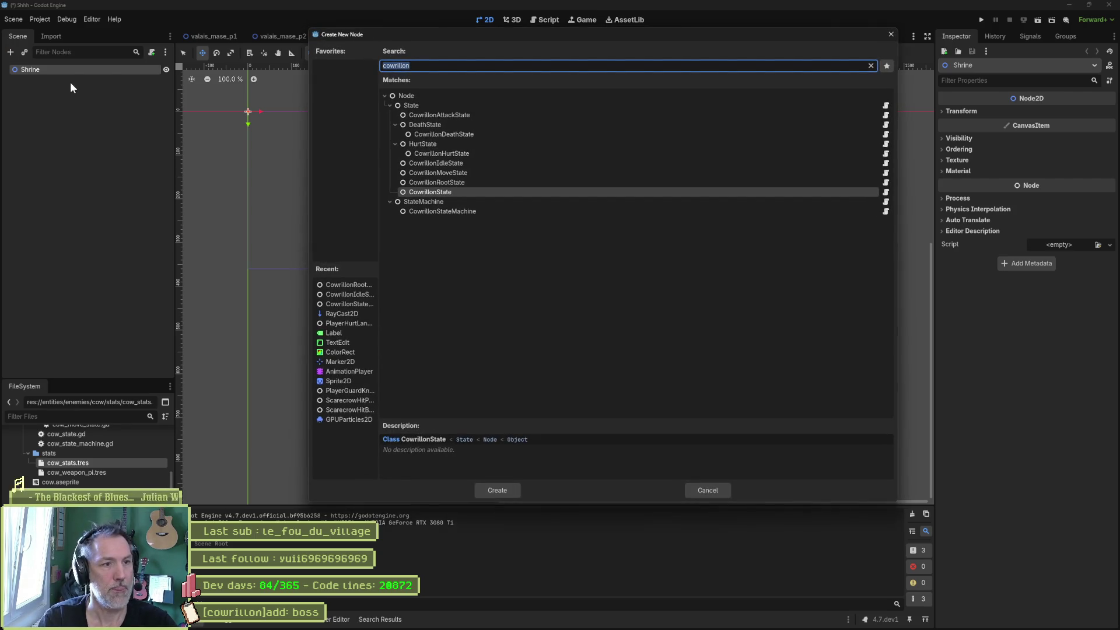
text(rite2d)
key(Return)
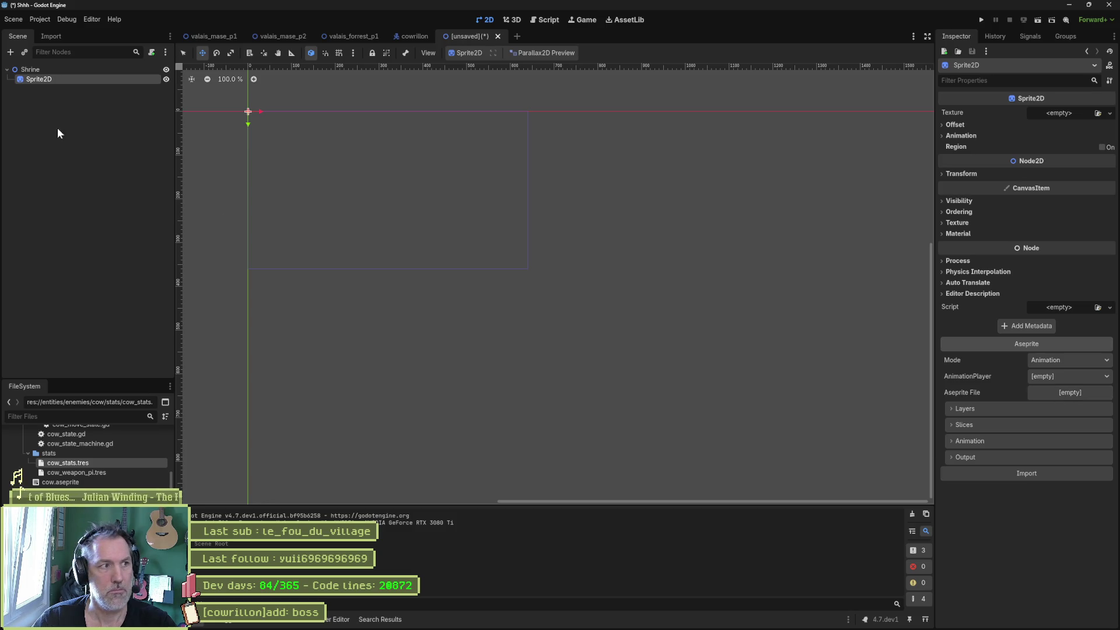
Add an AnimationPlayer node under the Shrine node.
click(82, 70)
key(ctrl+a)
text(animation)
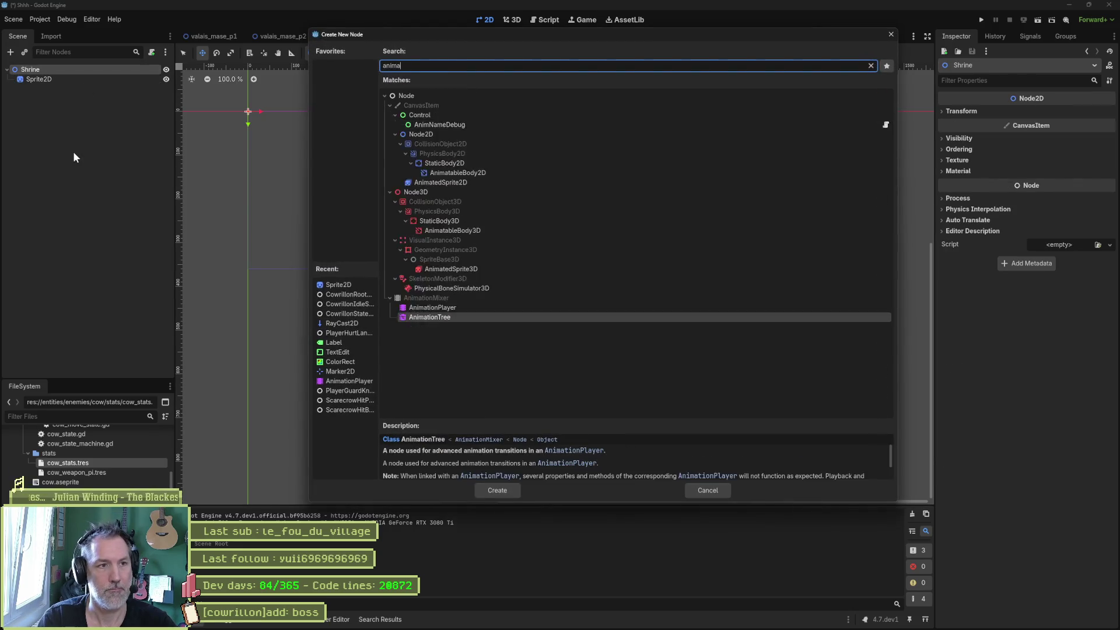
key(Up)
key(Return)
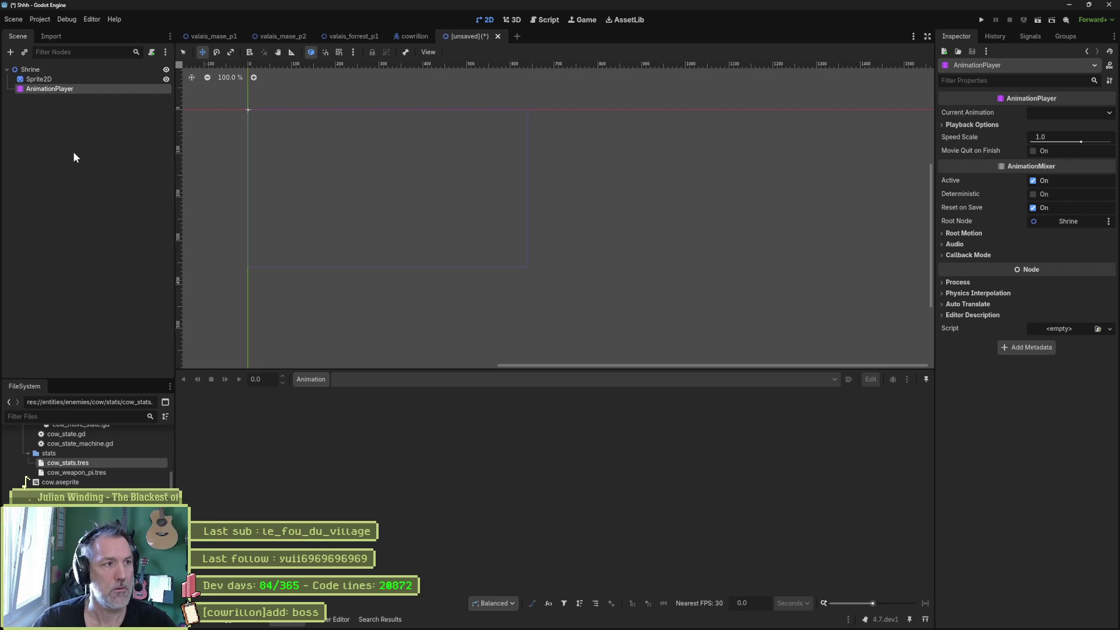
Set the Sprite2D's Aseprite File to entities/shrine/shrine.aseprite and attempt the import.
click(90, 79)
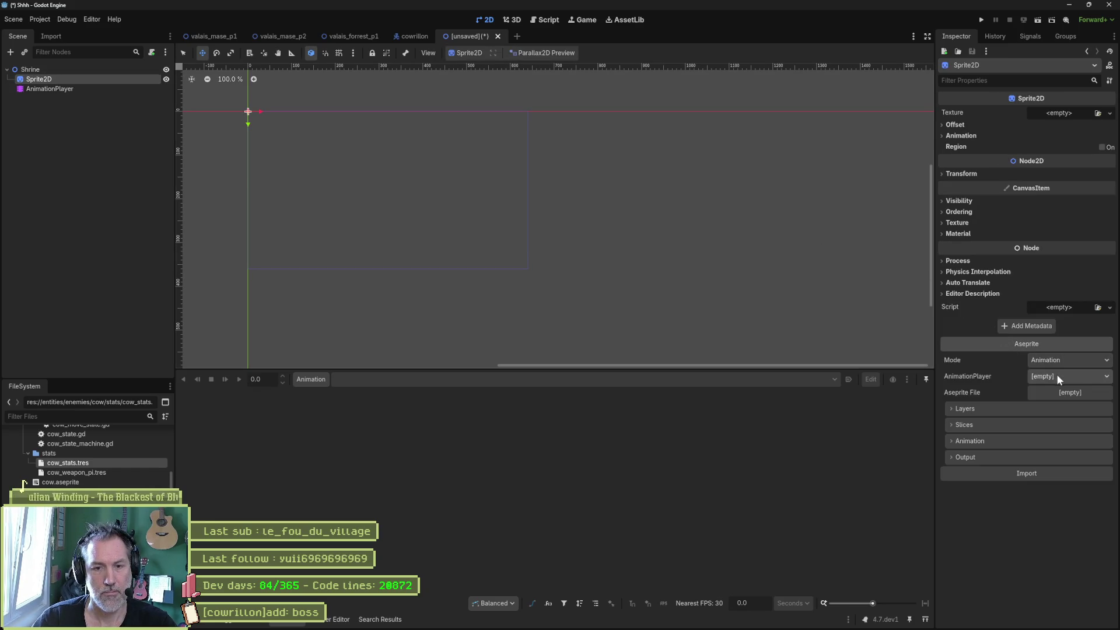
click(1067, 392)
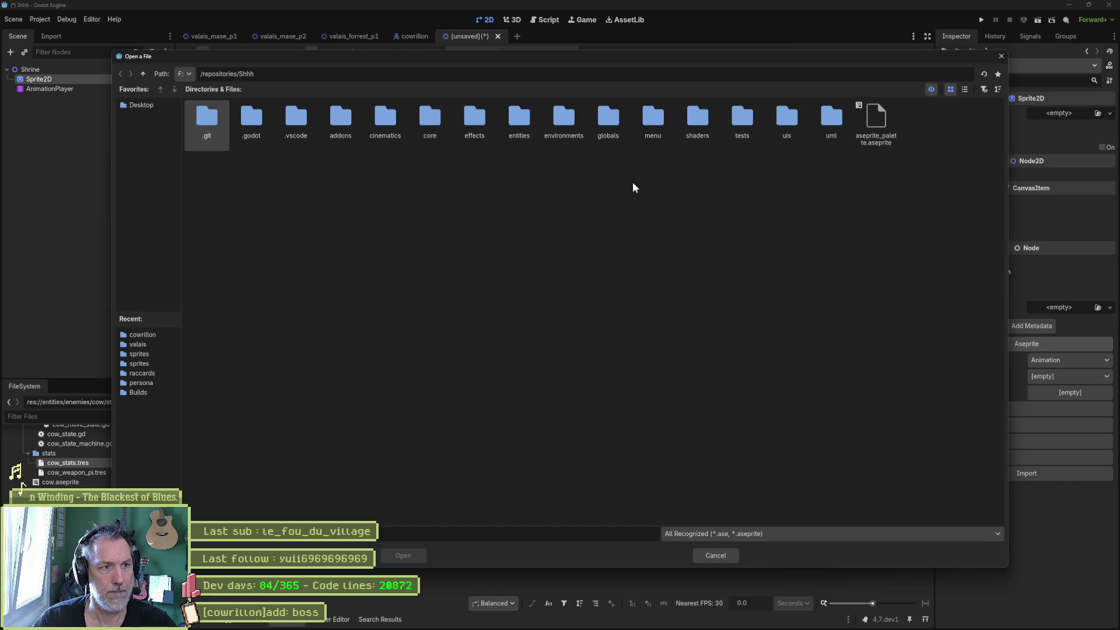
double_click(519, 122)
double_click(302, 122)
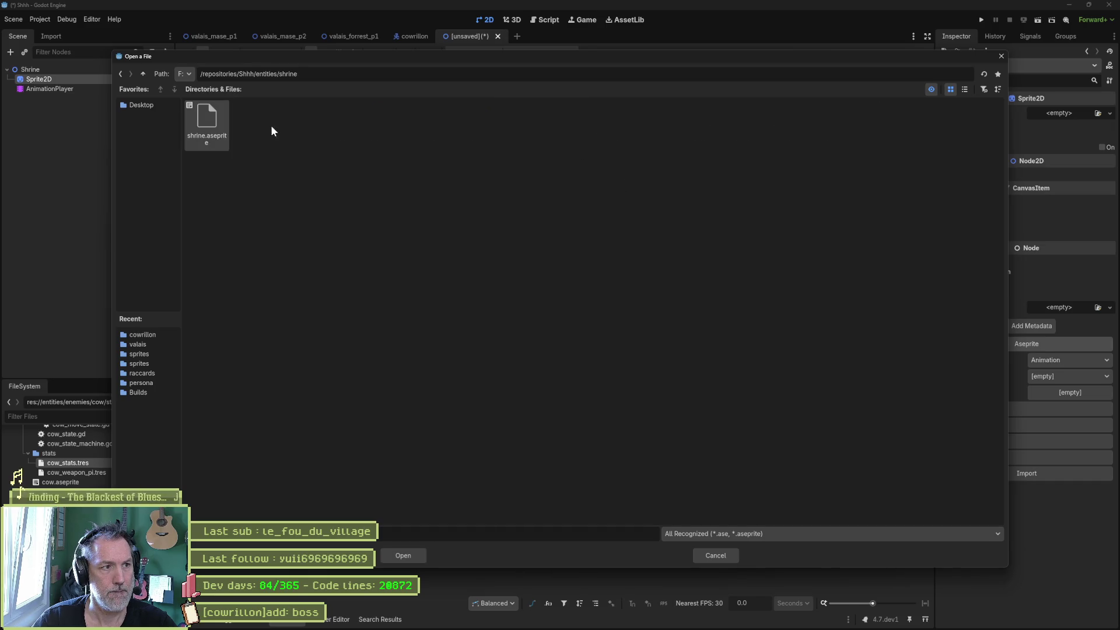
double_click(209, 120)
click(1038, 473)
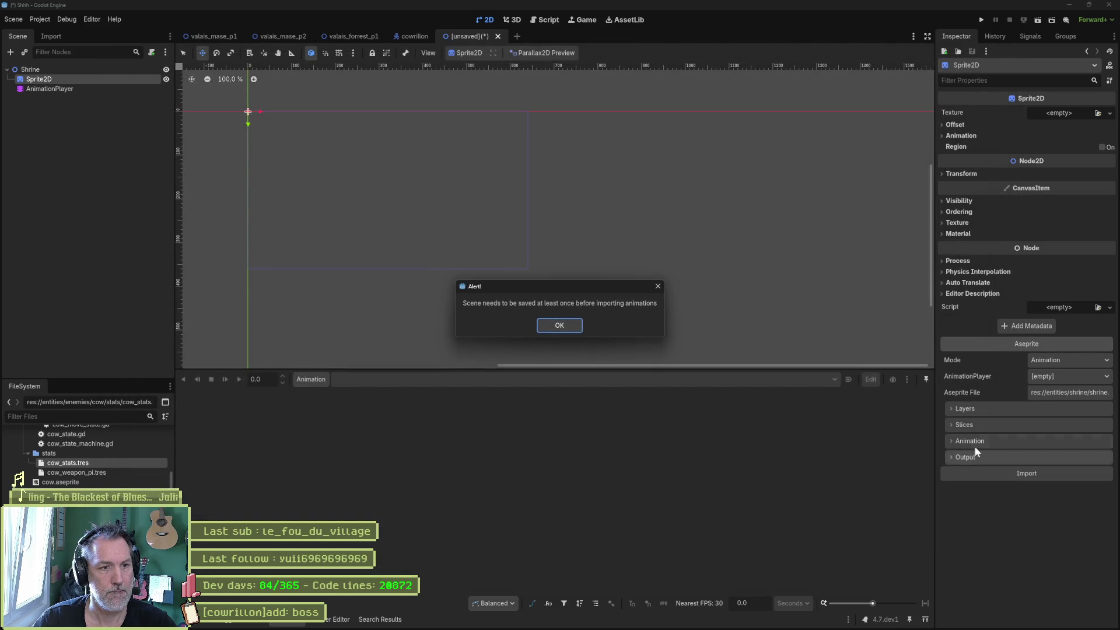
click(561, 323)
Save the scene as shrine.tscn in the entities/shrine folder.
key(ctrl+s)
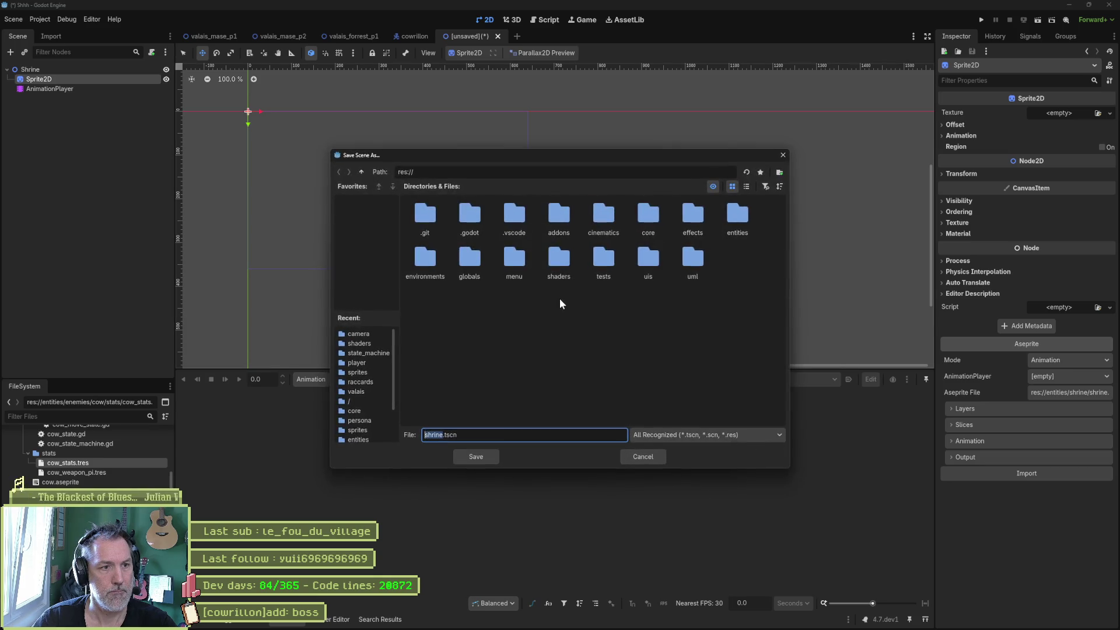
double_click(741, 222)
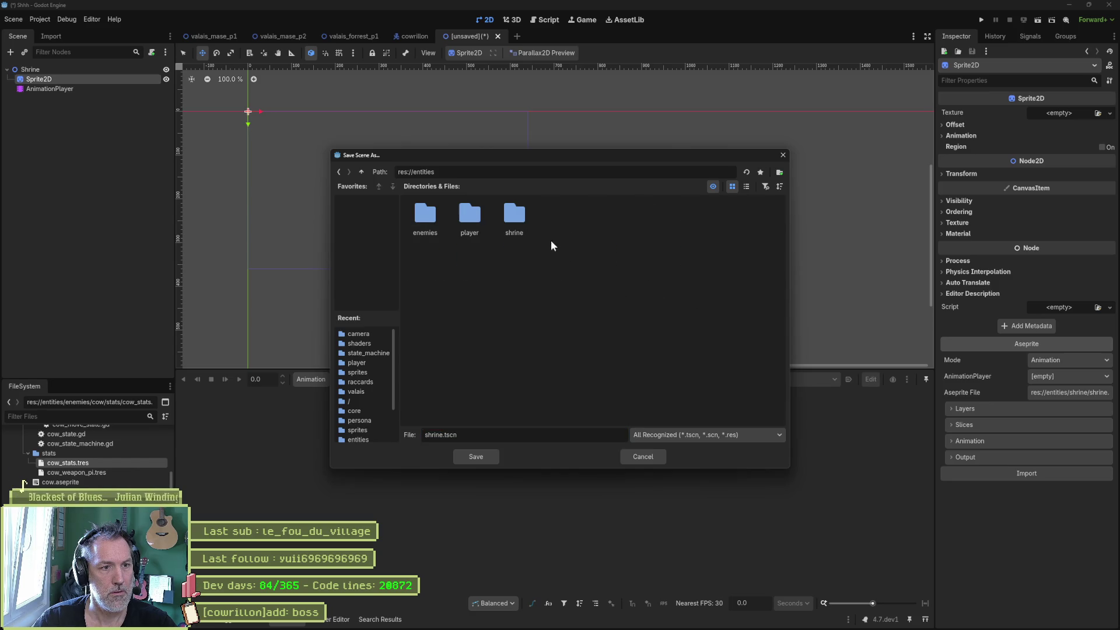
double_click(513, 216)
click(477, 457)
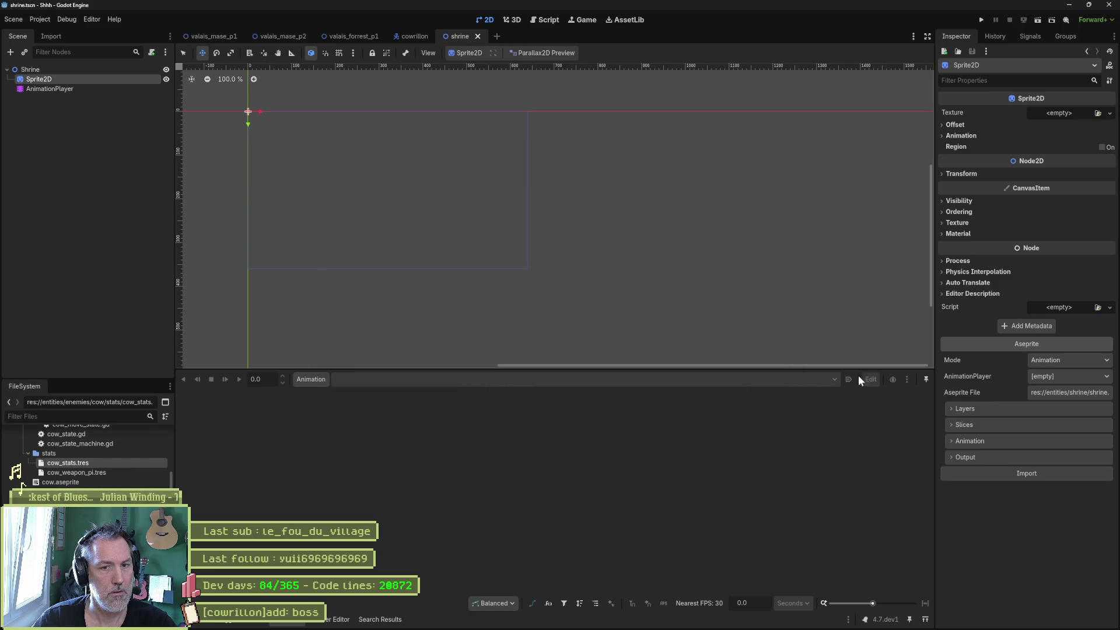
Link the sprite to the AnimationPlayer and import its animations.
click(1027, 473)
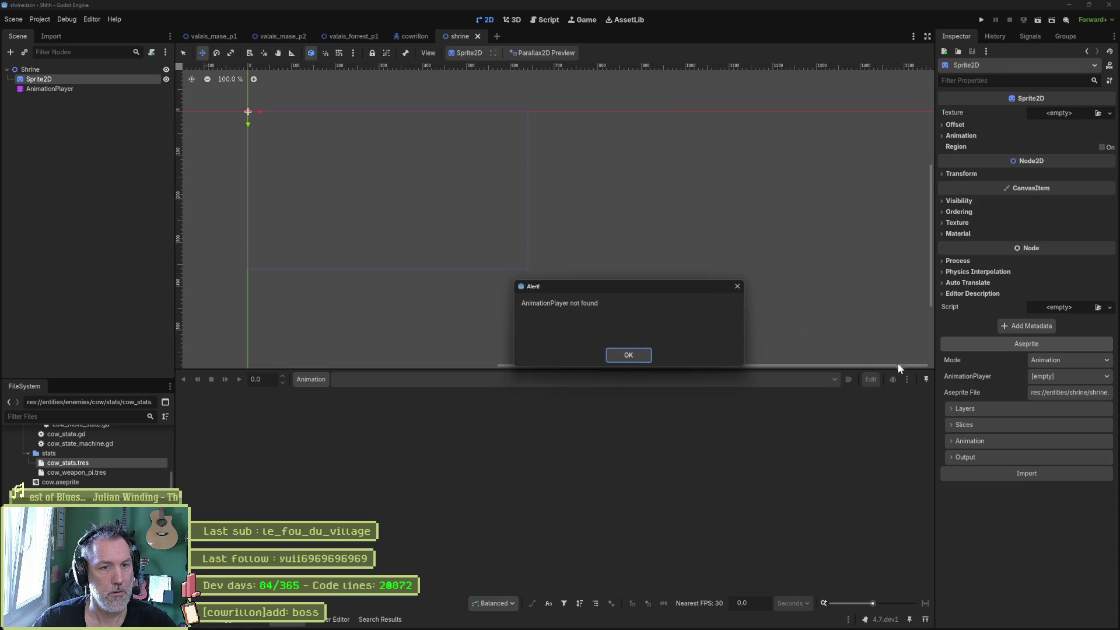
click(629, 355)
click(1044, 378)
click(1055, 388)
click(1044, 471)
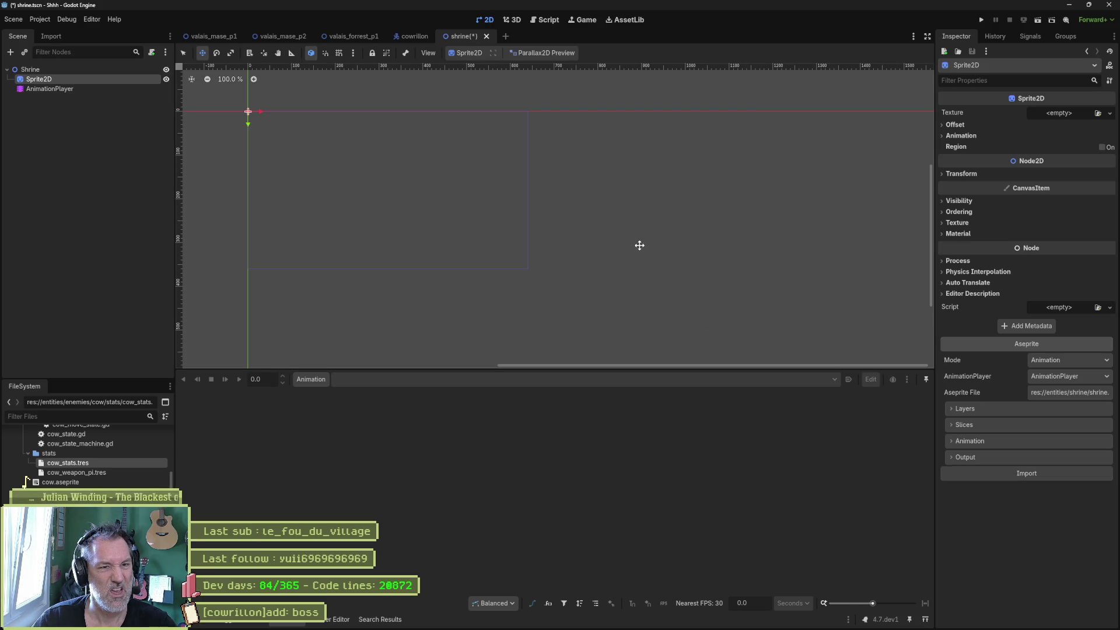
Relaunch Godot from the taskbar and reopen the Shhh project.
key(super+d)
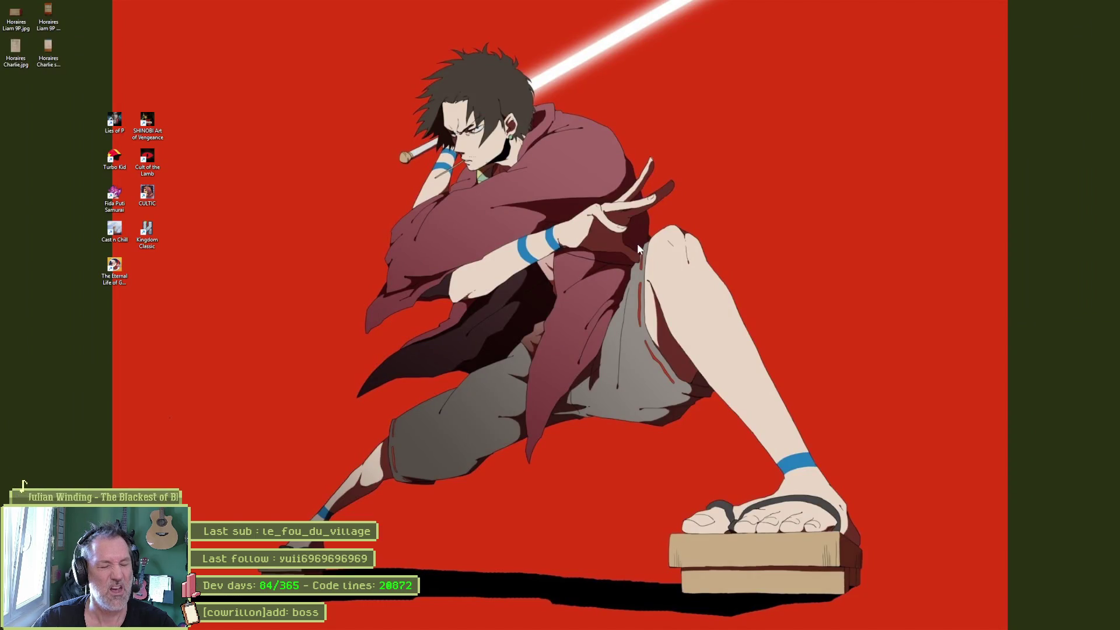
mouse_move(700, 626)
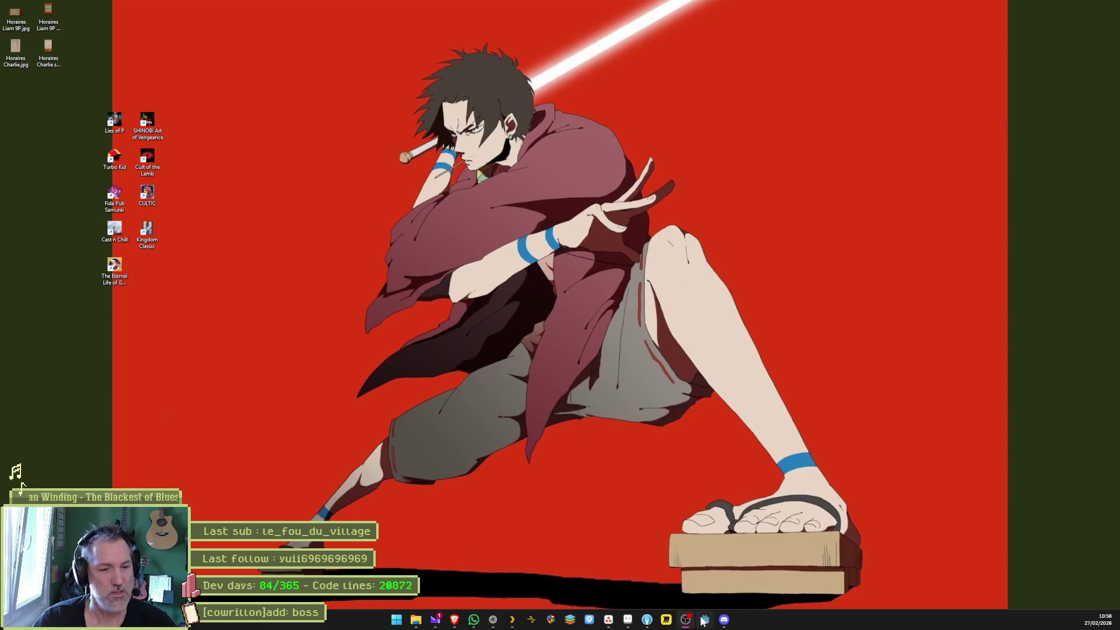
click(704, 620)
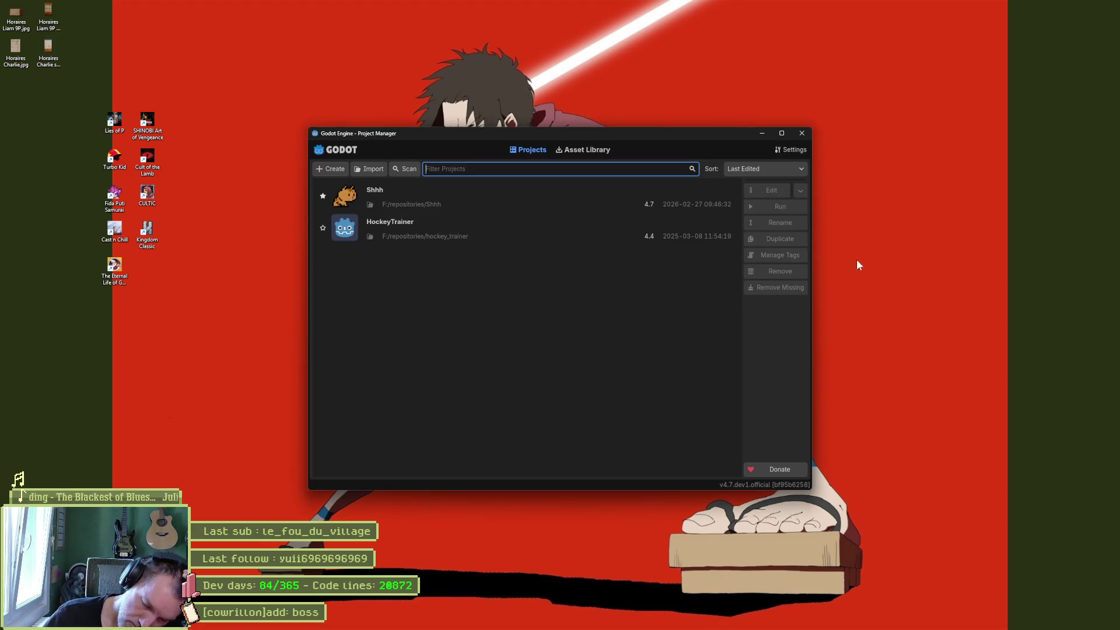
double_click(434, 198)
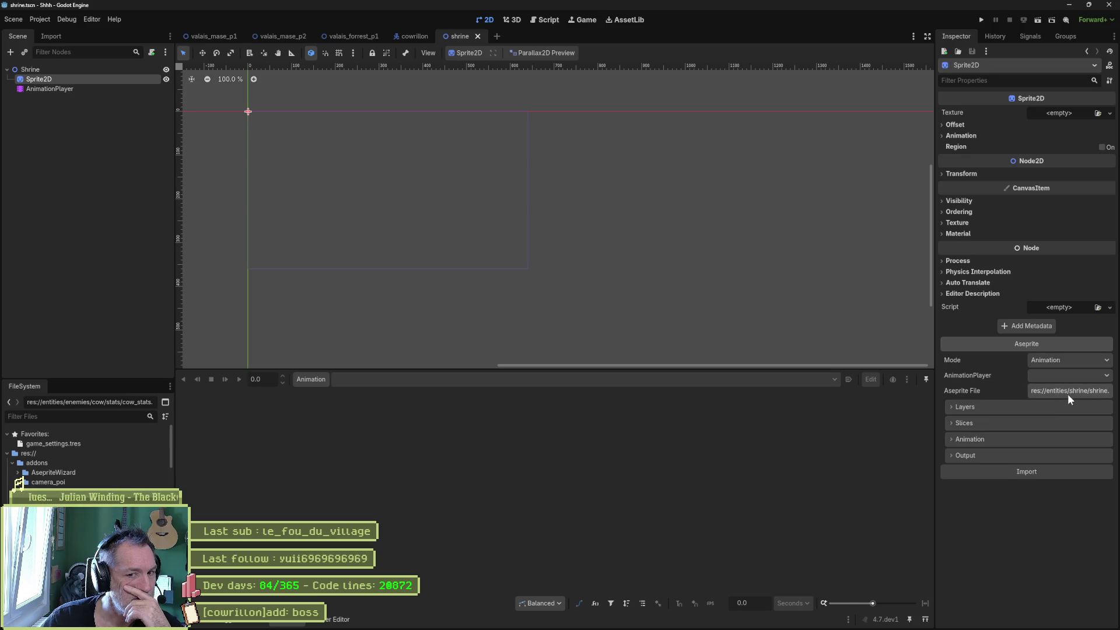
Relink the sprite to the AnimationPlayer, save shrine.tscn, and reimport the animations.
click(1073, 377)
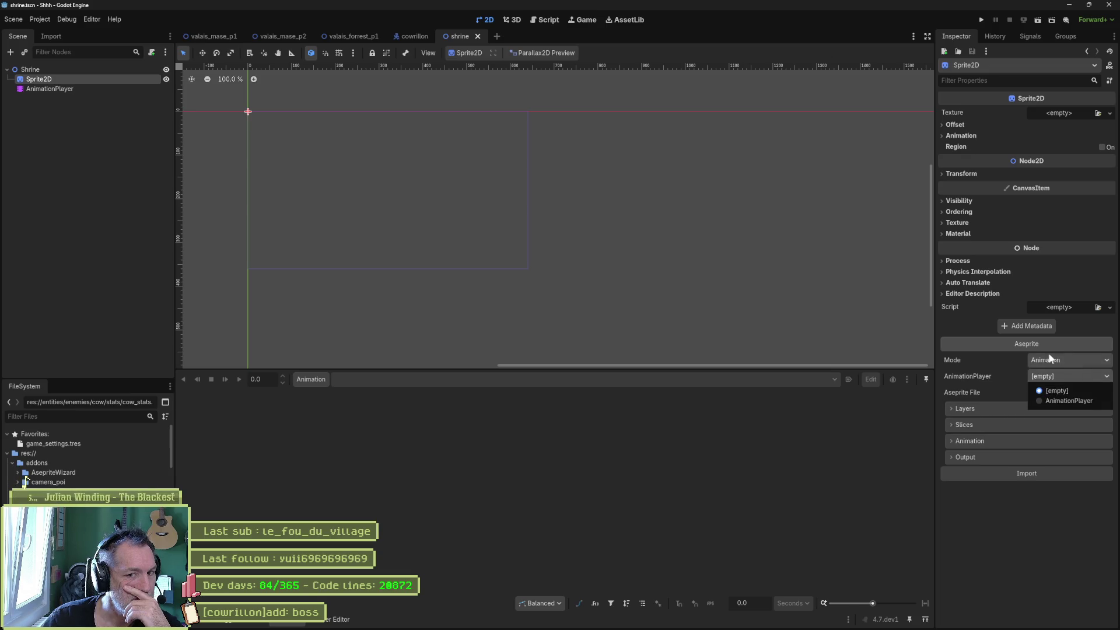
click(1070, 401)
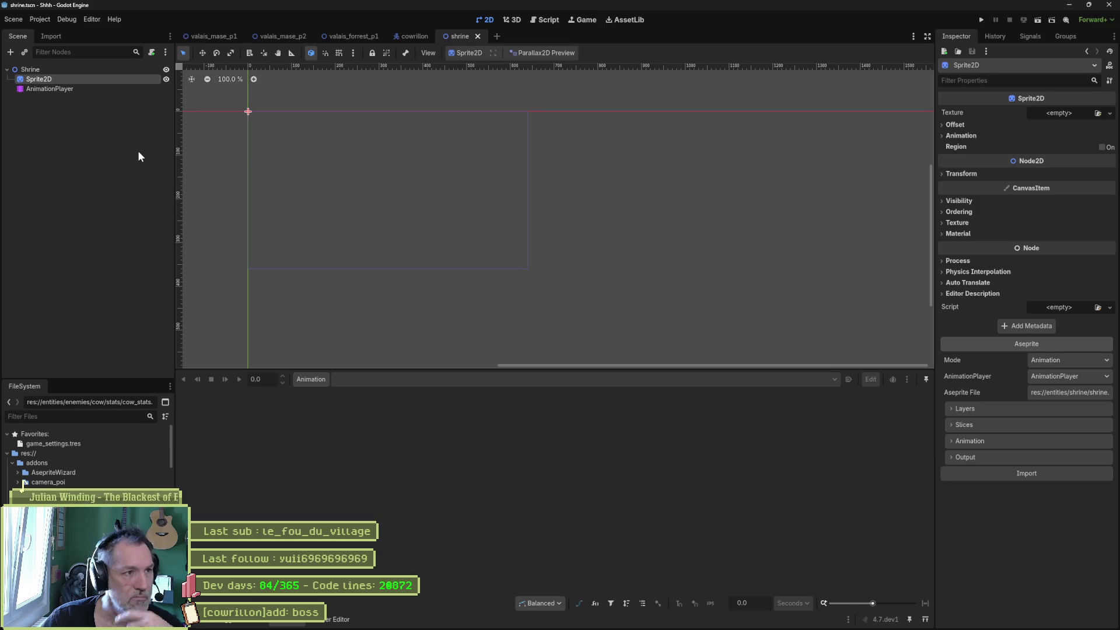
key(ctrl+s)
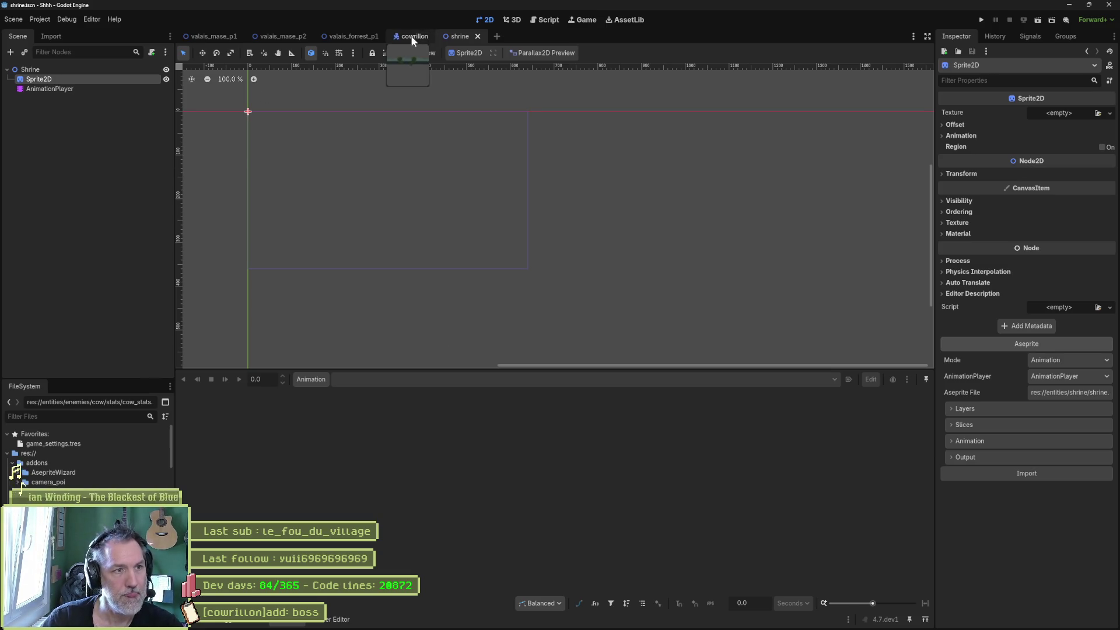
click(412, 36)
click(465, 37)
click(1039, 472)
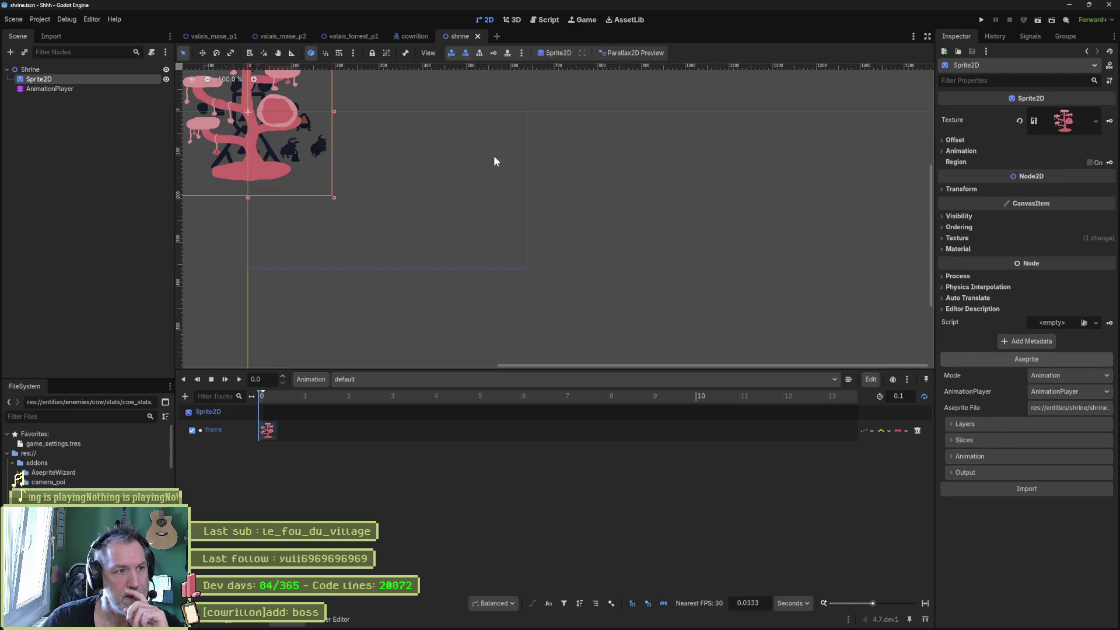
Drag the shrine sprite about 136 px above the origin and save the scene.
drag(387, 87, 588, 169)
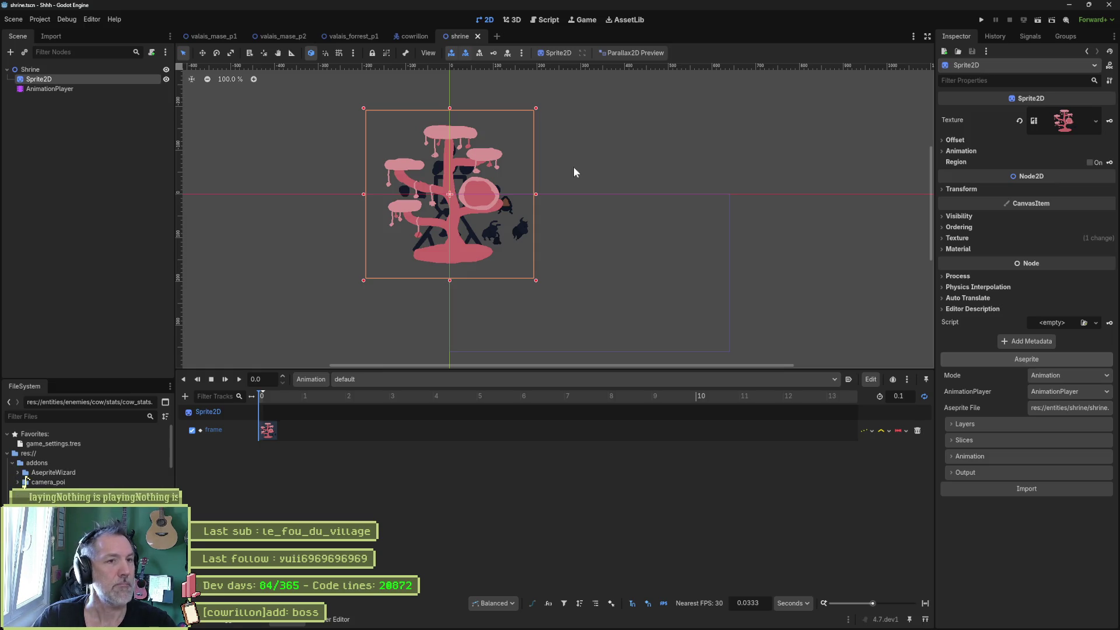
drag(556, 136, 620, 190)
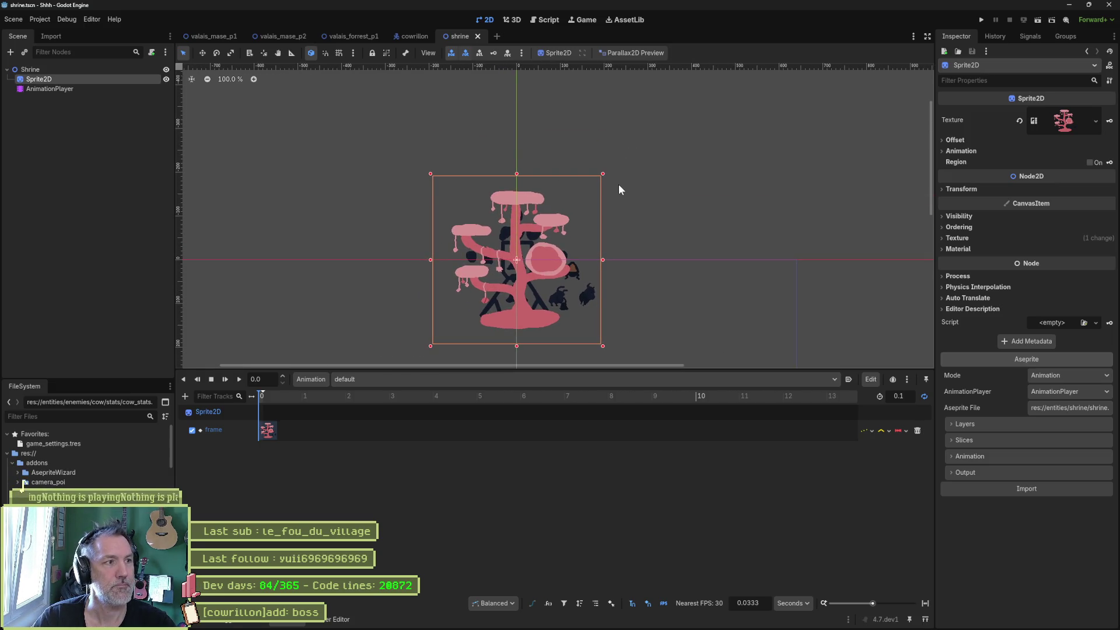
mouse_move(524, 229)
mouse_down()
mouse_move(521, 144)
mouse_move(520, 169)
mouse_up()
key(ctrl+s)
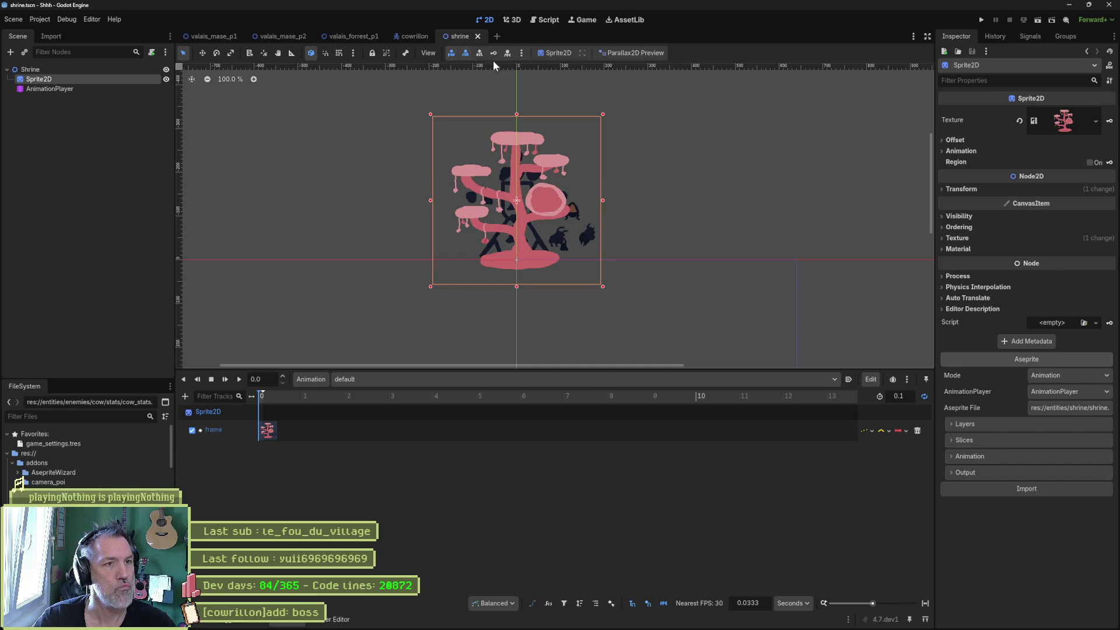
click(357, 38)
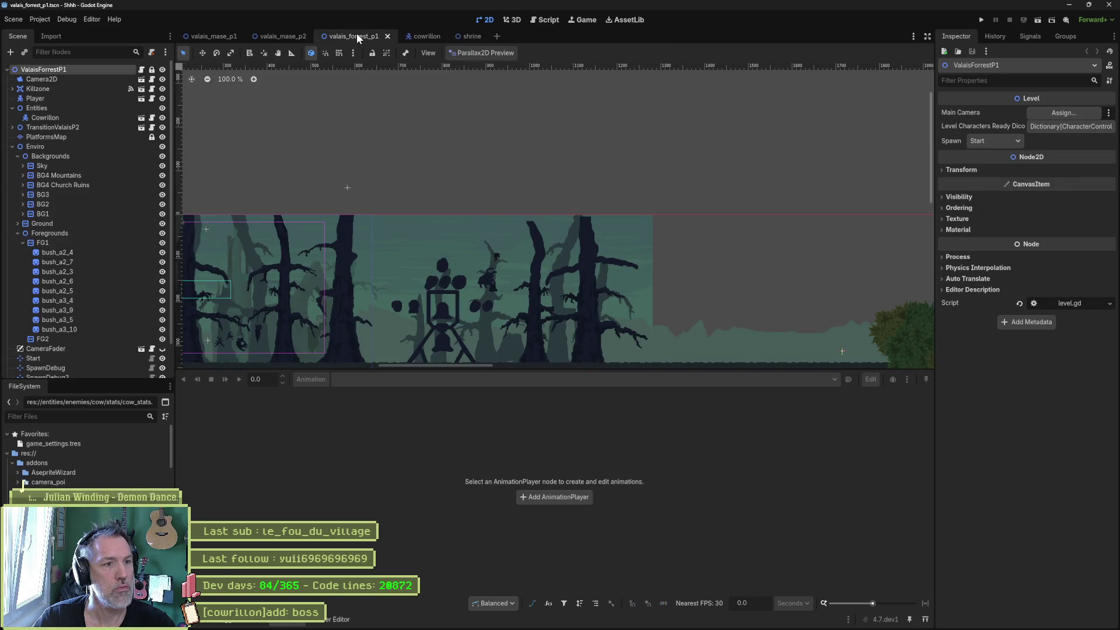
Instance shrine.tscn into the valais_forest_p1 level.
key(ctrl+shift+o)
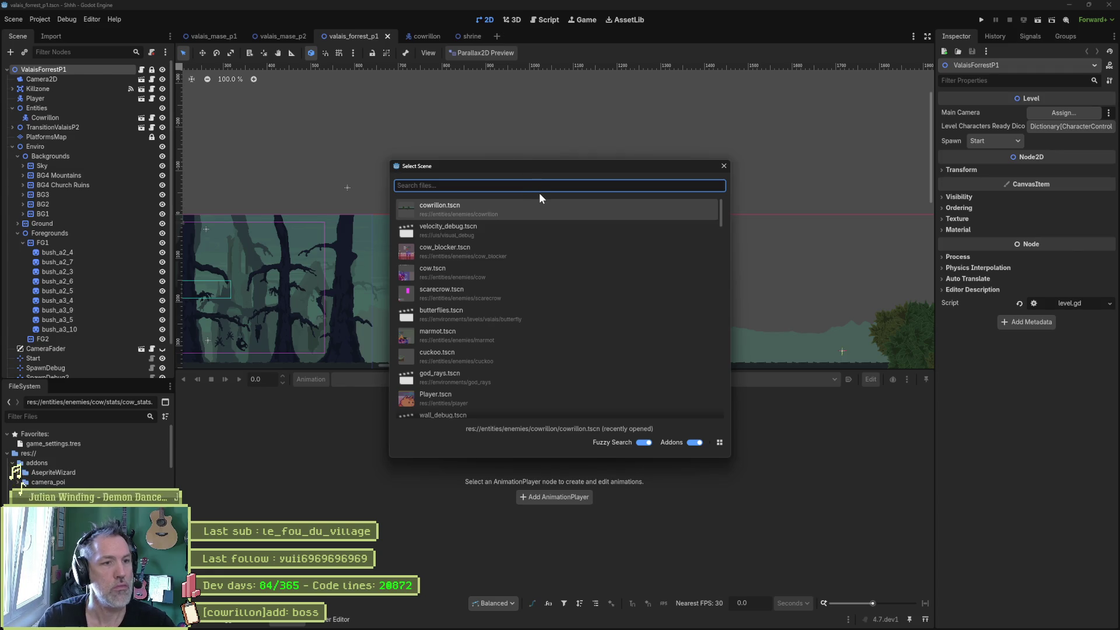
text(shri)
key(Return)
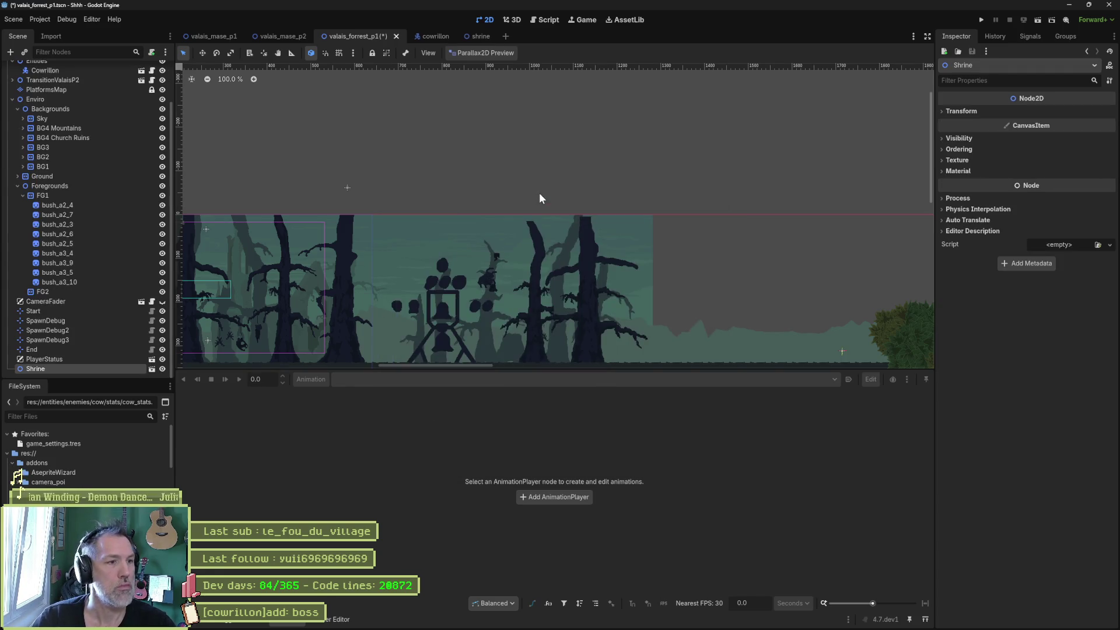
Move the shrine instance down onto the forest ground, then switch to Aseprite.
scroll(466, 190, down, 3)
key(w)
drag(507, 215, 702, 292)
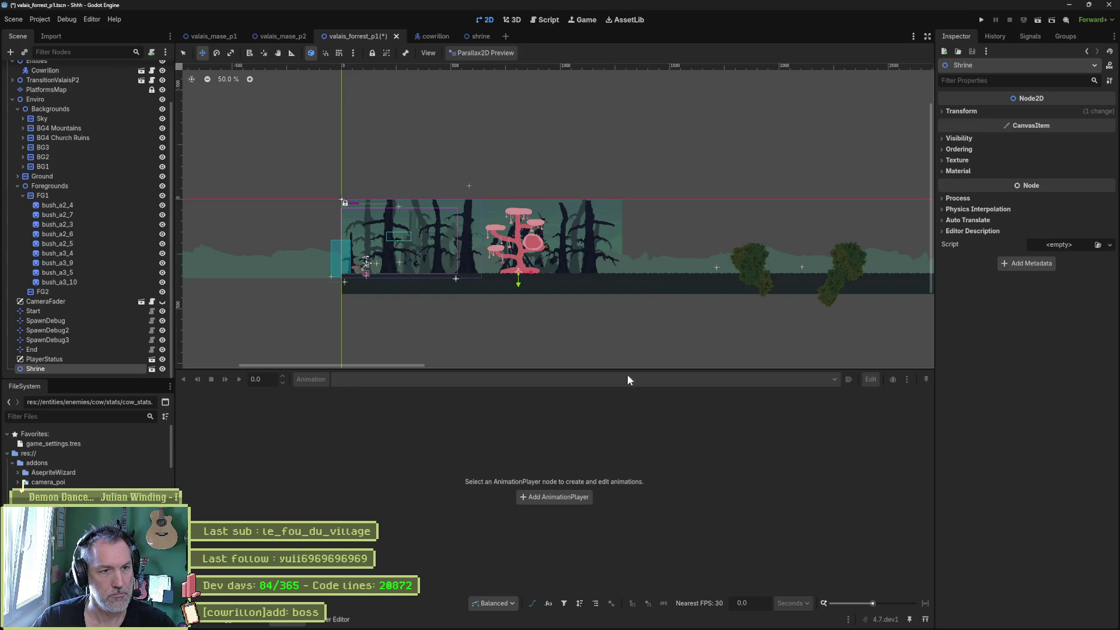
click(633, 619)
scroll(633, 325, down, 1)
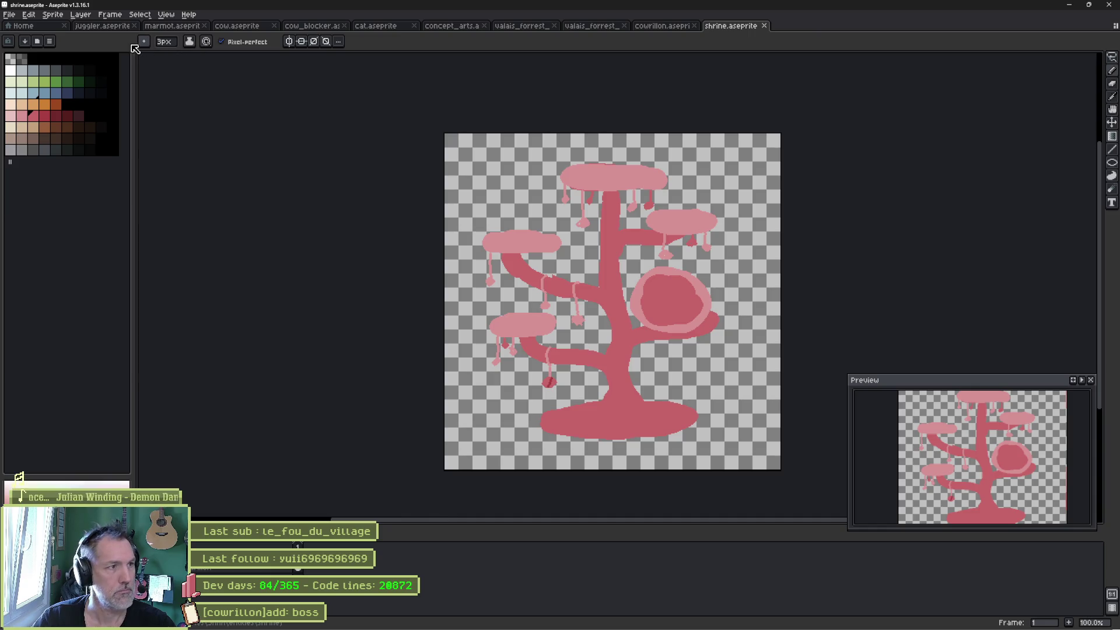
Find the sitting cat on frame 1 of cat.aseprite, undoing a stray stroke and a wrong paste.
click(653, 27)
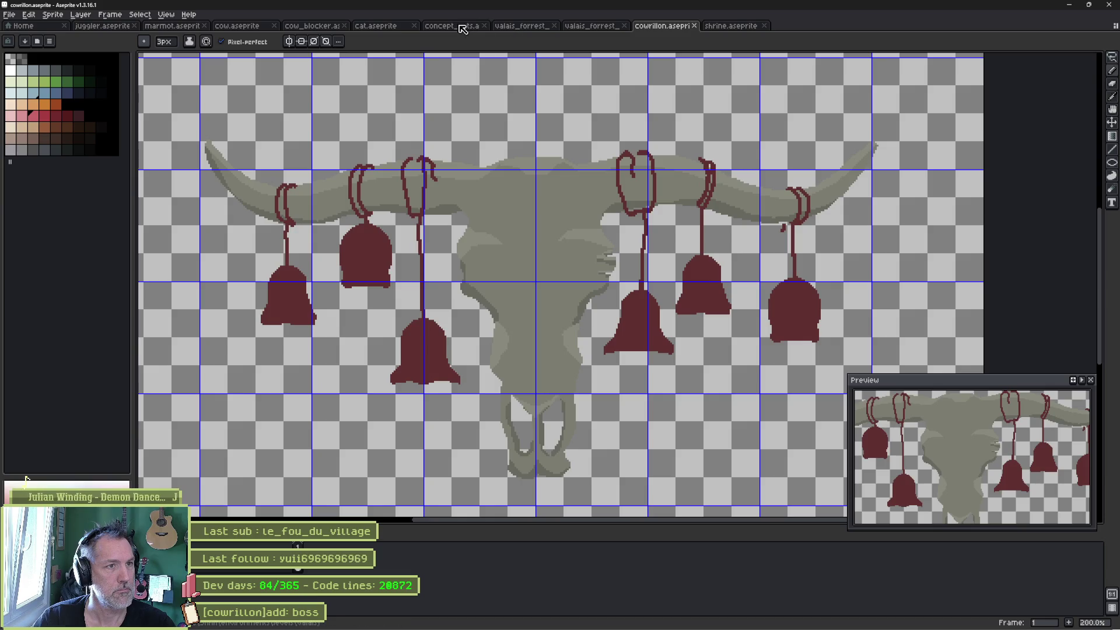
click(392, 29)
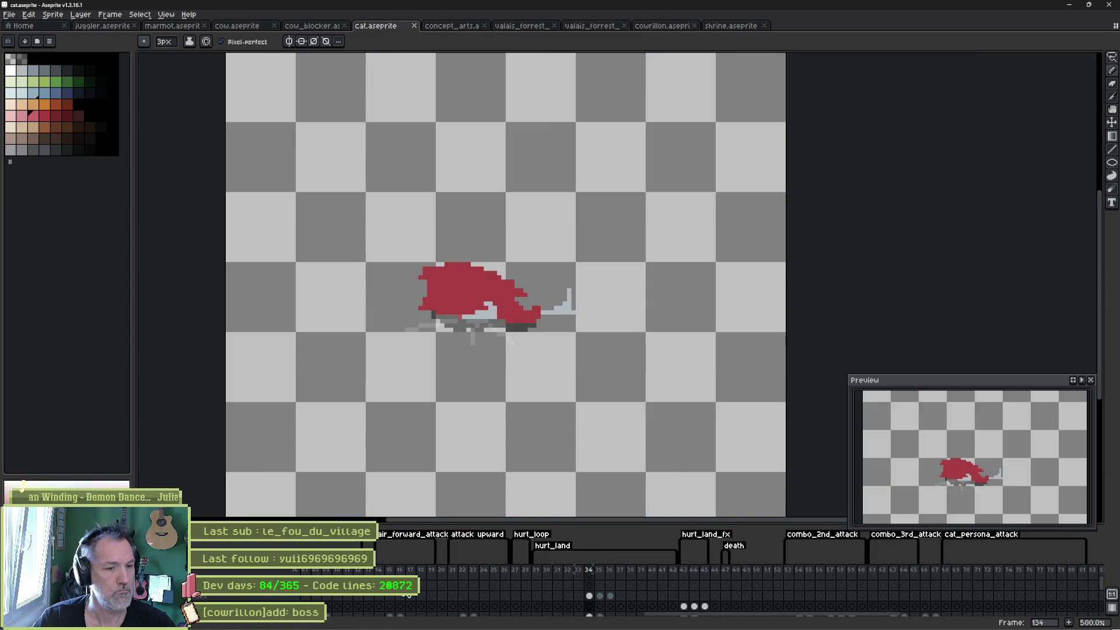
drag(682, 622, 327, 622)
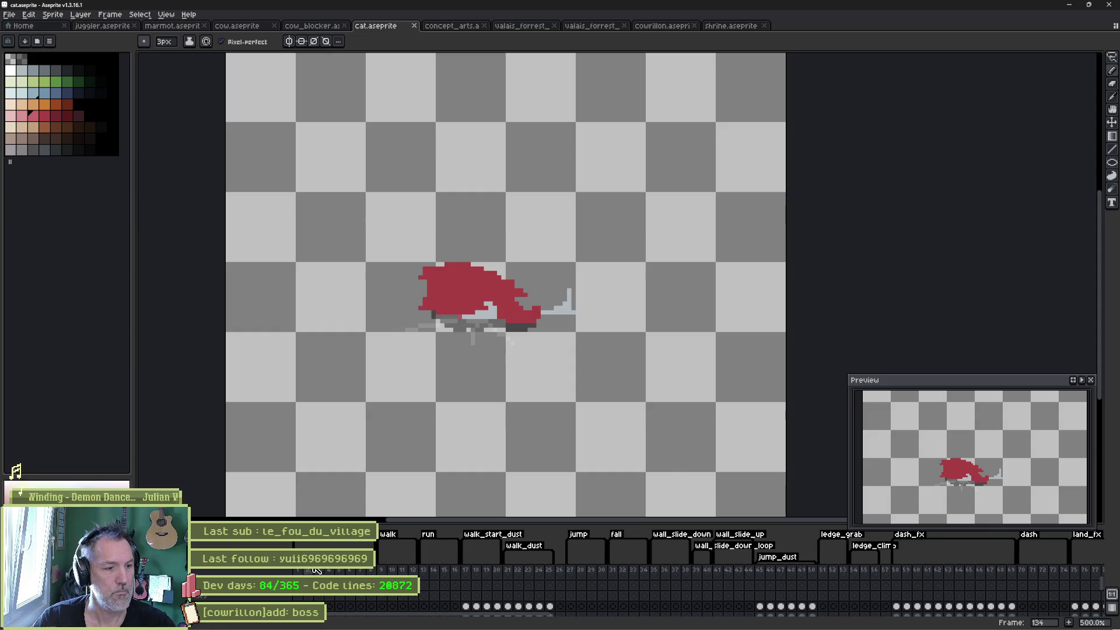
click(301, 573)
drag(470, 318, 430, 405)
key(ctrl+z)
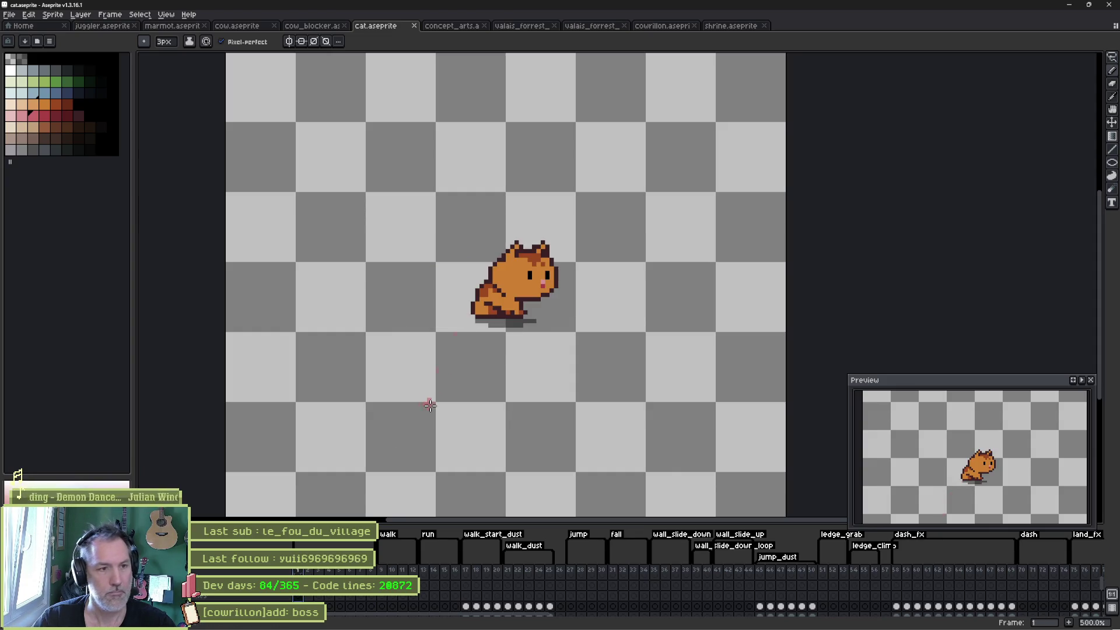
click(730, 25)
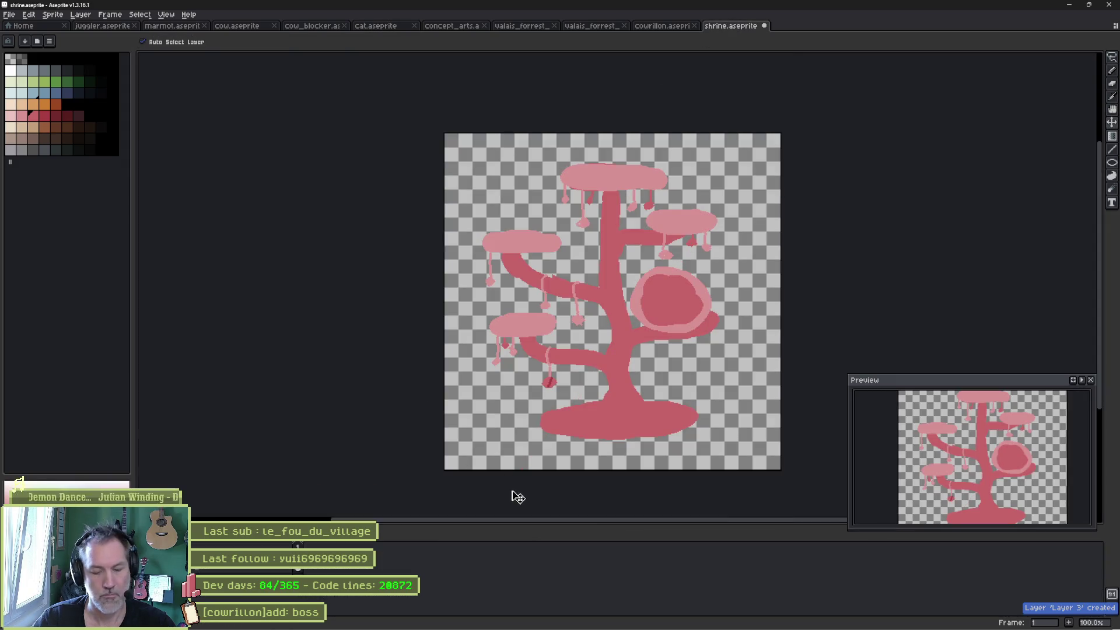
key(ctrl+v)
key(Escape)
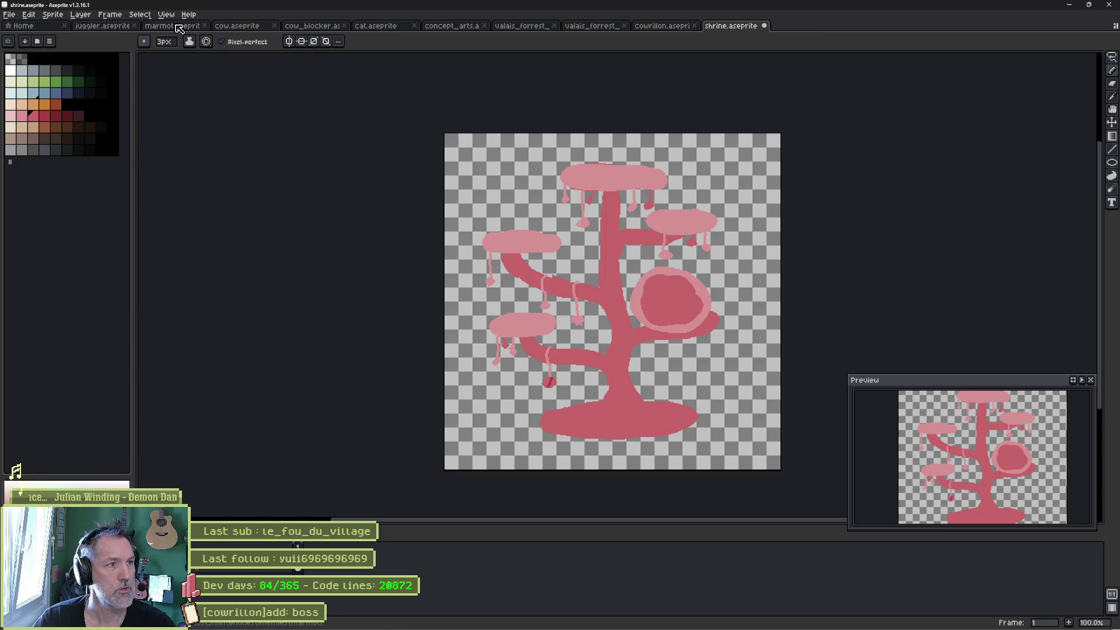
Draw a rectangular selection around the sitting cat and return to shrine.aseprite.
click(368, 27)
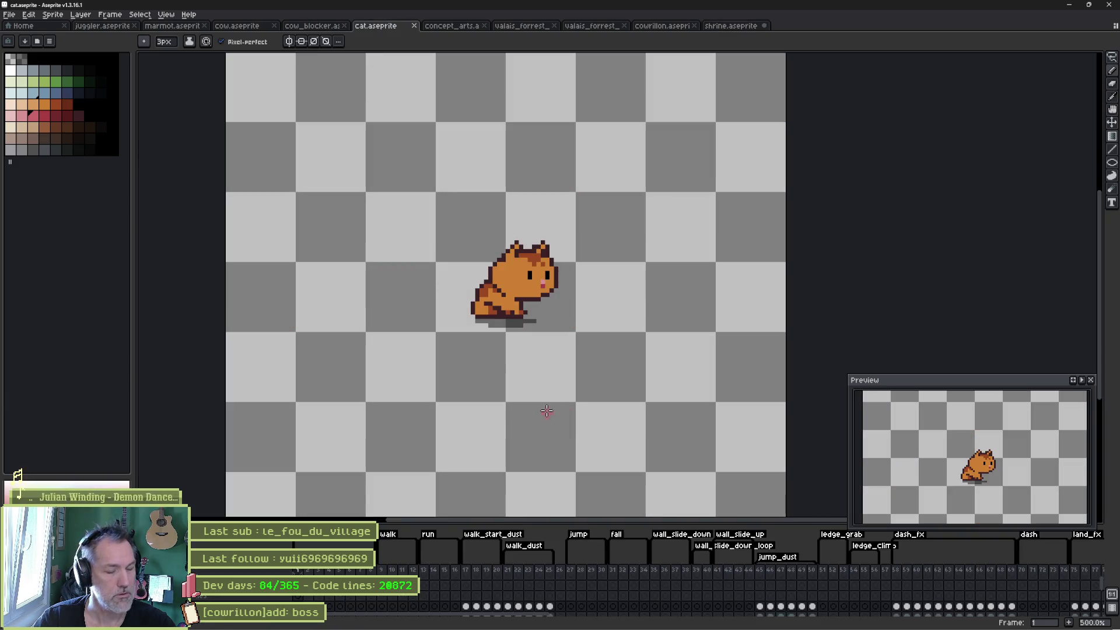
key(m)
drag(447, 217, 575, 343)
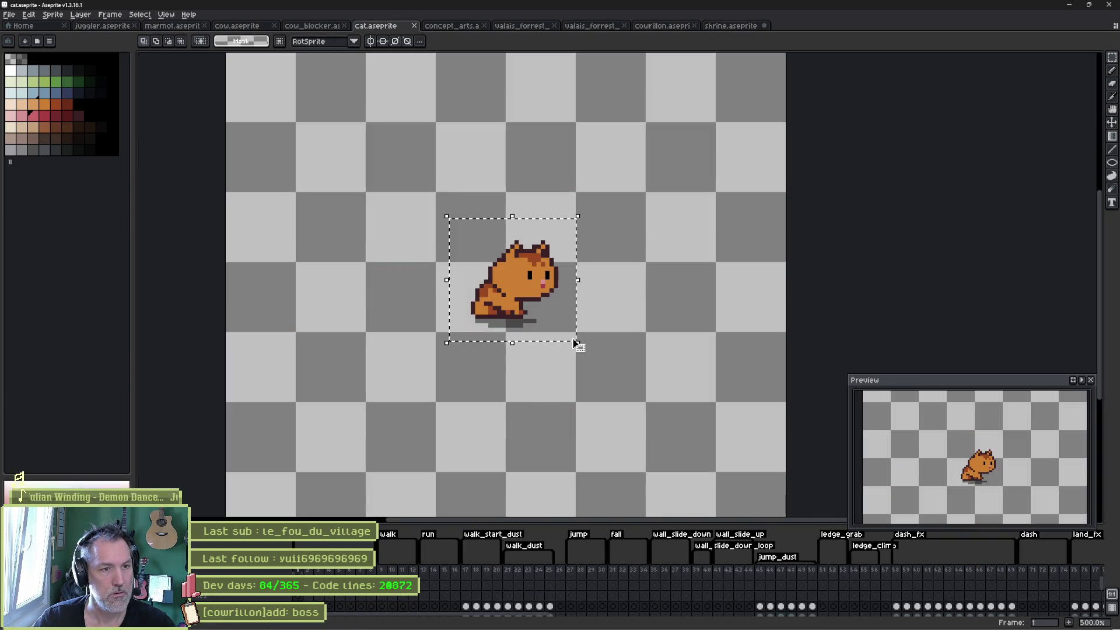
click(735, 27)
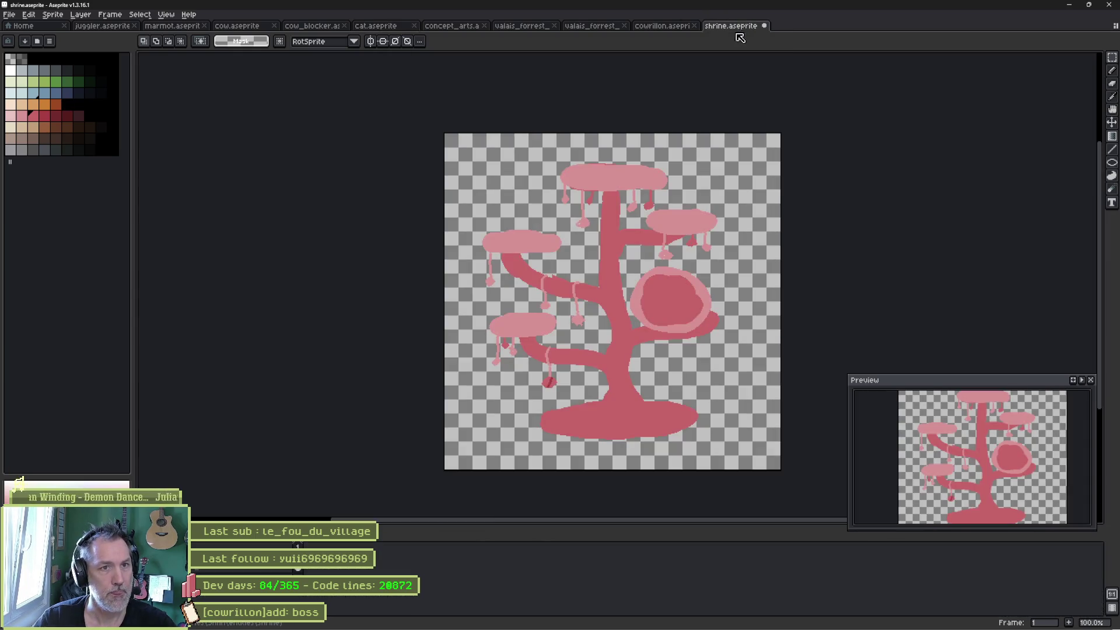
Paste the sitting cat into the shrine and place it at the tree's base.
key(ctrl+v)
key(v)
mouse_move(525, 235)
mouse_down()
mouse_move(607, 387)
mouse_move(620, 453)
mouse_move(582, 465)
mouse_up()
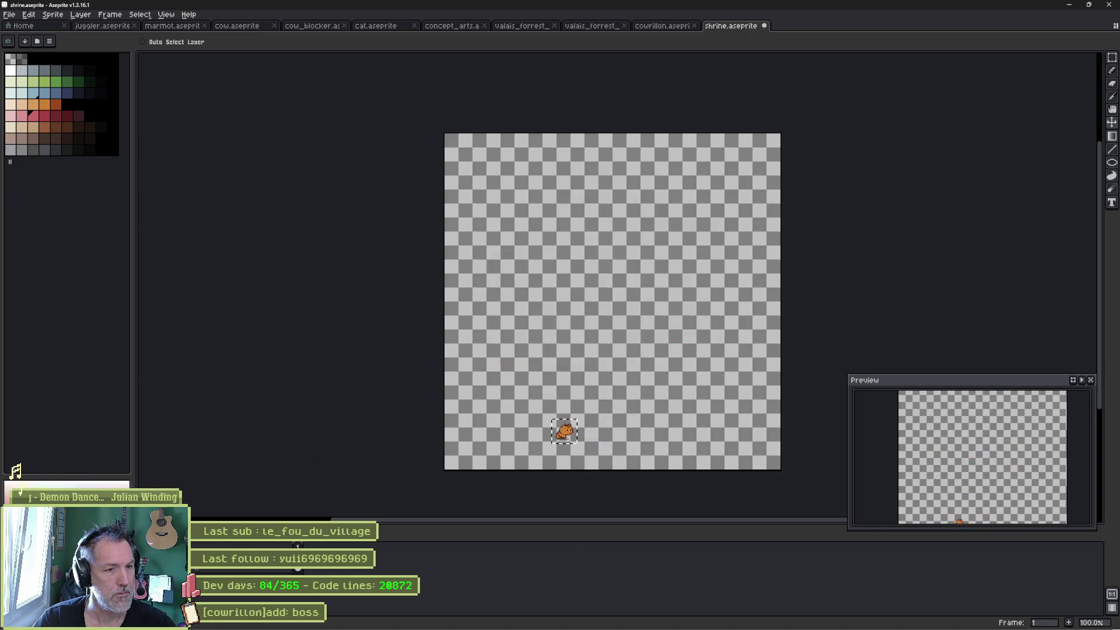
key(ctrl+d)
Scale the whole tree down to match the cat's size.
key(ctrl+t)
mouse_move(724, 159)
mouse_down()
mouse_move(565, 389)
mouse_move(600, 367)
mouse_up()
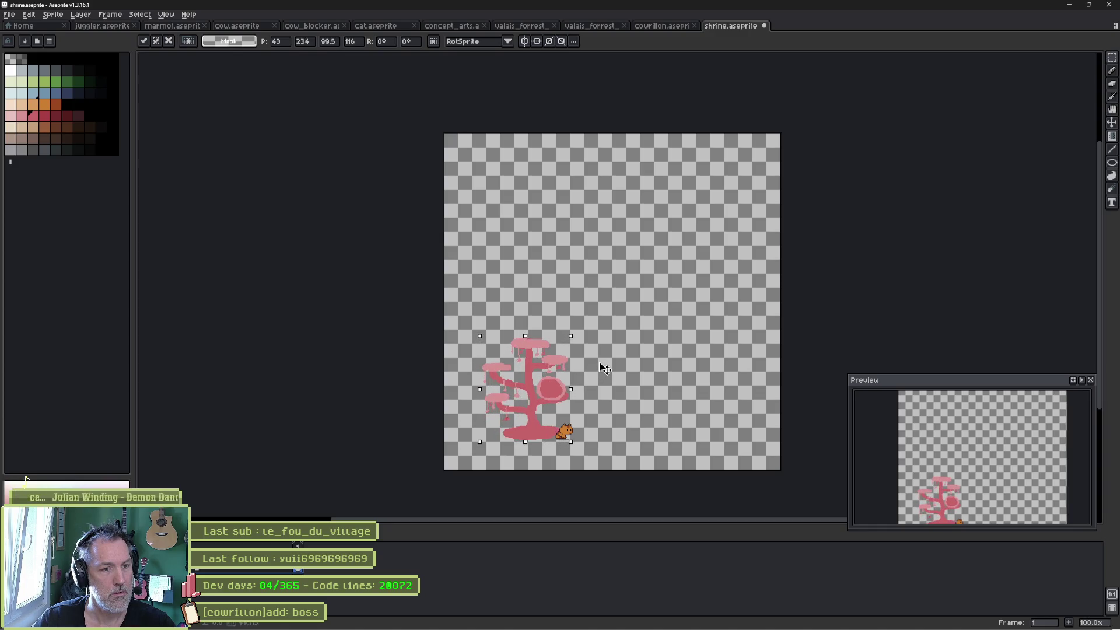
mouse_move(557, 402)
mouse_down()
mouse_move(637, 403)
mouse_move(534, 415)
mouse_up()
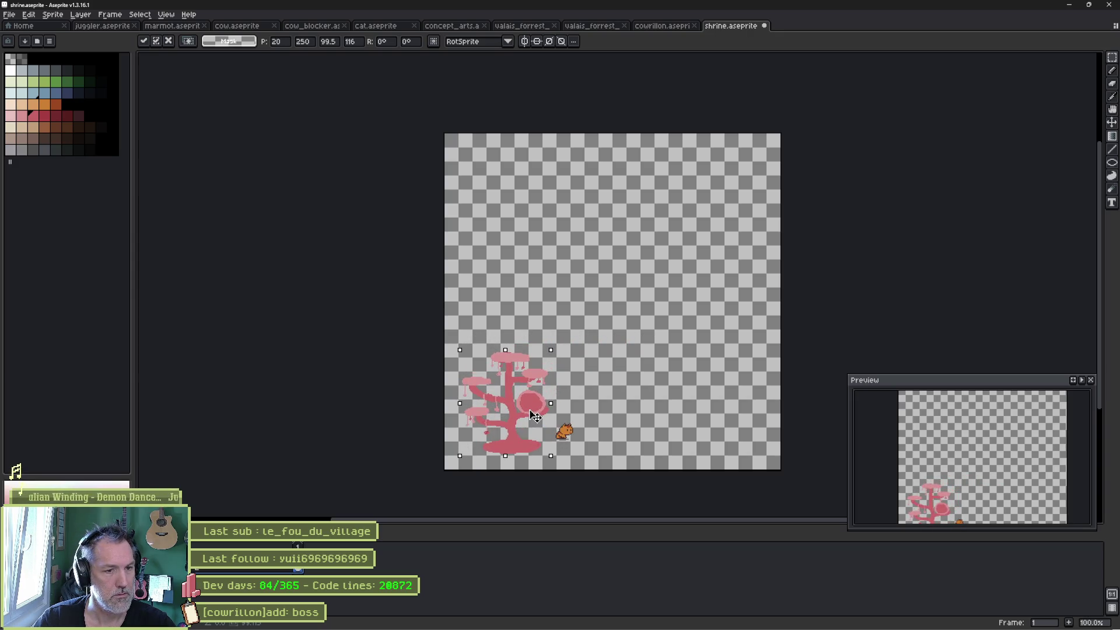
key(Return)
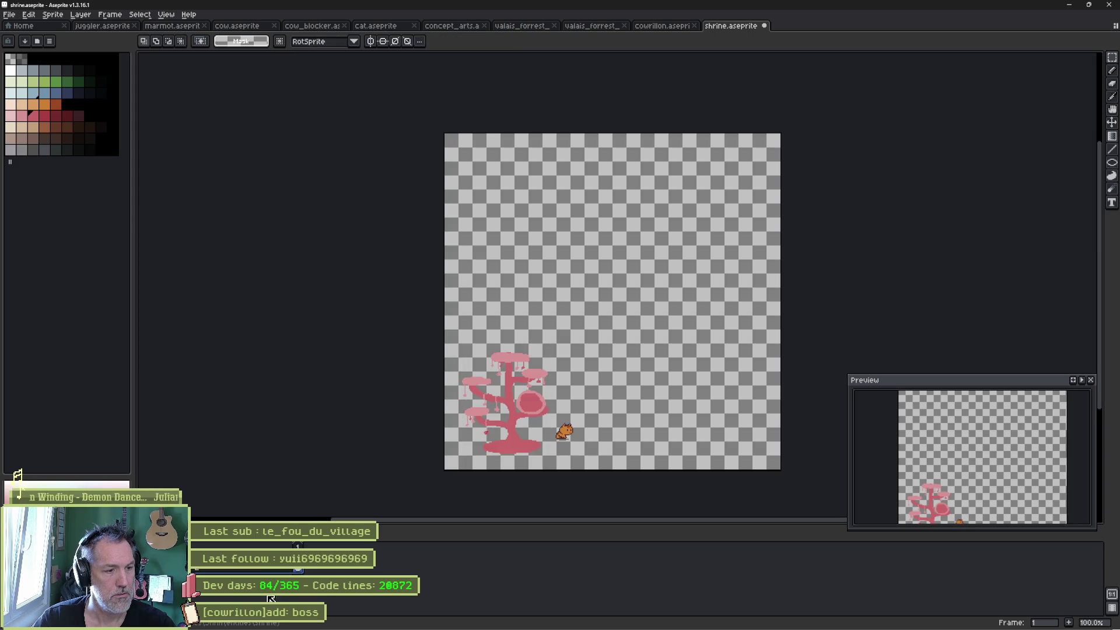
Move the cat and the tree toward the canvas's top-left corner.
key(v)
mouse_move(576, 449)
mouse_down()
mouse_move(493, 456)
mouse_move(485, 183)
mouse_up()
mouse_move(503, 416)
mouse_down()
mouse_move(512, 218)
mouse_move(523, 373)
mouse_move(496, 396)
mouse_move(508, 219)
mouse_up()
key(i)
key(v)
key(ctrl+alt+c)
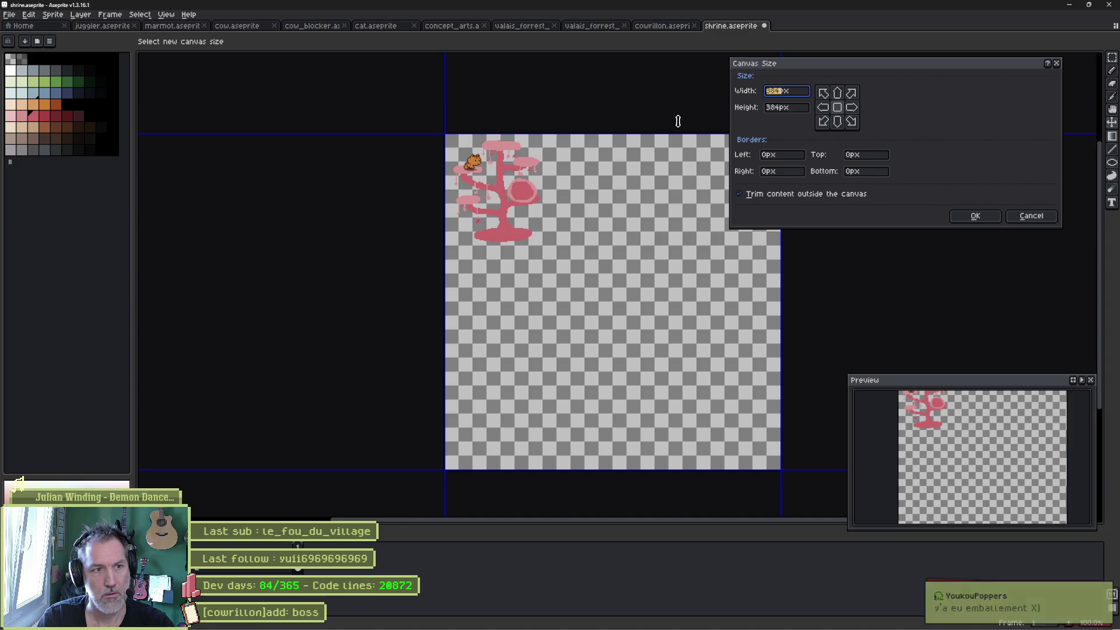
Crop the canvas to 128×128 px at Left 0, Top 0 around the tree and cat.
text(128)
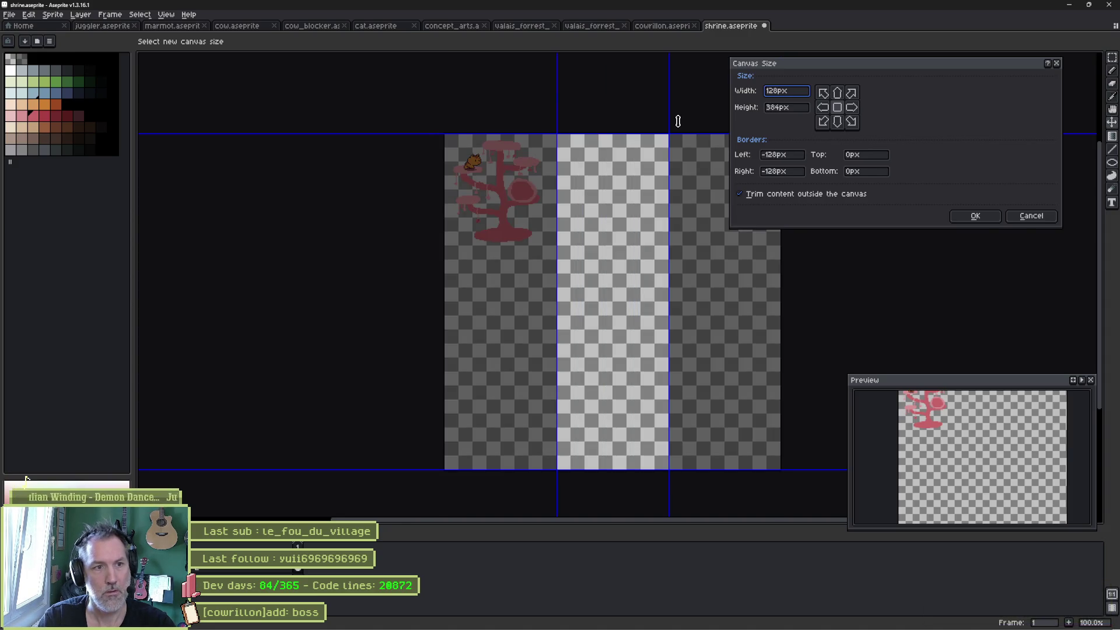
key(Tab)
text(128)
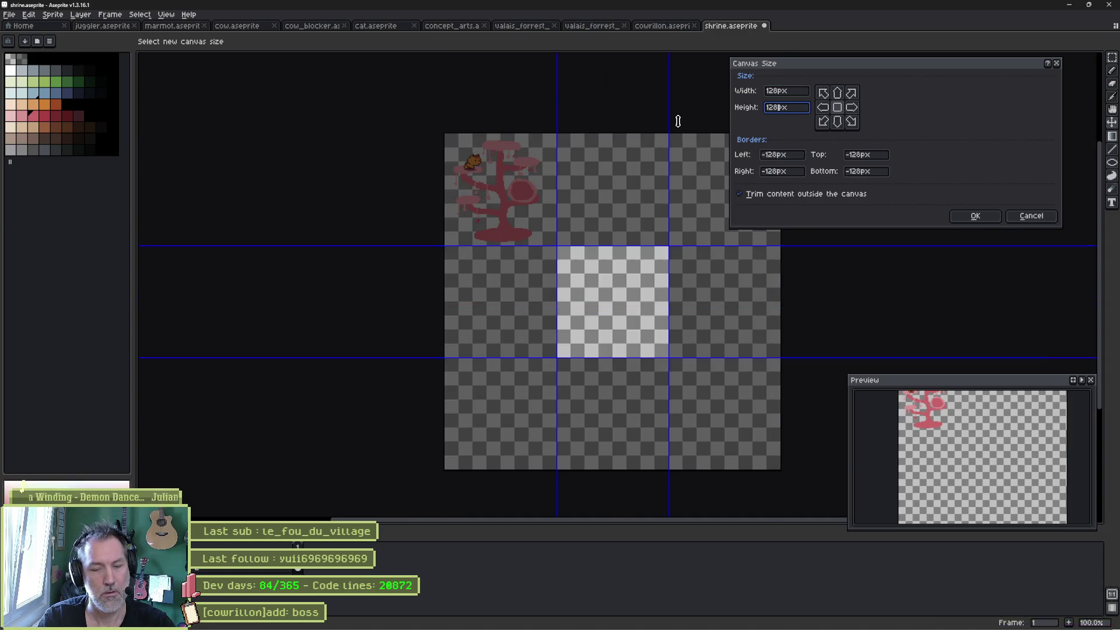
key(Tab)
key(Tab)
key(Tab)
key(Tab)
text(0)
key(Tab)
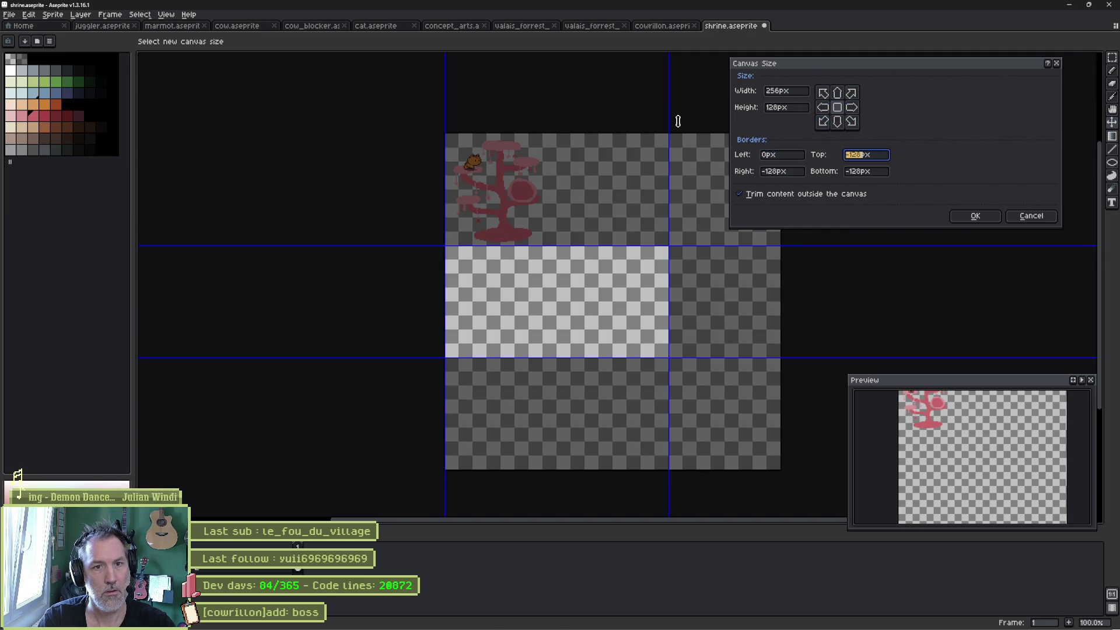
text(0)
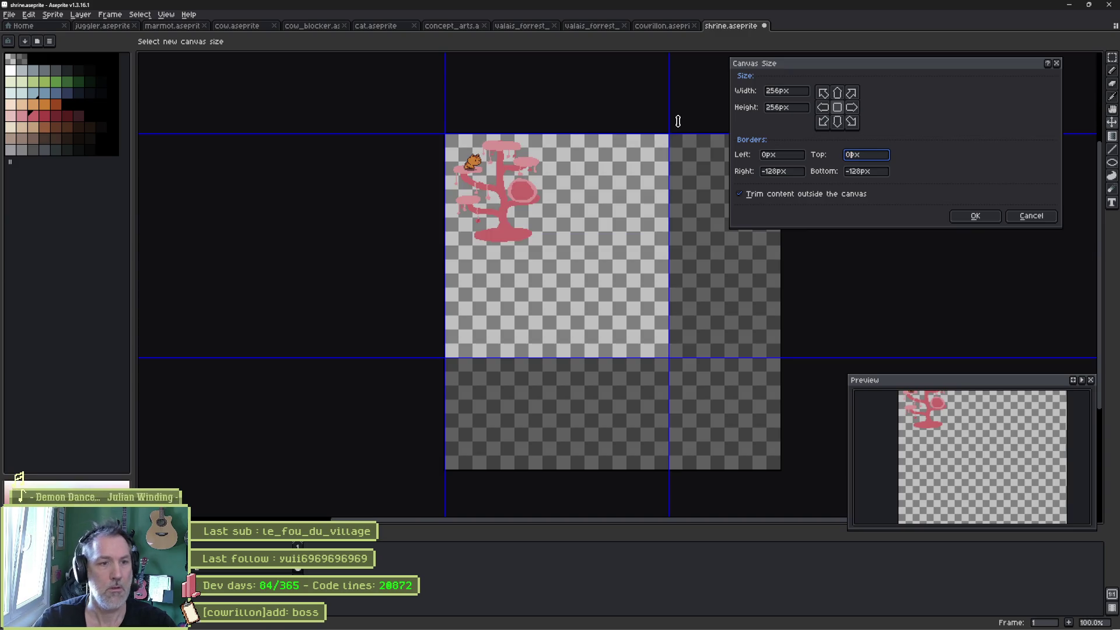
click(800, 92)
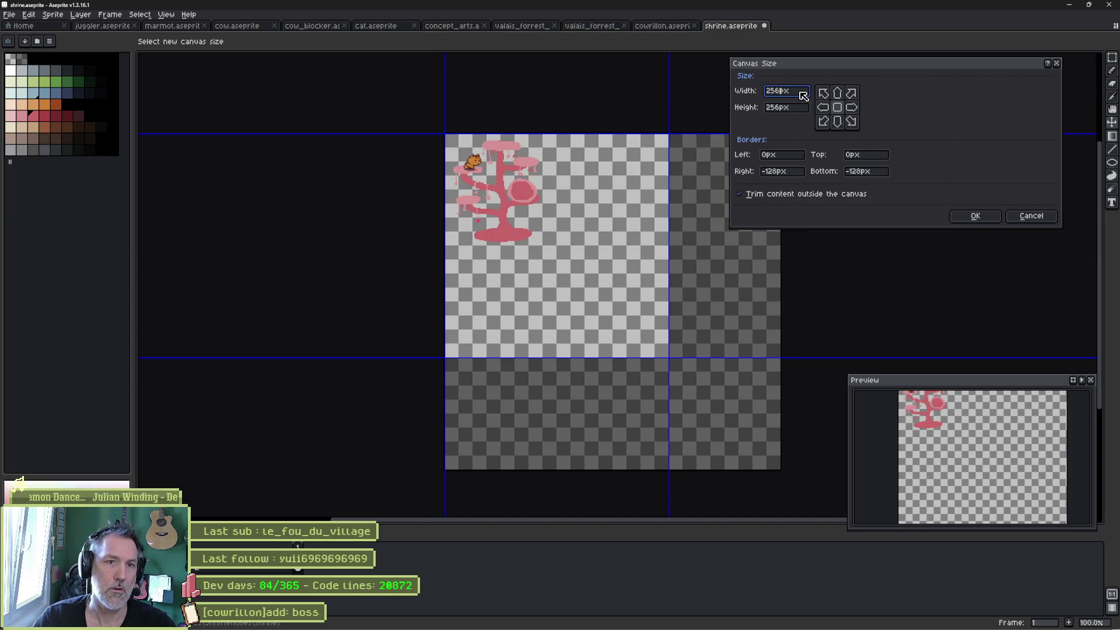
text(128)
key(Tab)
text(128)
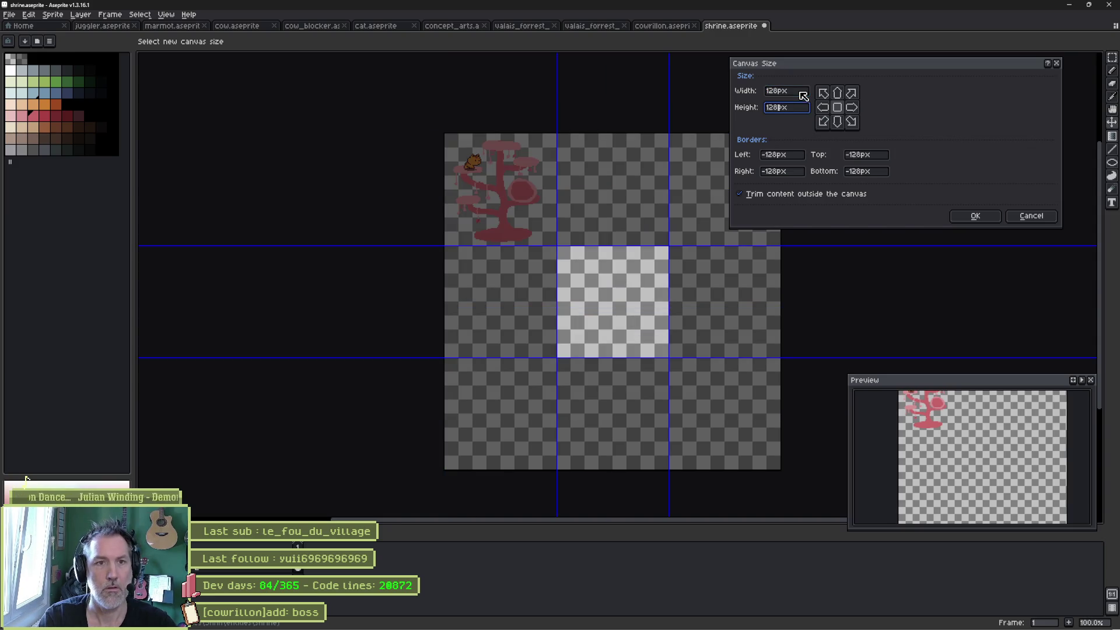
mouse_move(596, 294)
mouse_down()
mouse_move(475, 183)
mouse_move(486, 183)
mouse_up()
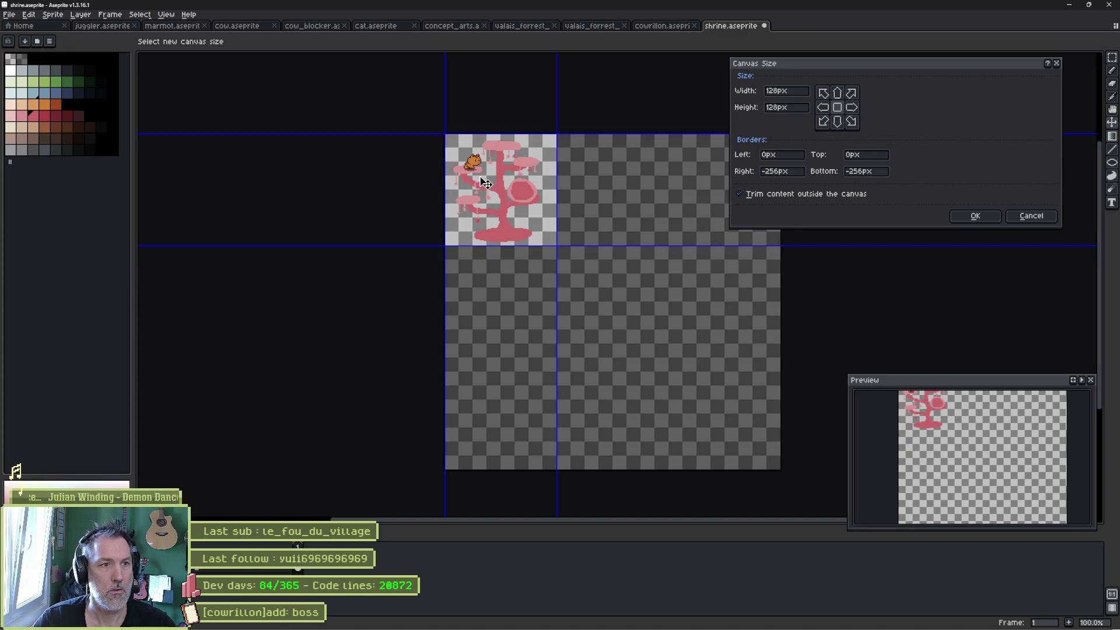
click(970, 215)
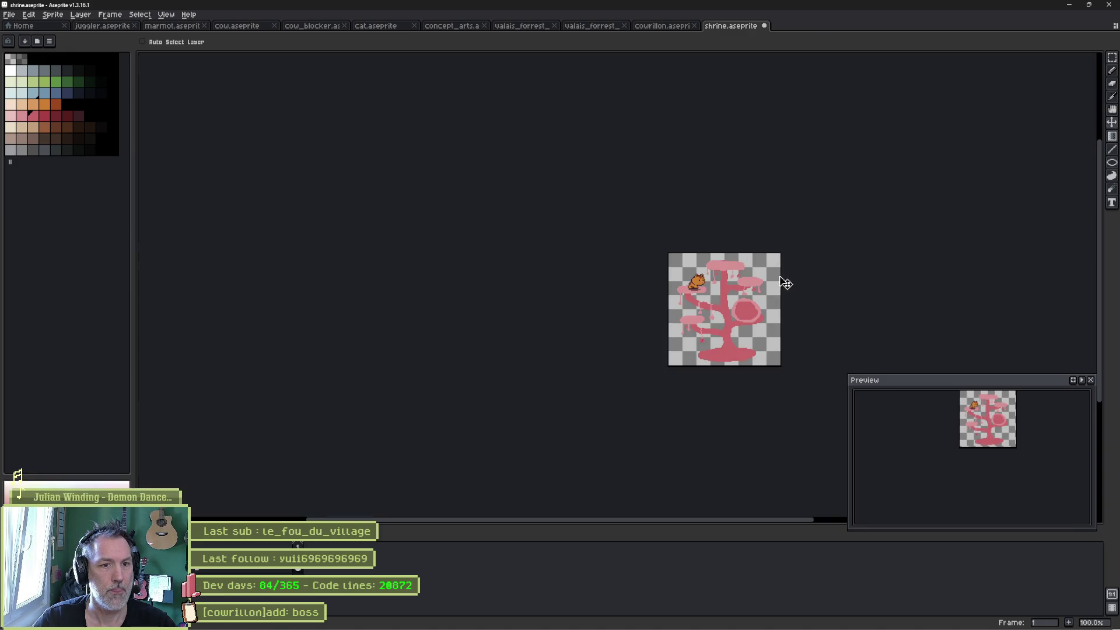
Move the cat down beside the tree's base.
scroll(784, 282, up, 1)
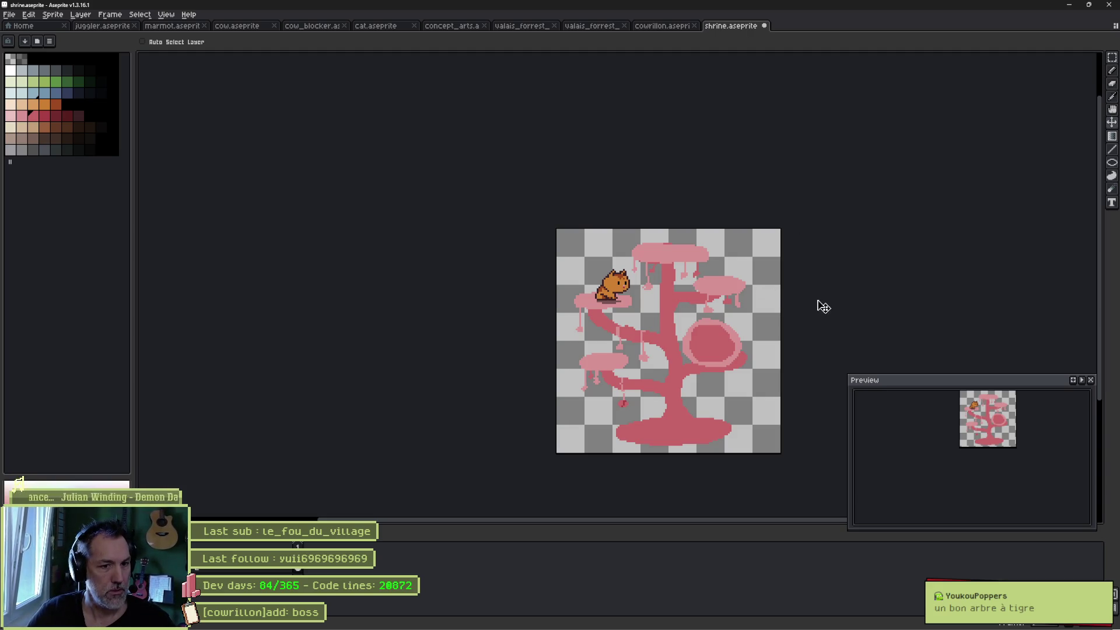
click(617, 290)
mouse_move(621, 294)
mouse_down()
mouse_move(725, 357)
mouse_move(671, 416)
mouse_move(721, 348)
mouse_move(603, 298)
mouse_move(677, 253)
mouse_move(730, 353)
mouse_move(665, 424)
mouse_move(635, 425)
mouse_up()
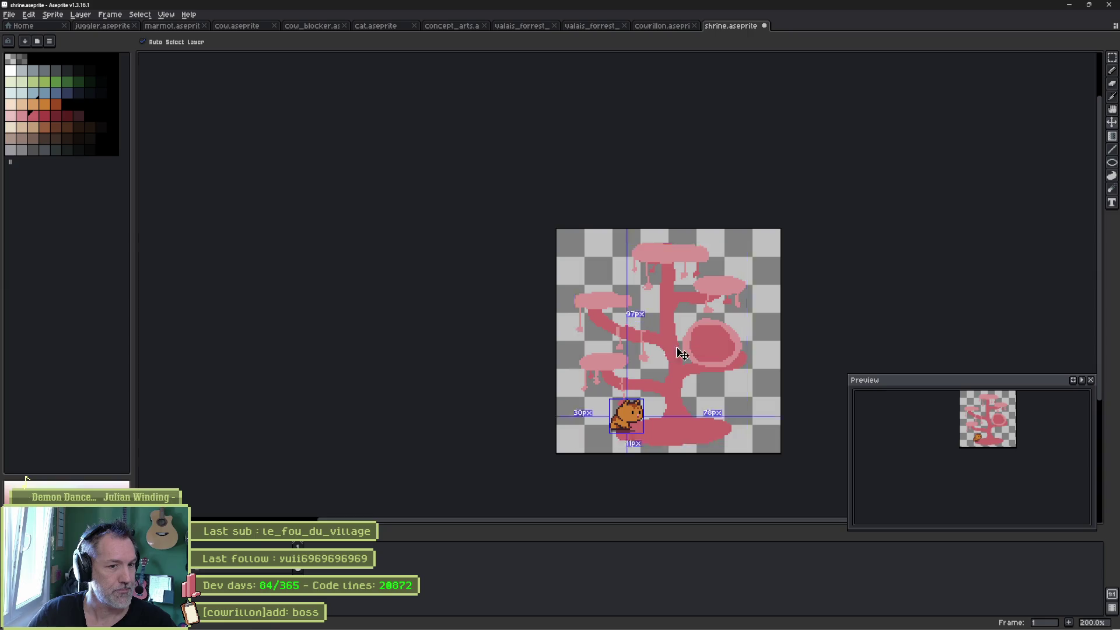
click(19, 476)
click(19, 475)
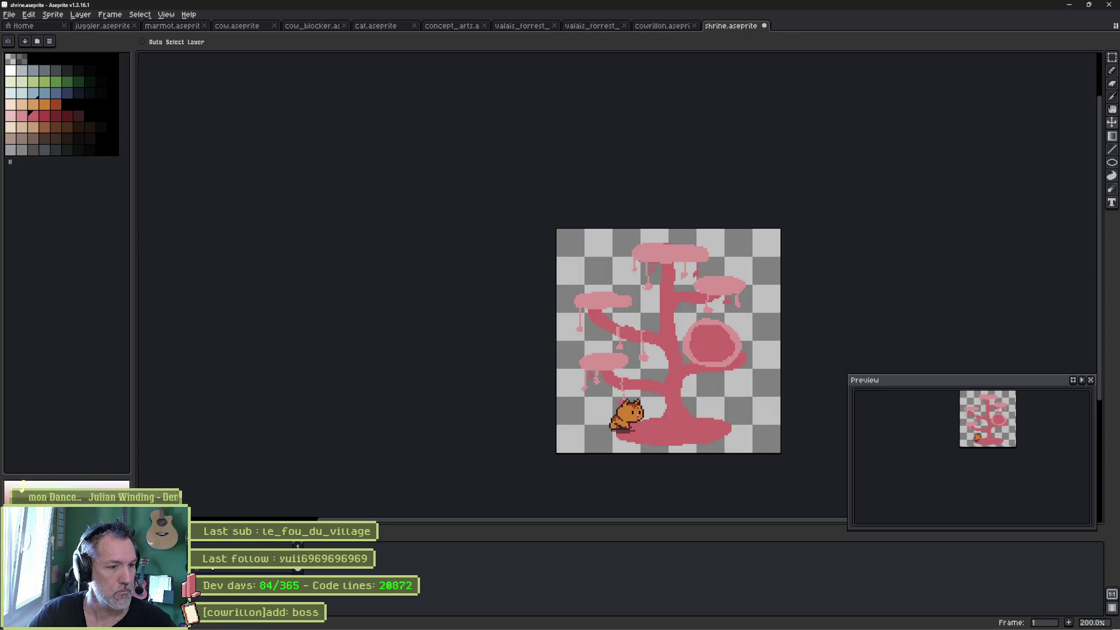
Rename the cat's layer to 'cat' and hide it.
double_click(26, 479)
key(Return)
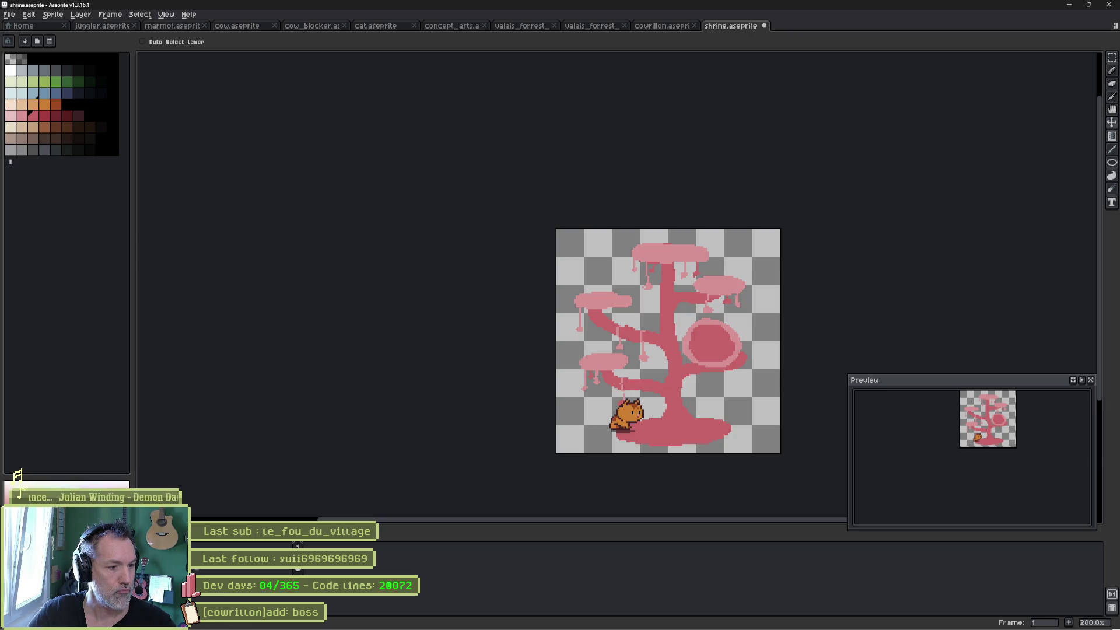
click(19, 475)
click(19, 475)
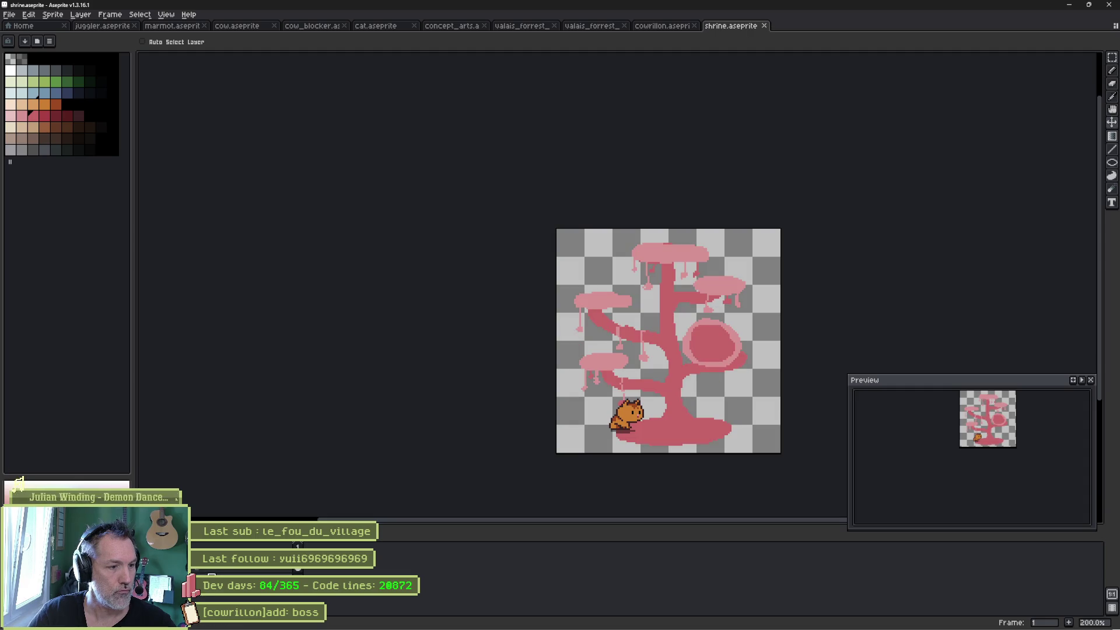
click(21, 491)
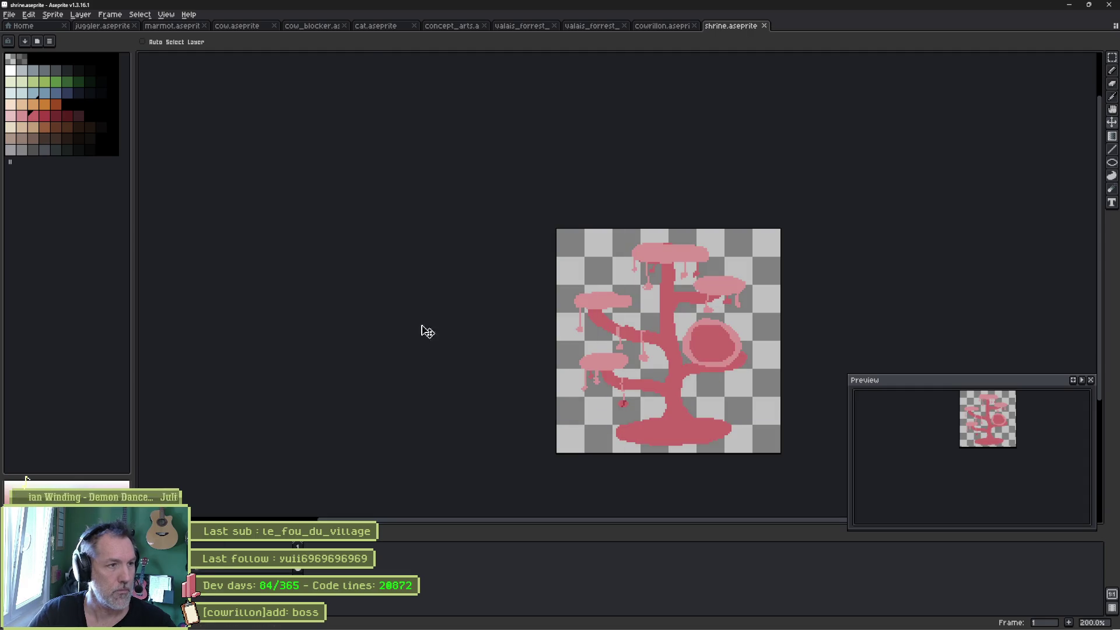
key(alt+Tab)
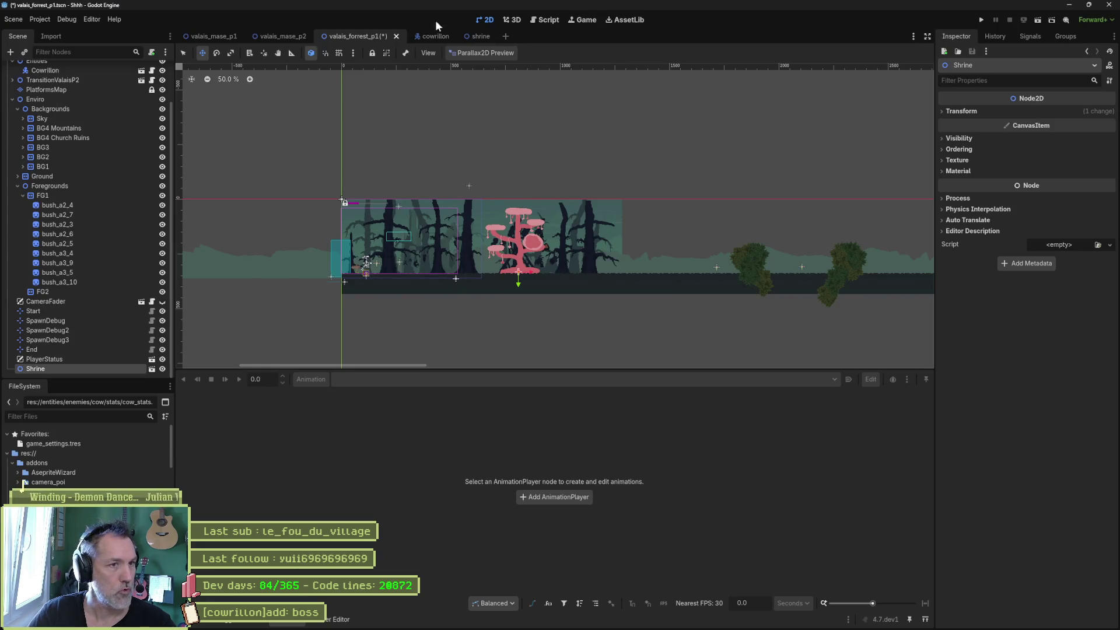
Reimport the shrine sprite, lower it onto the ground line, and save the shrine scene.
click(484, 37)
click(1041, 502)
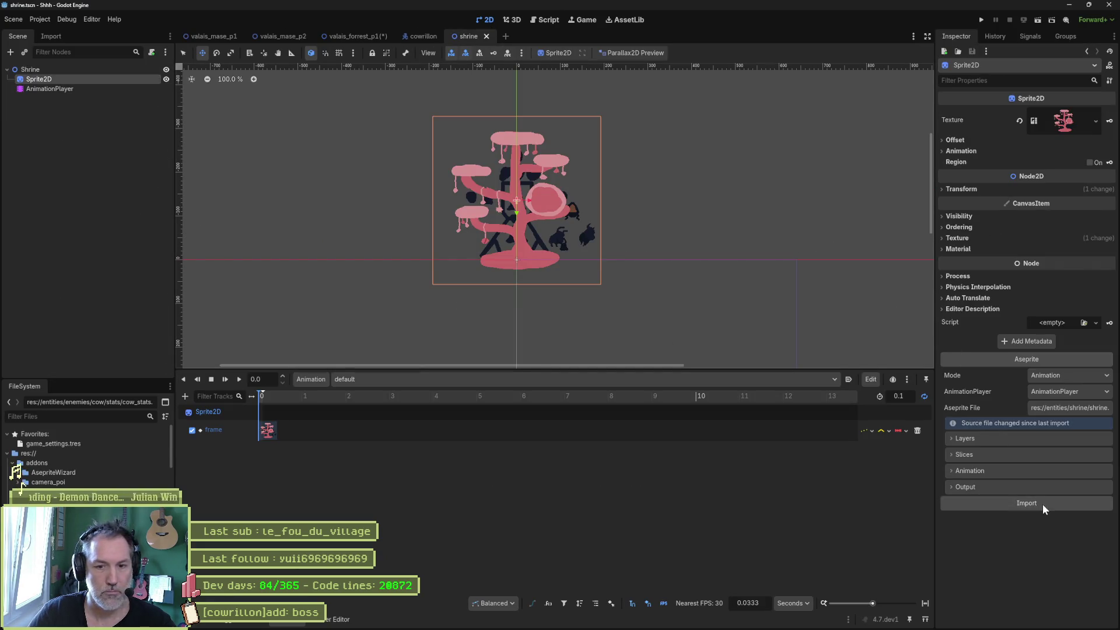
drag(534, 216, 532, 252)
key(ctrl+s)
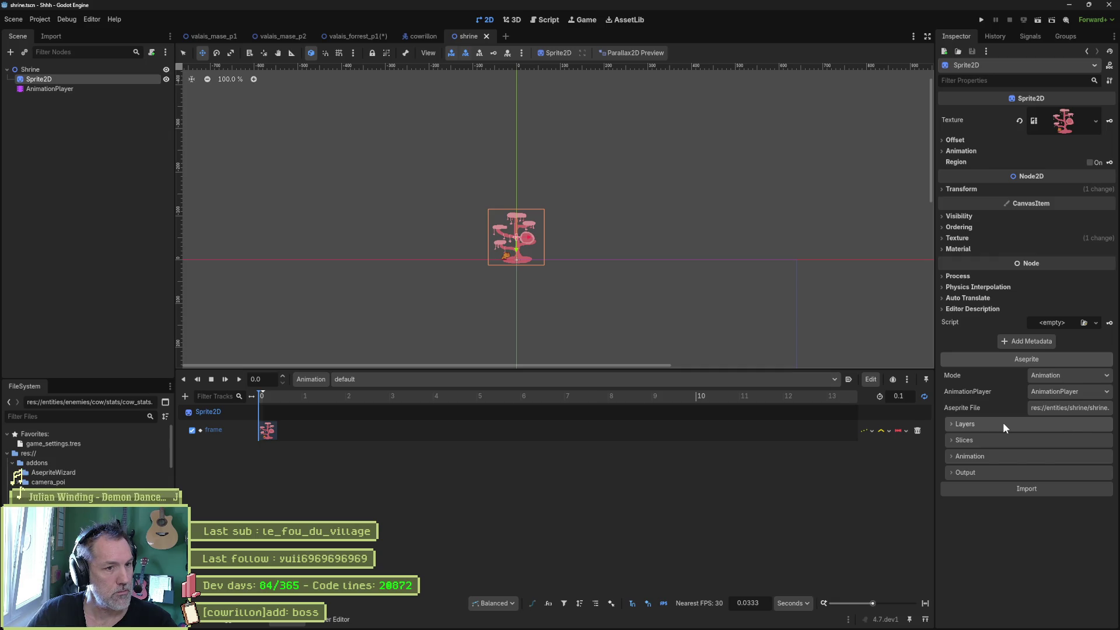
Reimport the shrine with Only Visible Layers ticked so the cat is excluded.
click(1003, 422)
click(1040, 469)
click(1028, 562)
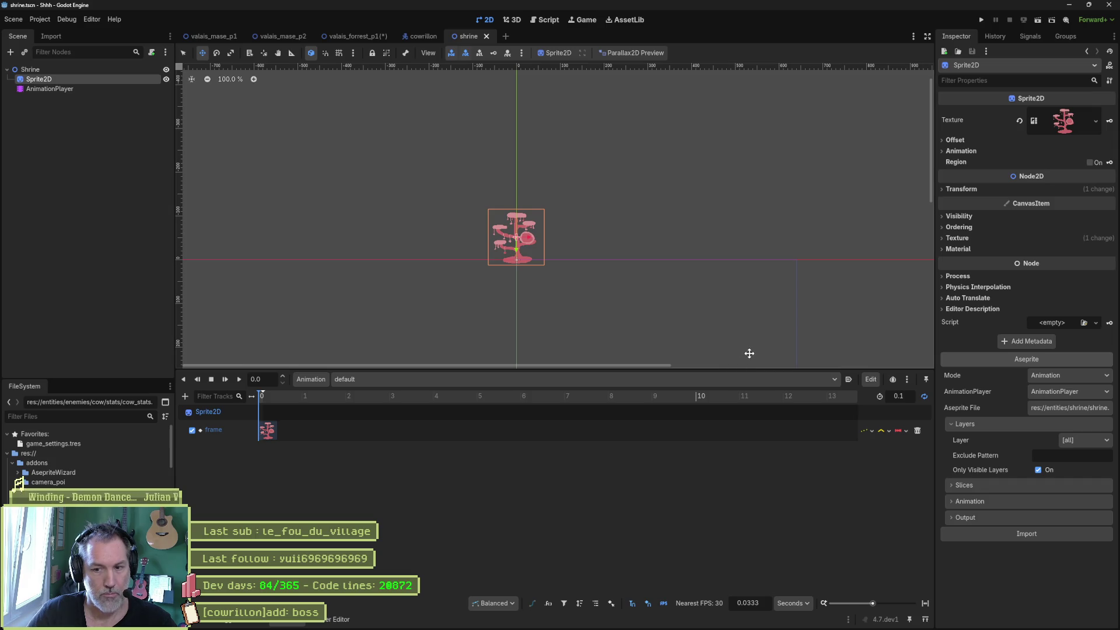
key(alt+Tab)
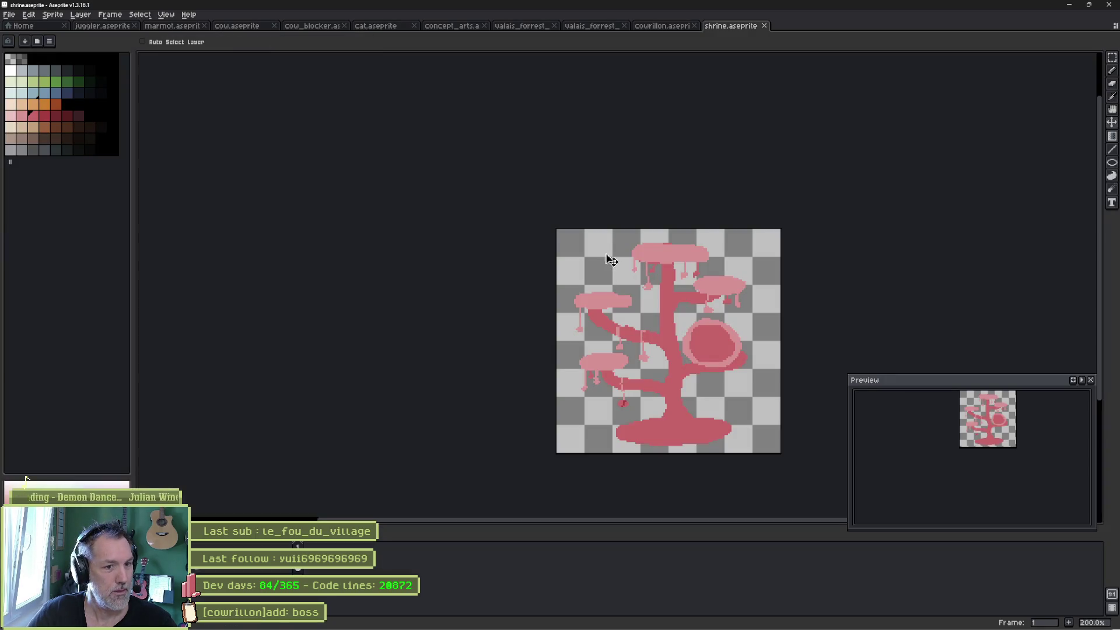
key(alt+Tab)
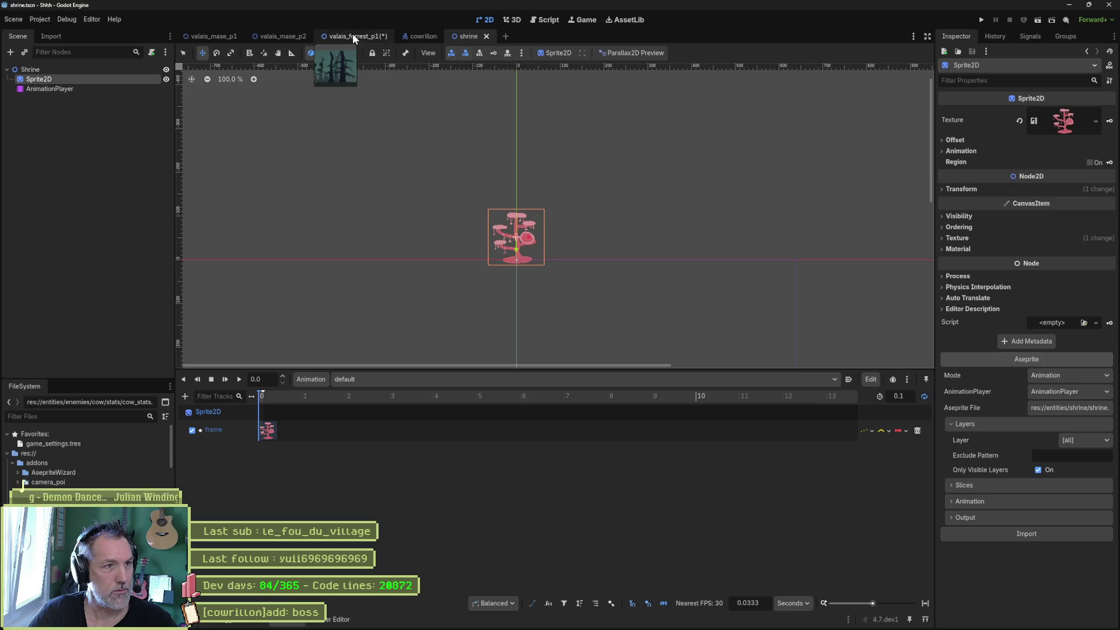
Return to the forest level and run it with F6 to test the shrine.
click(352, 36)
scroll(496, 263, up, 4)
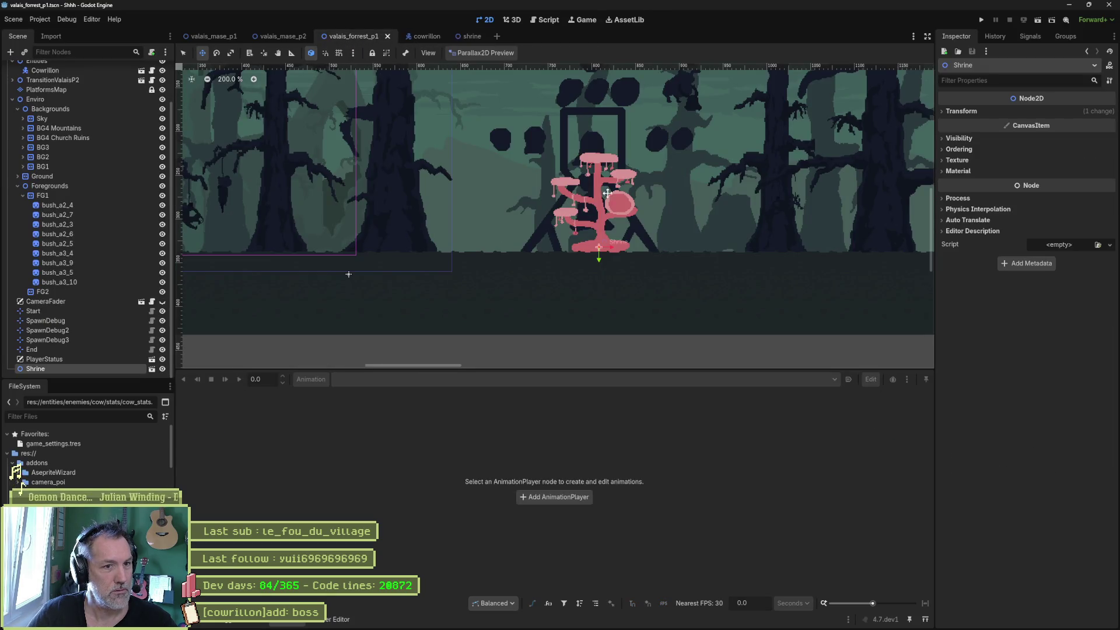
scroll(599, 199, up, 3)
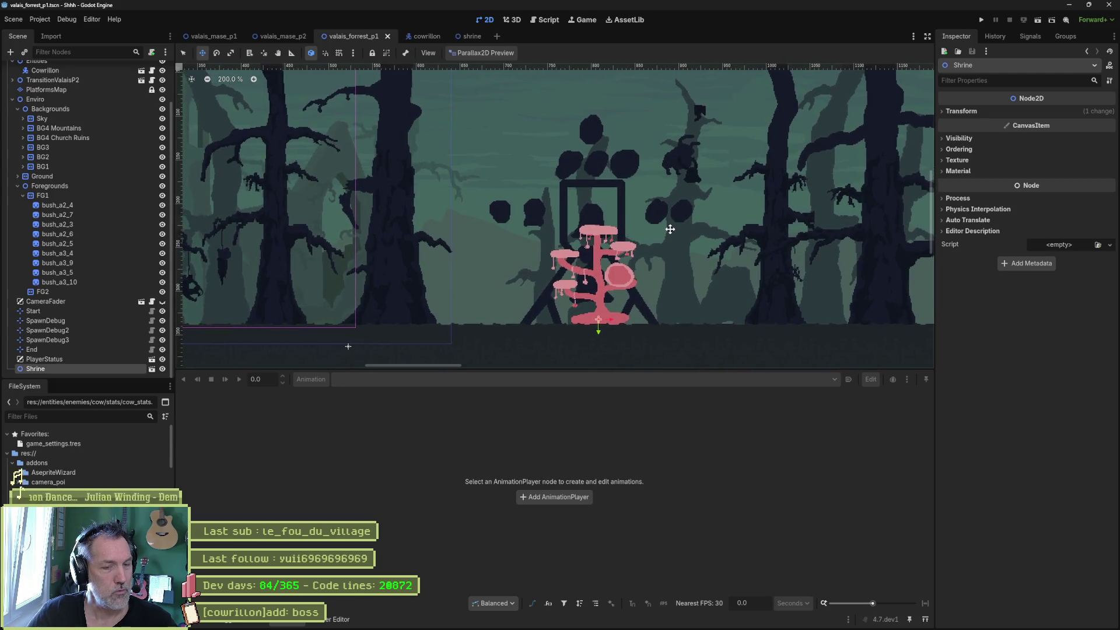
key(F6)
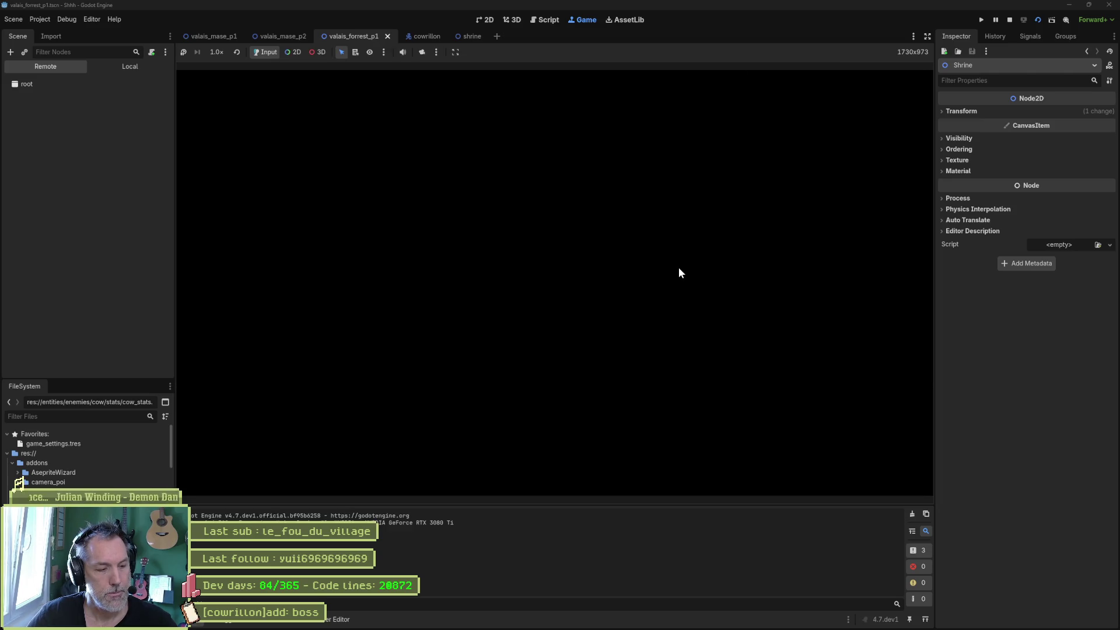
key(Right)
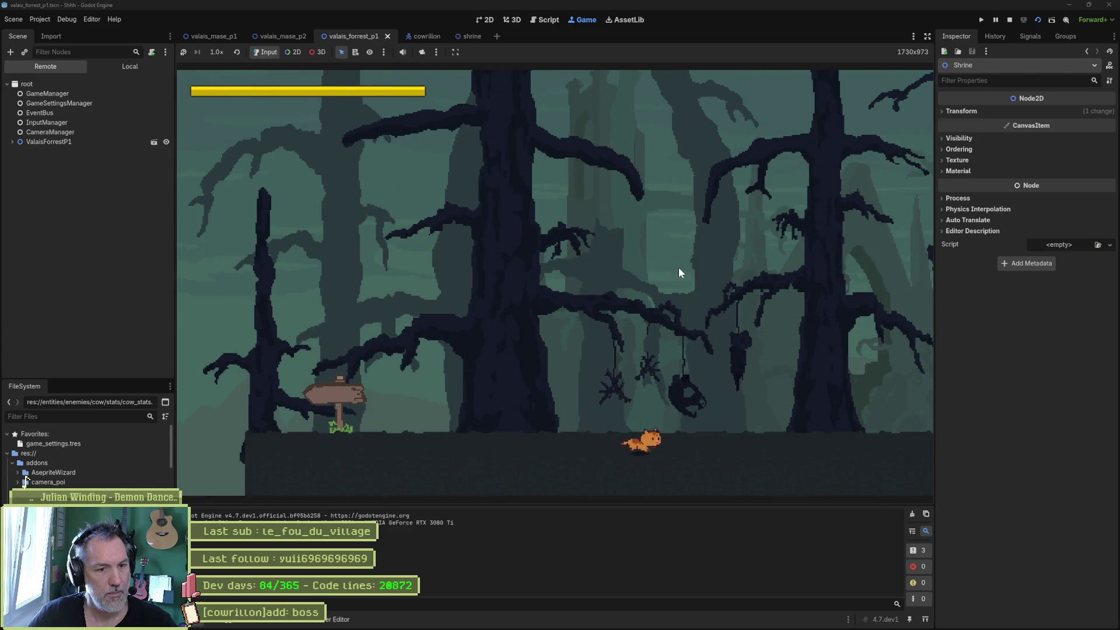
key(Right)
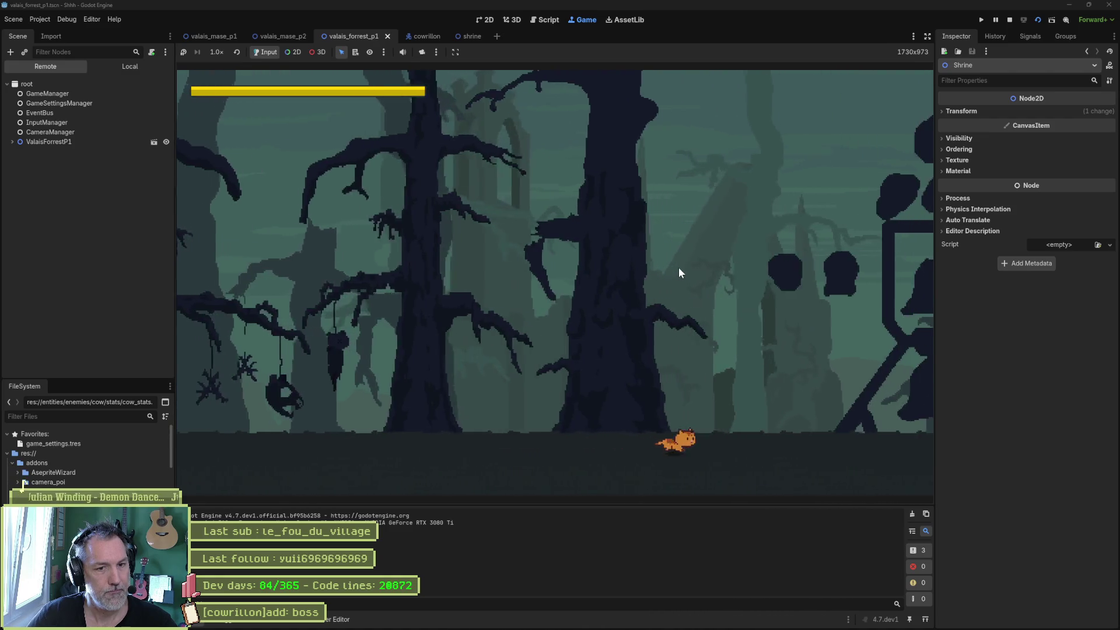
key(Right)
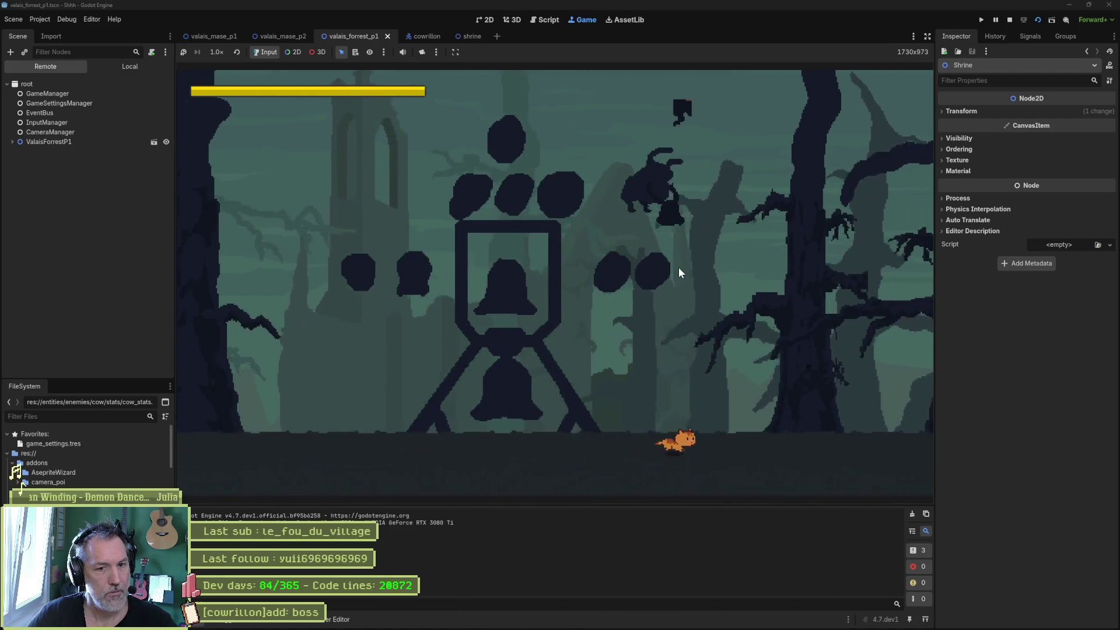
key(Right)
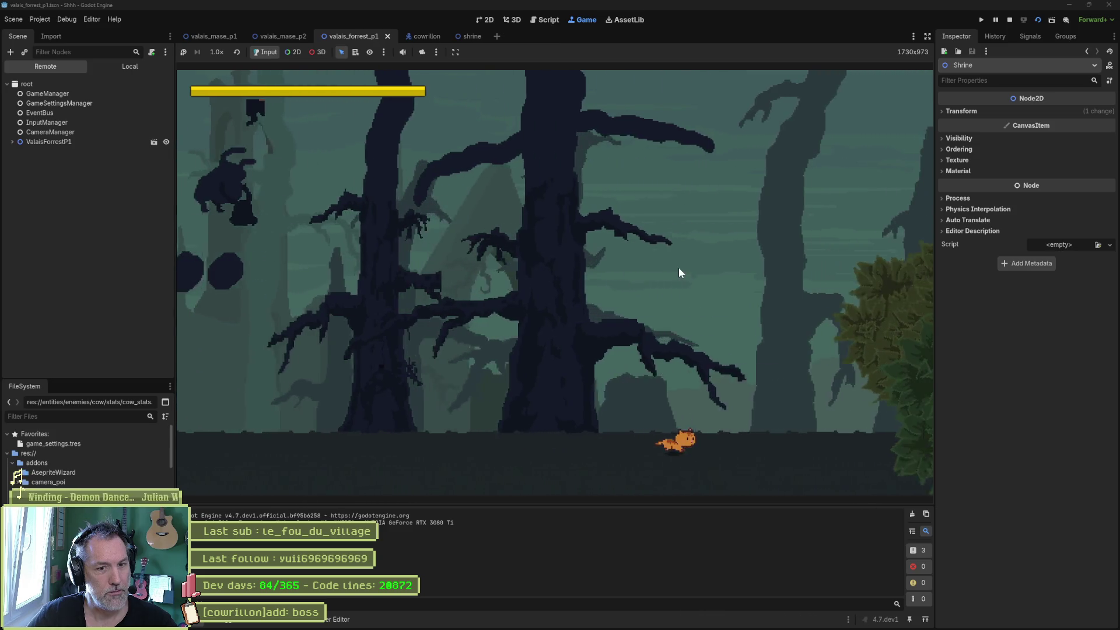
key(F8)
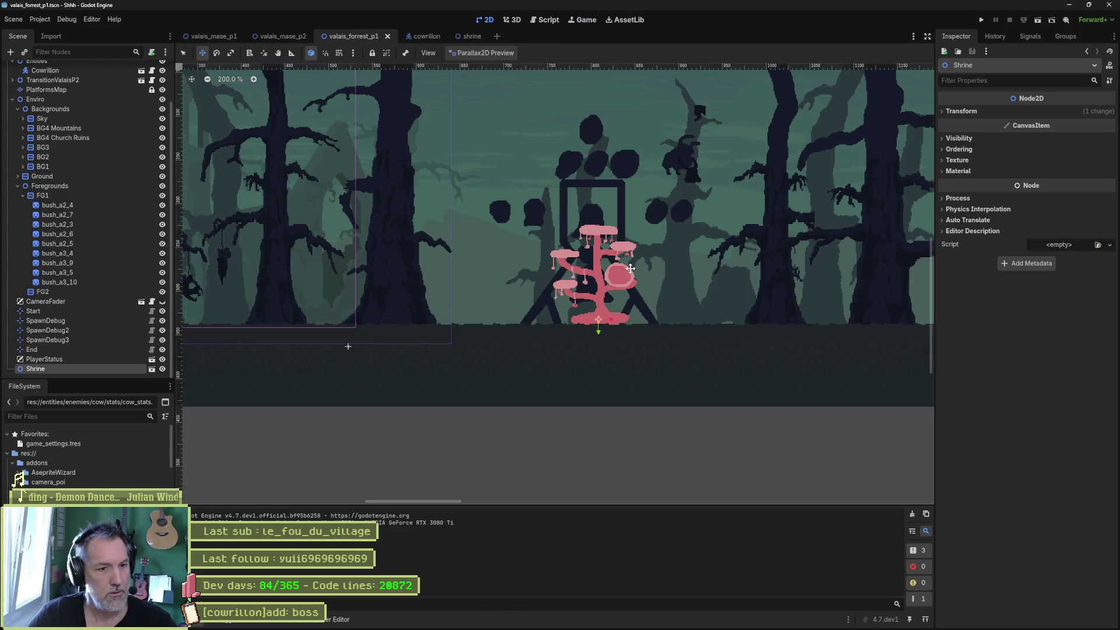
Set the Parallax2D preview to Accurate Preview, then go to the shrine scene.
scroll(567, 227, down, 3)
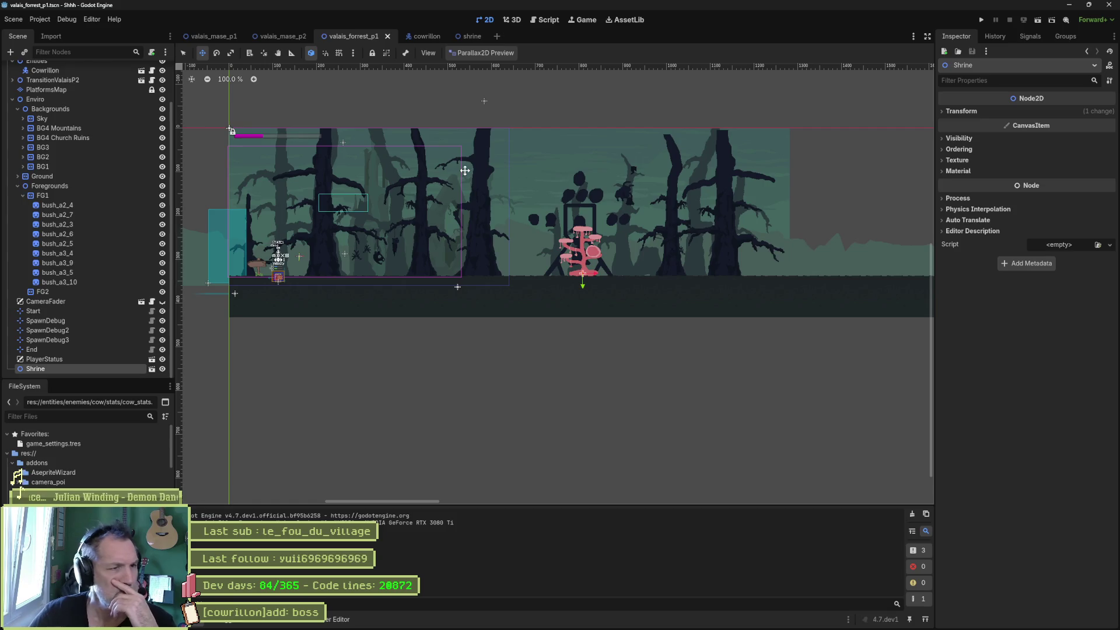
click(494, 54)
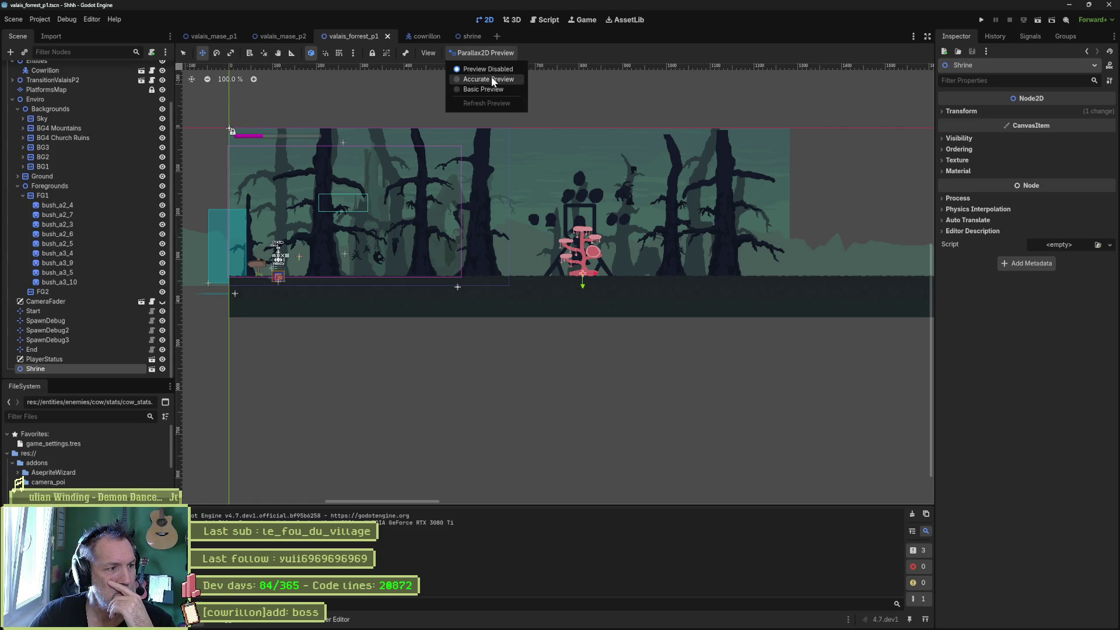
click(491, 80)
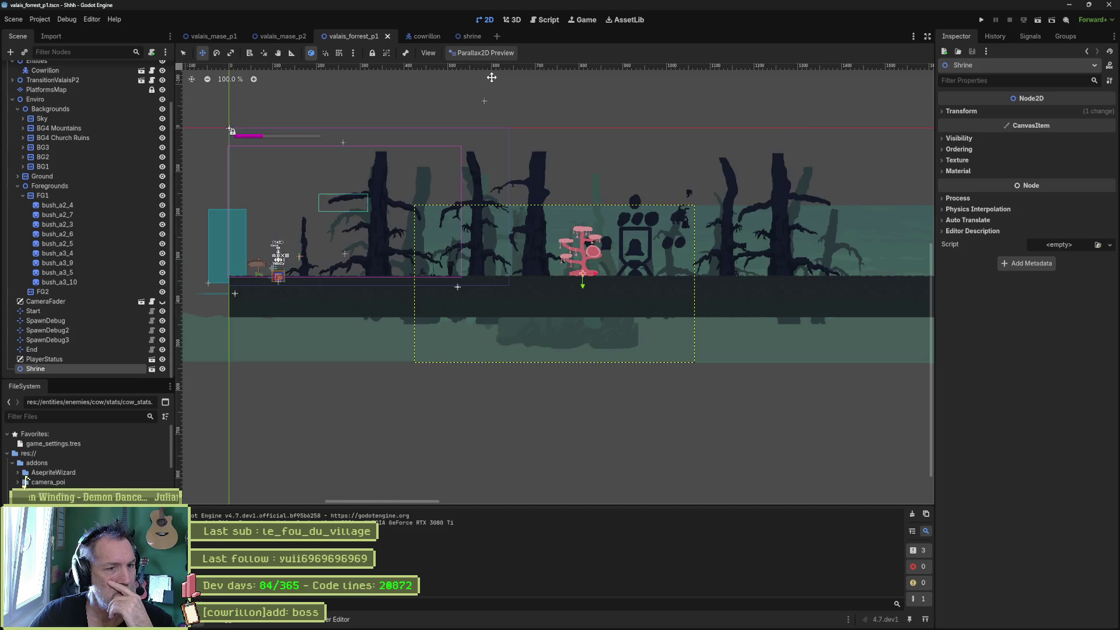
scroll(500, 232, up, 3)
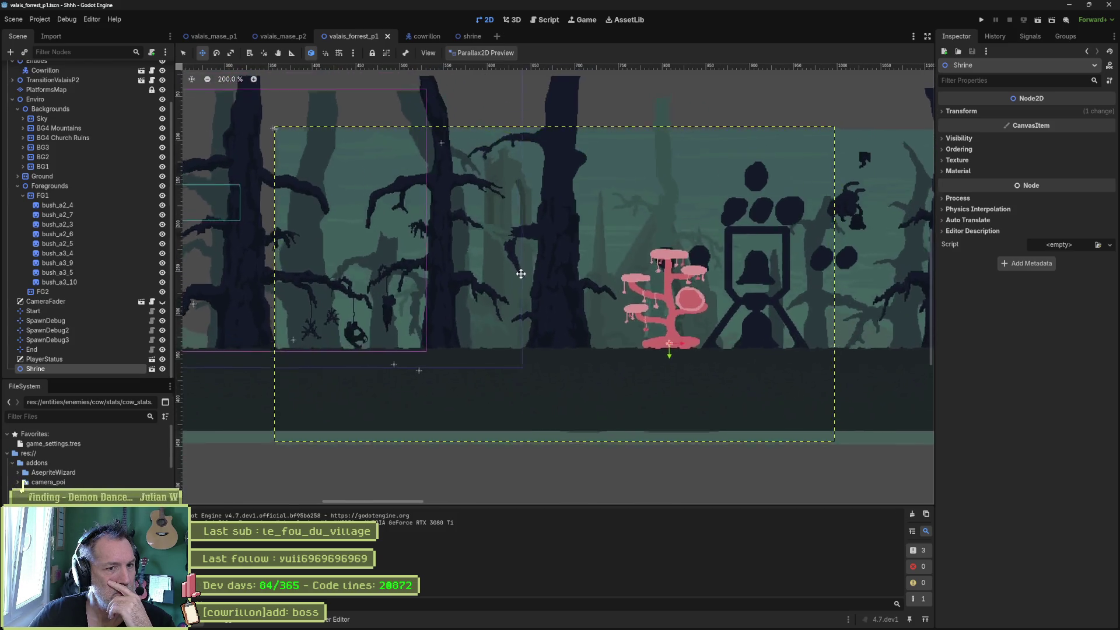
scroll(549, 275, right, 2)
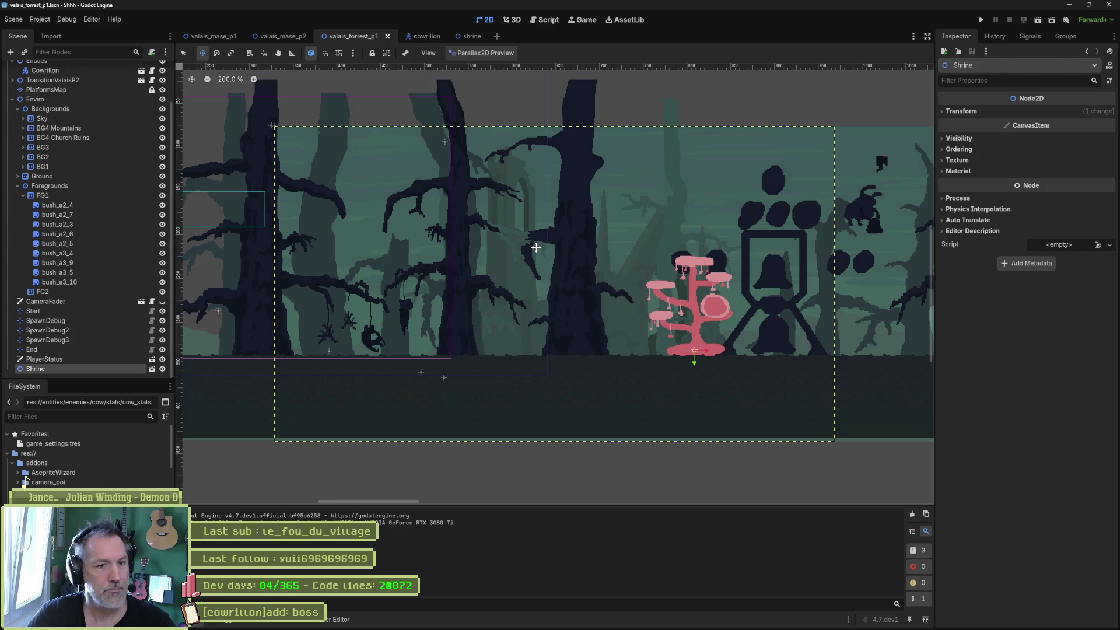
click(469, 36)
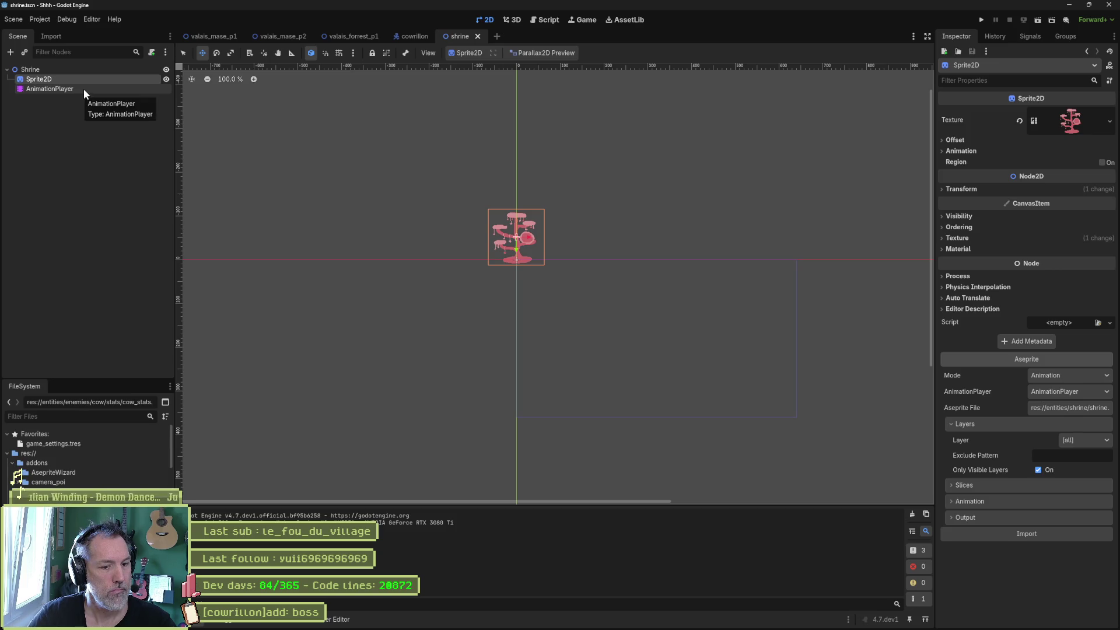
Review the shrine's Aseprite Animation import options and AnimationPlayer timeline, then return to valais_forrest_p1.
click(970, 501)
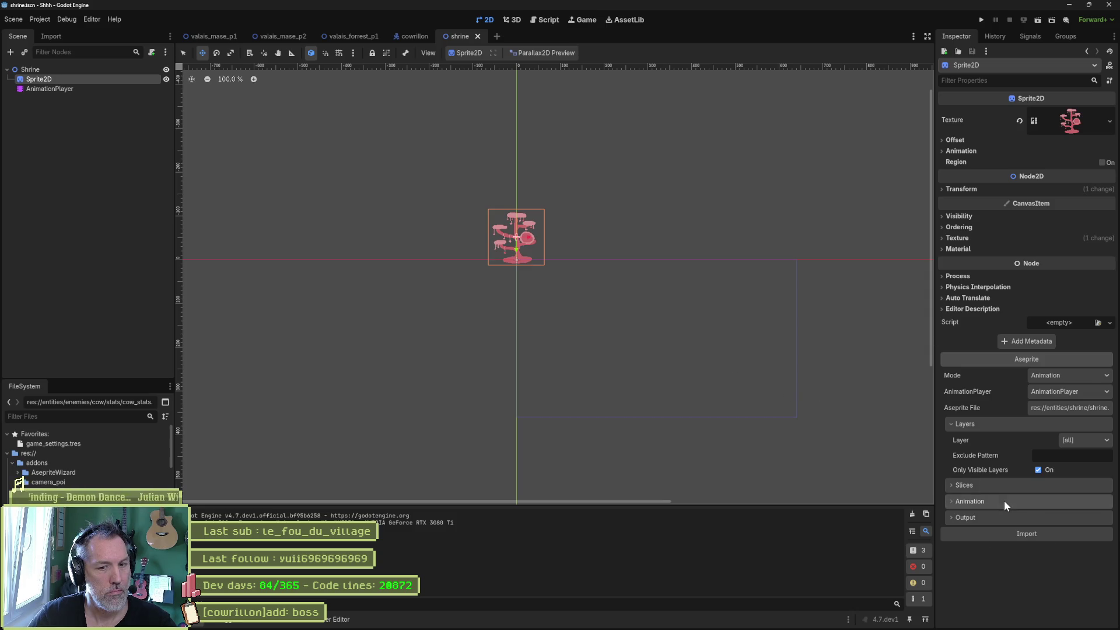
click(100, 90)
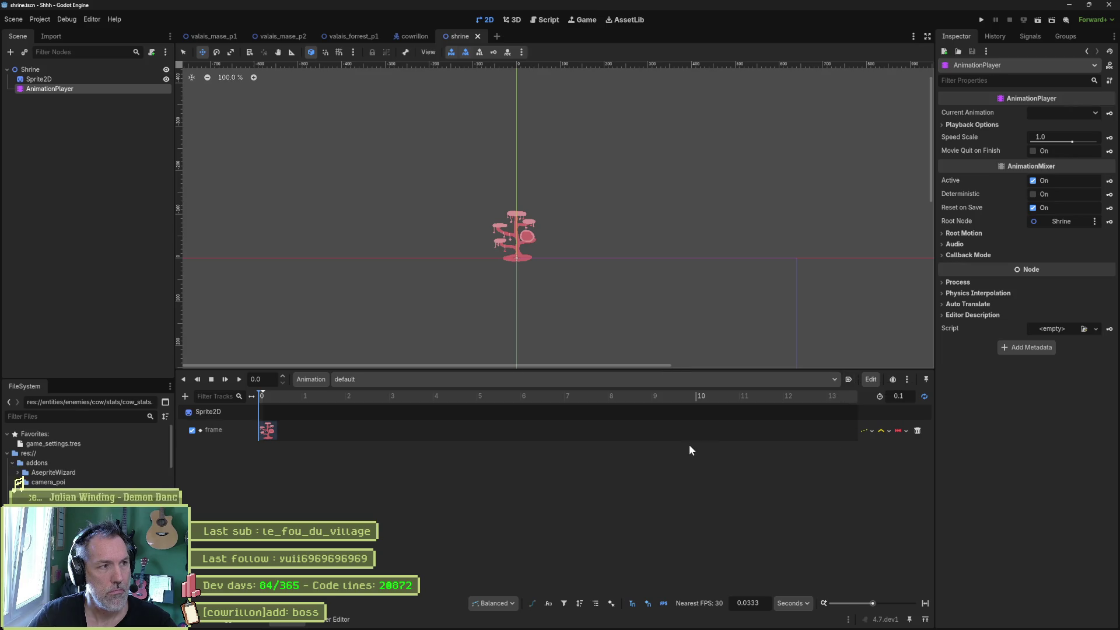
click(363, 36)
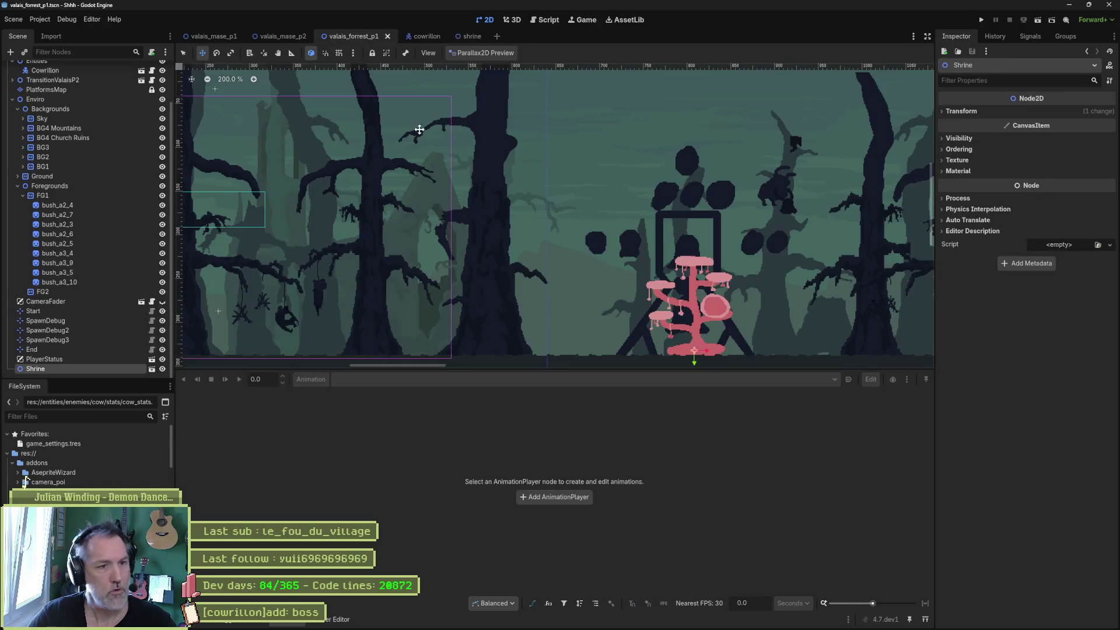
Test-run the level to the shrine, then nudge the Shrine onto the ground at (802, 339).
key(F6)
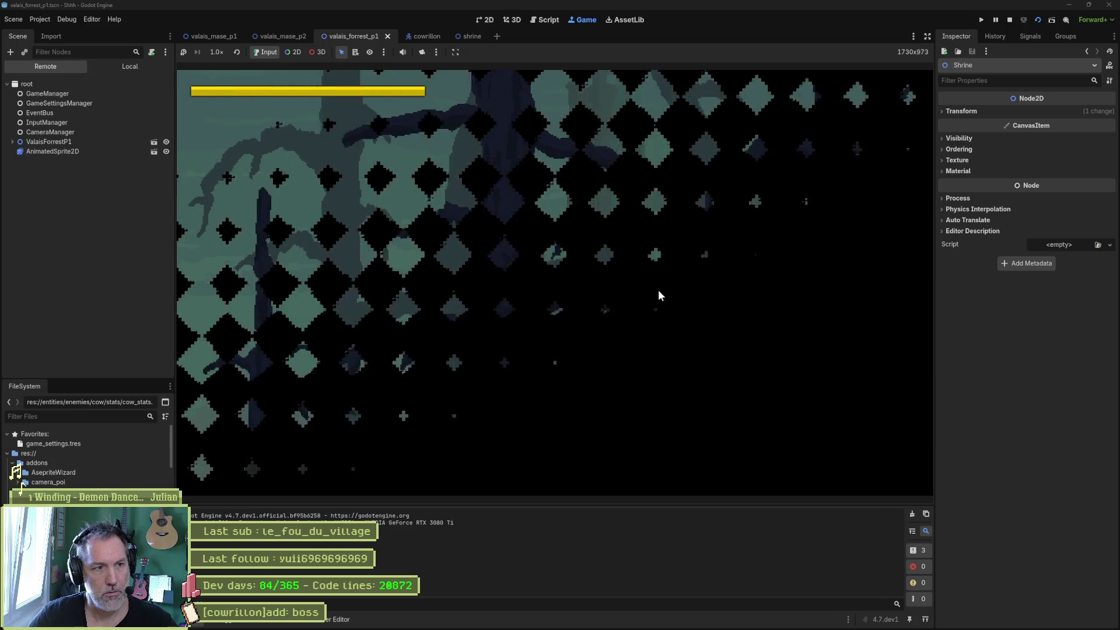
key(Right)
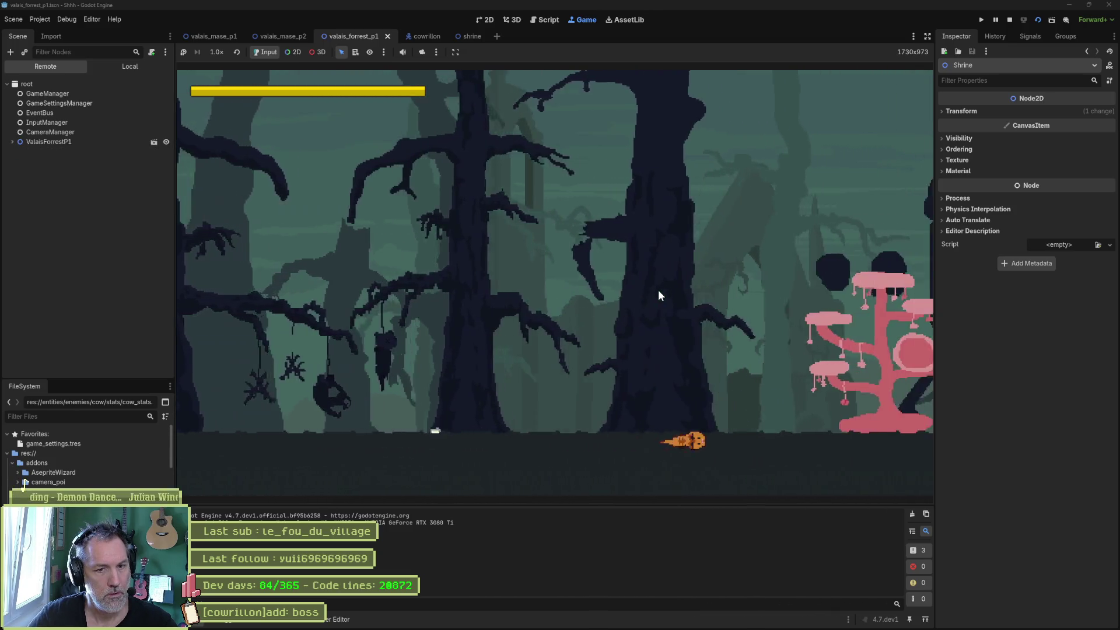
key(Right)
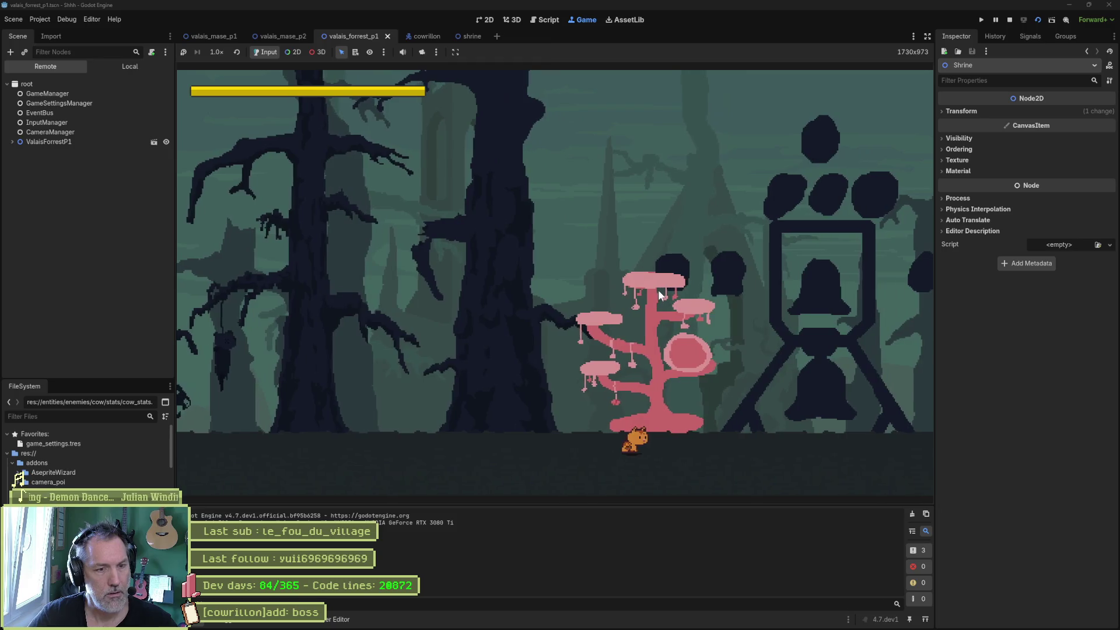
key(F8)
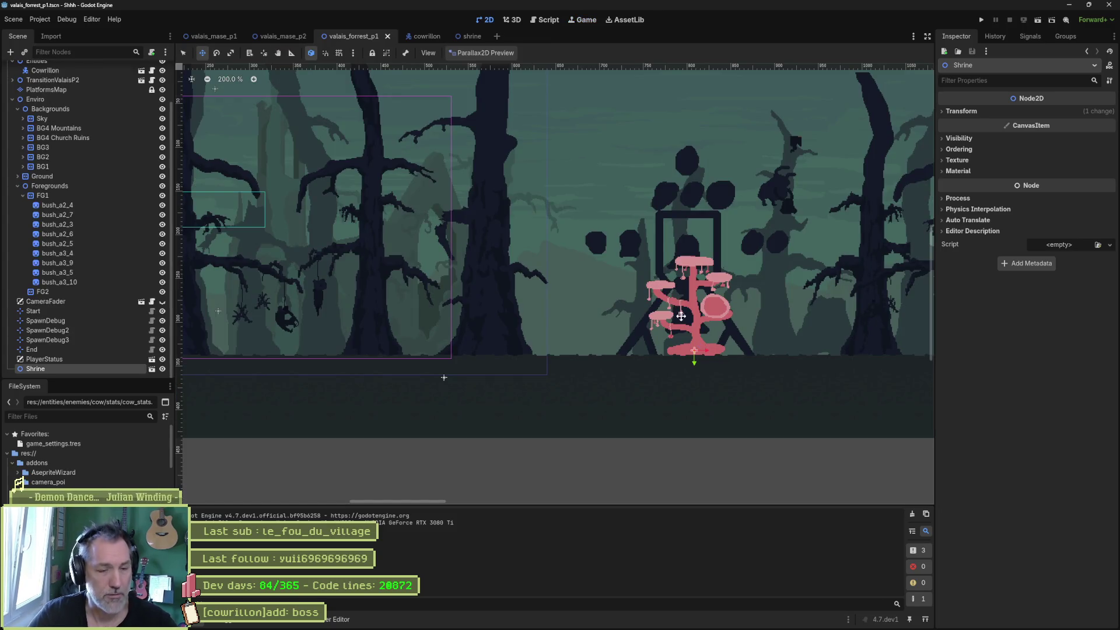
drag(680, 315, 675, 321)
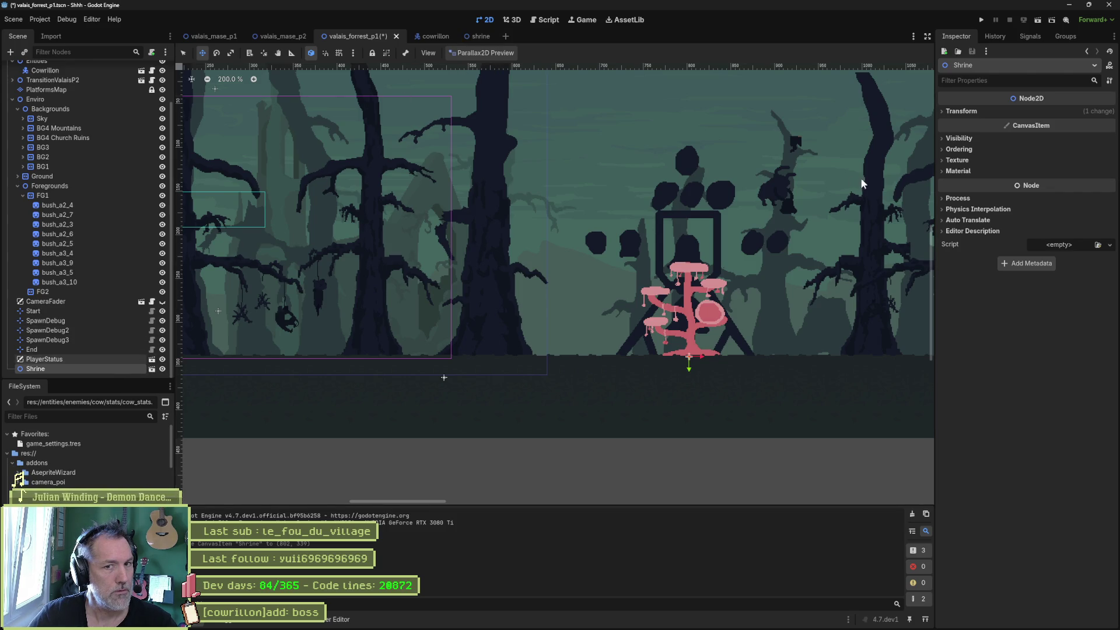
Adjust the Shrine instance's Z Index up and down, settling on 2.
click(956, 150)
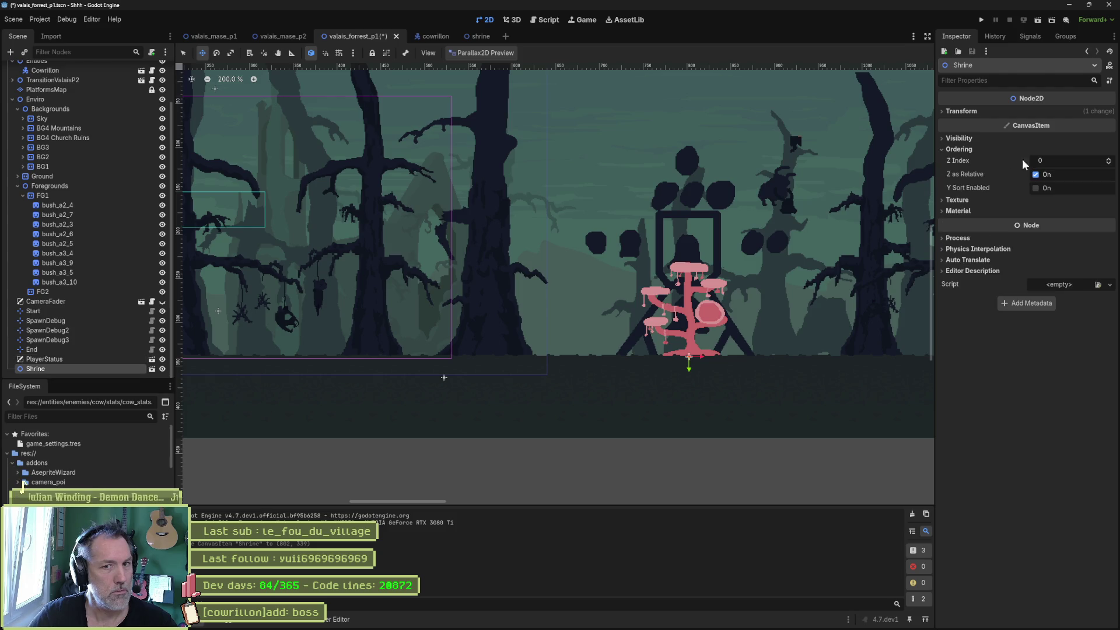
double_click(1110, 159)
click(1109, 164)
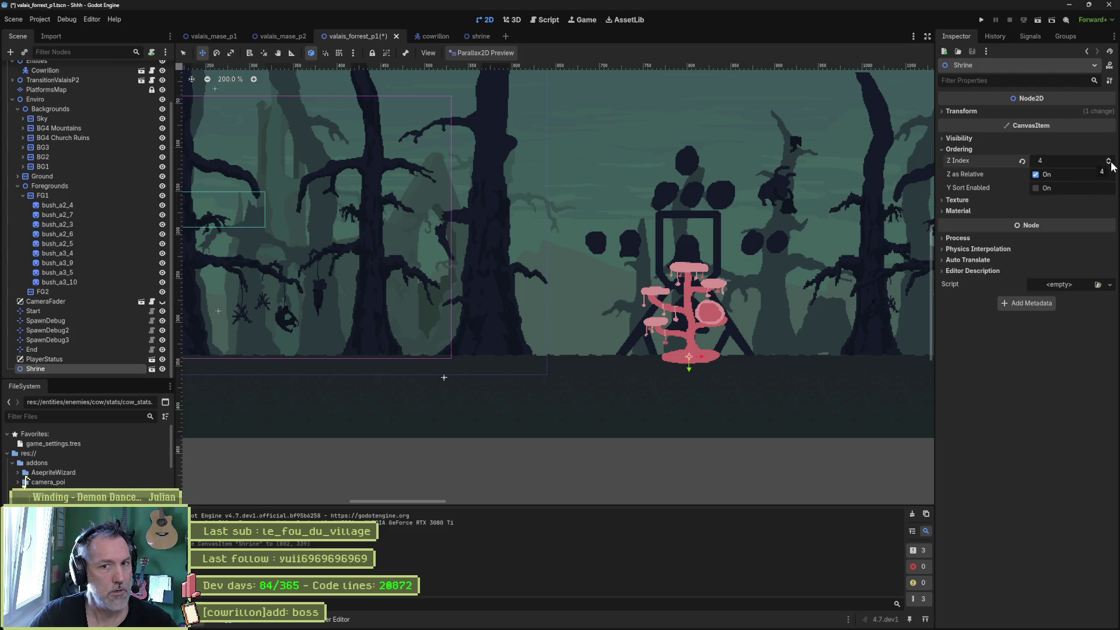
click(1109, 164)
click(1109, 164)
click(1109, 158)
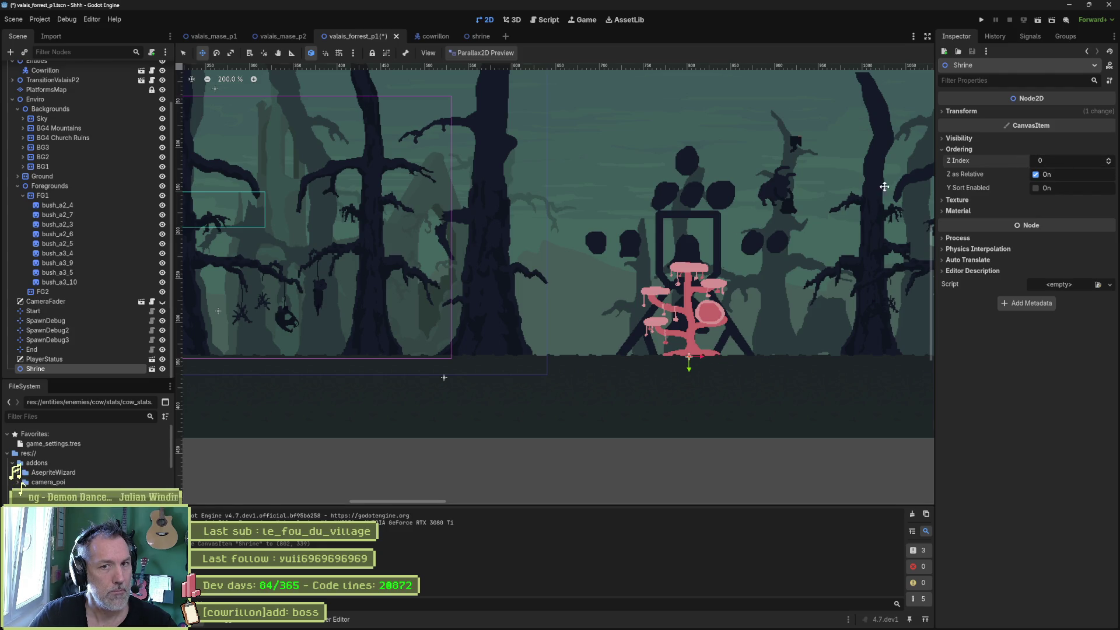
Set the shrine scene's Sprite2D Z Index to 2, save, and run the forest level.
click(476, 36)
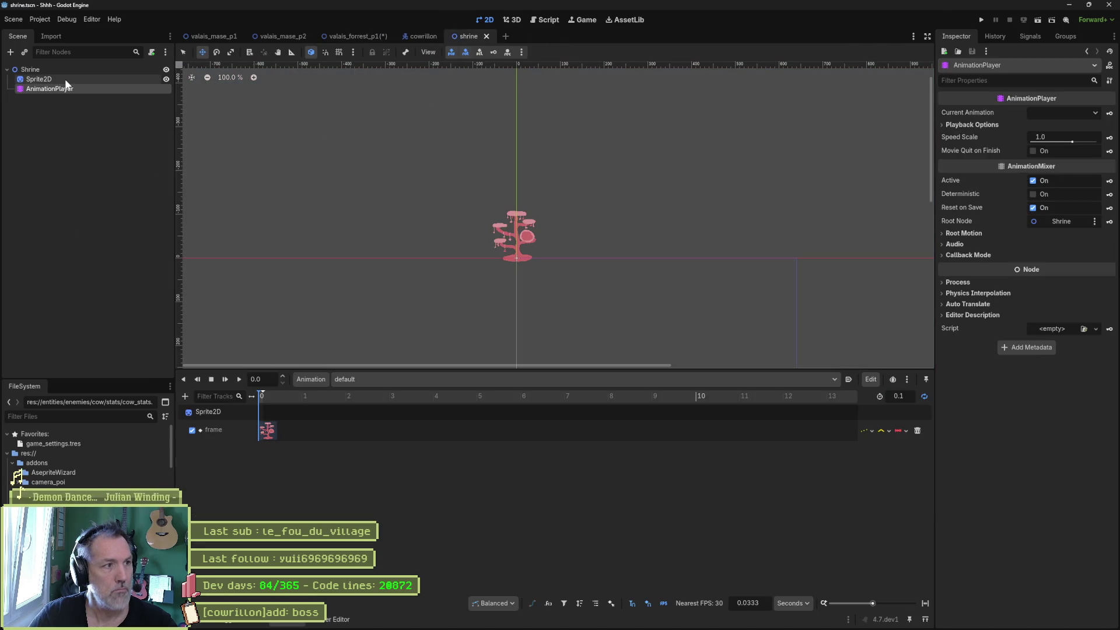
click(95, 82)
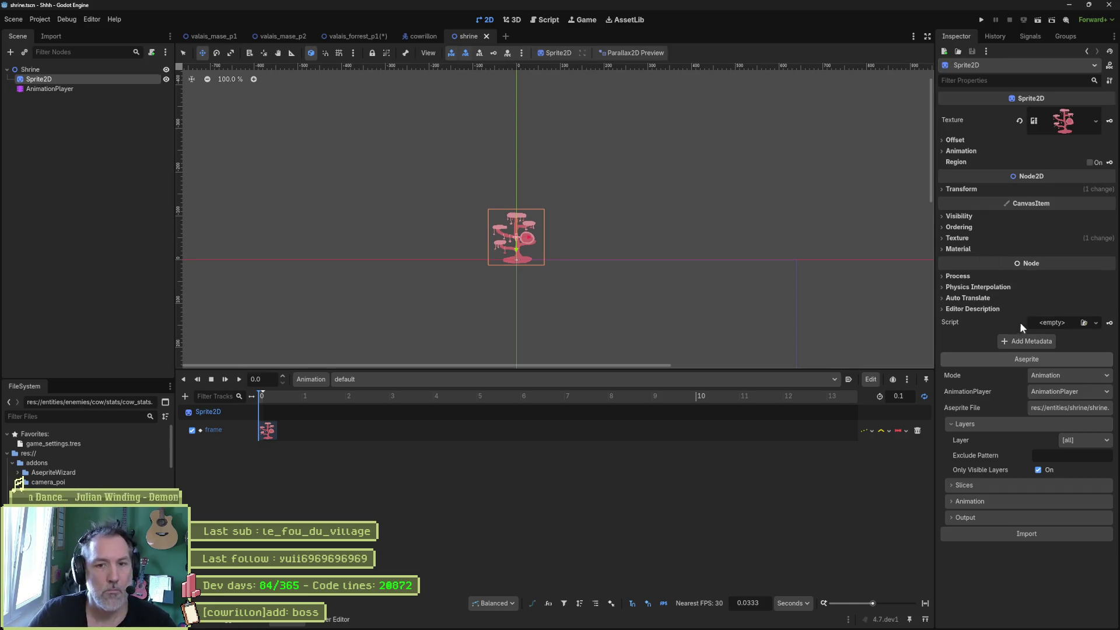
click(959, 228)
click(1095, 237)
click(1095, 237)
key(ctrl+s)
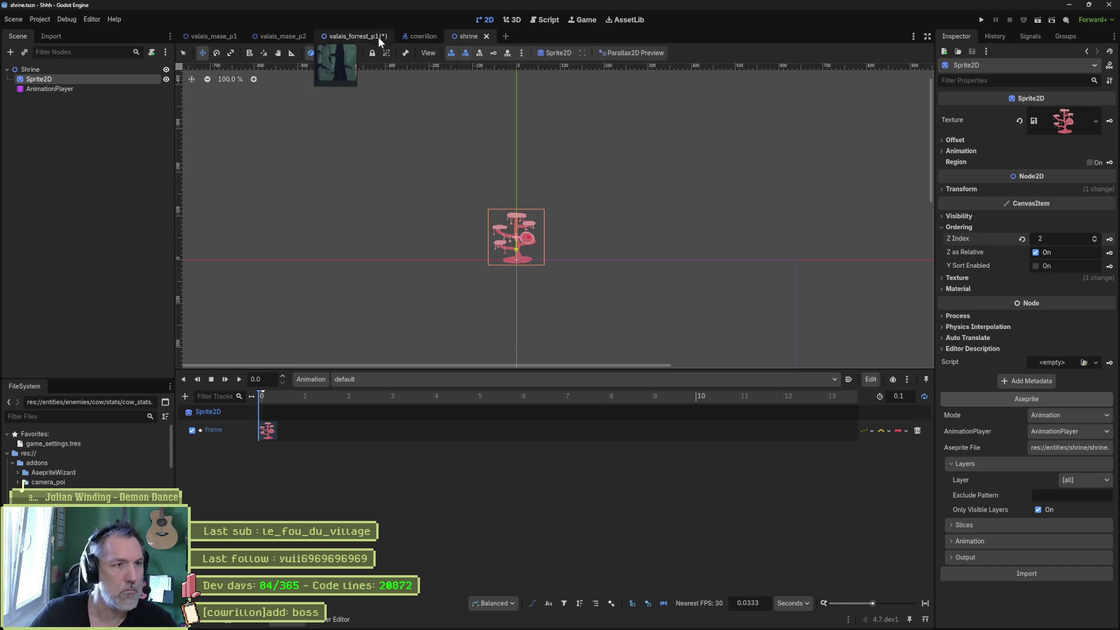
click(384, 40)
key(F5)
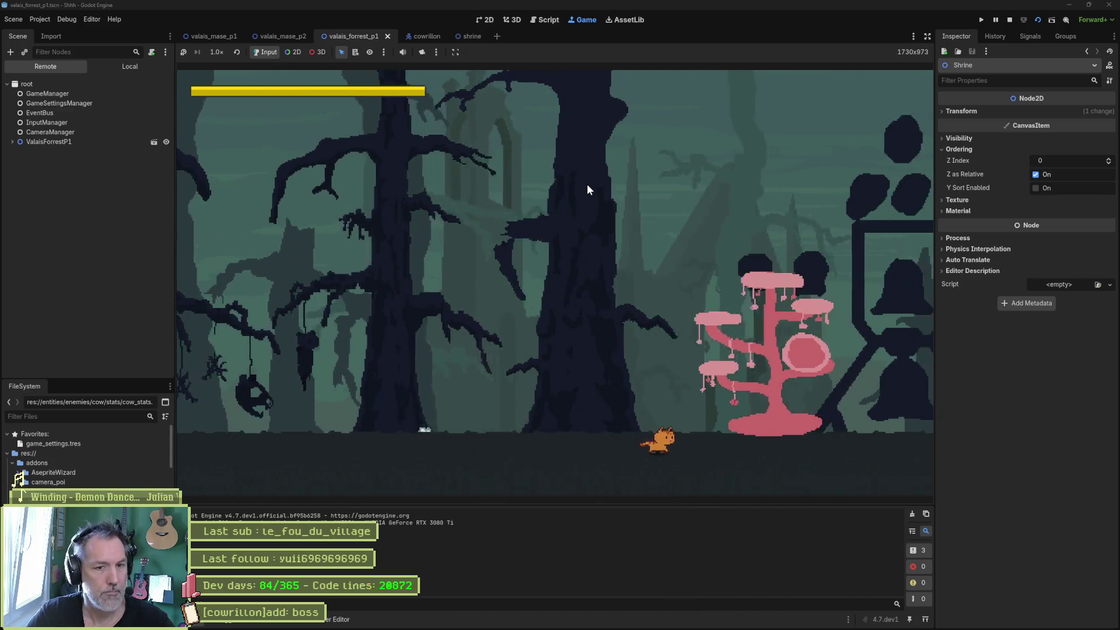
Stop the game, lower the Shrine 6 px, and enable the Parallax2D preview.
key(F8)
drag(687, 329, 685, 340)
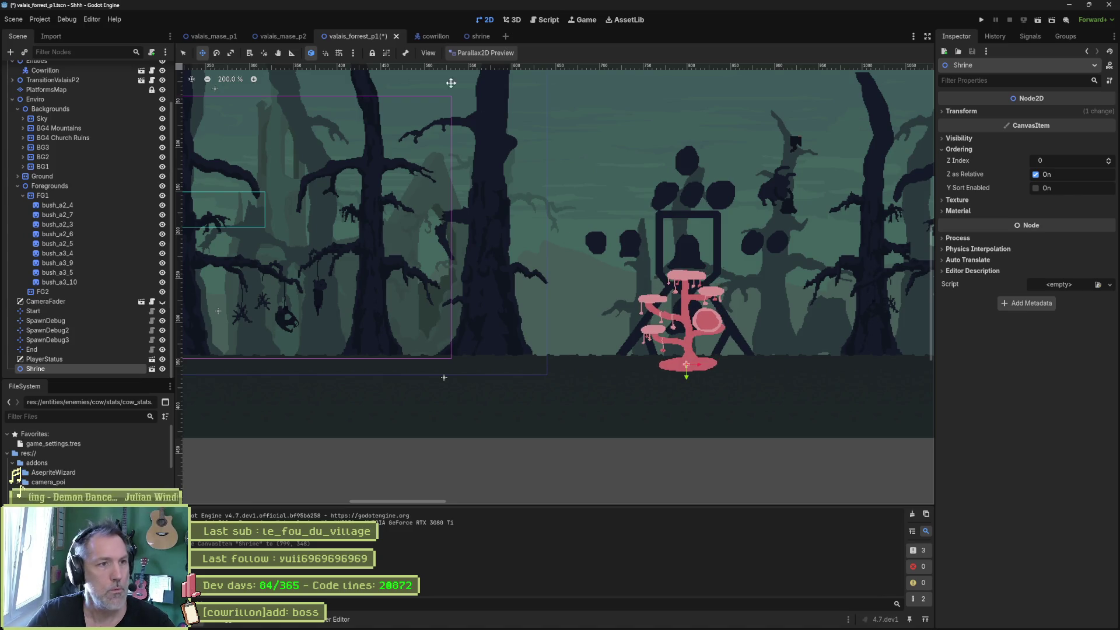
click(486, 52)
click(499, 74)
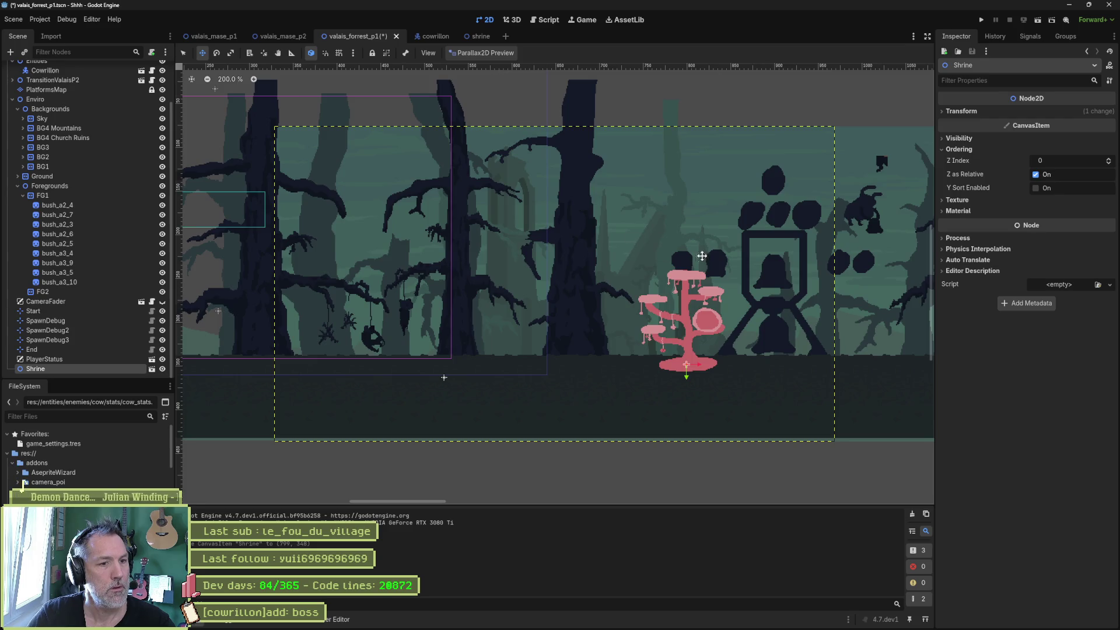
Move the Shrine right beneath the bell tower, then save and relaunch the level.
scroll(699, 257, up, 2)
mouse_move(718, 253)
mouse_down()
mouse_move(836, 240)
mouse_move(460, 224)
mouse_move(383, 248)
mouse_move(381, 261)
mouse_up()
drag(334, 423, 592, 423)
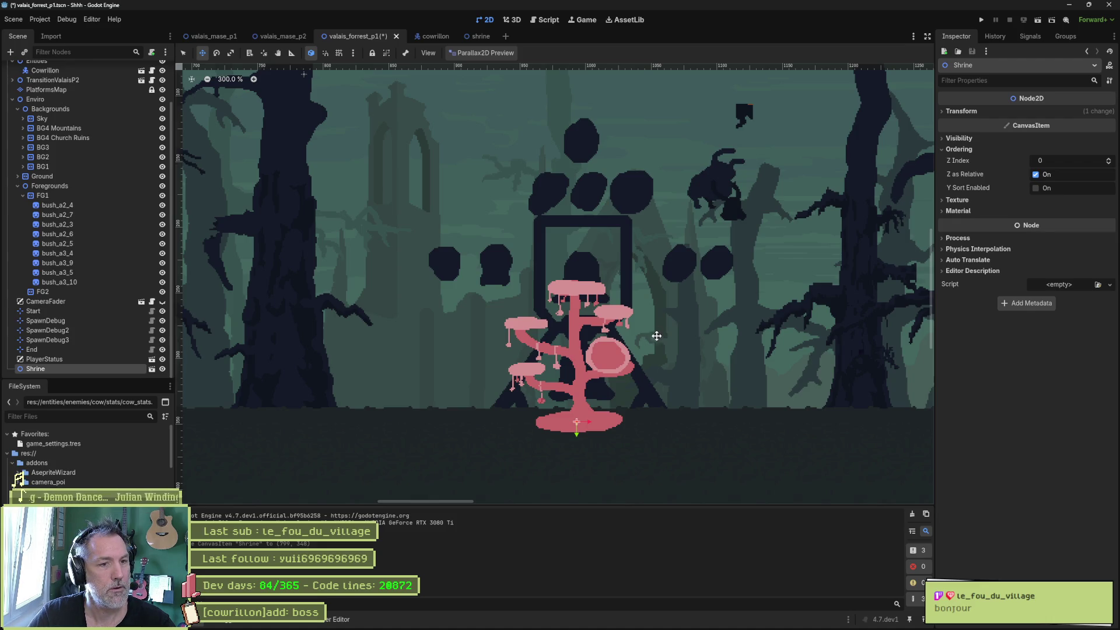
key(F6)
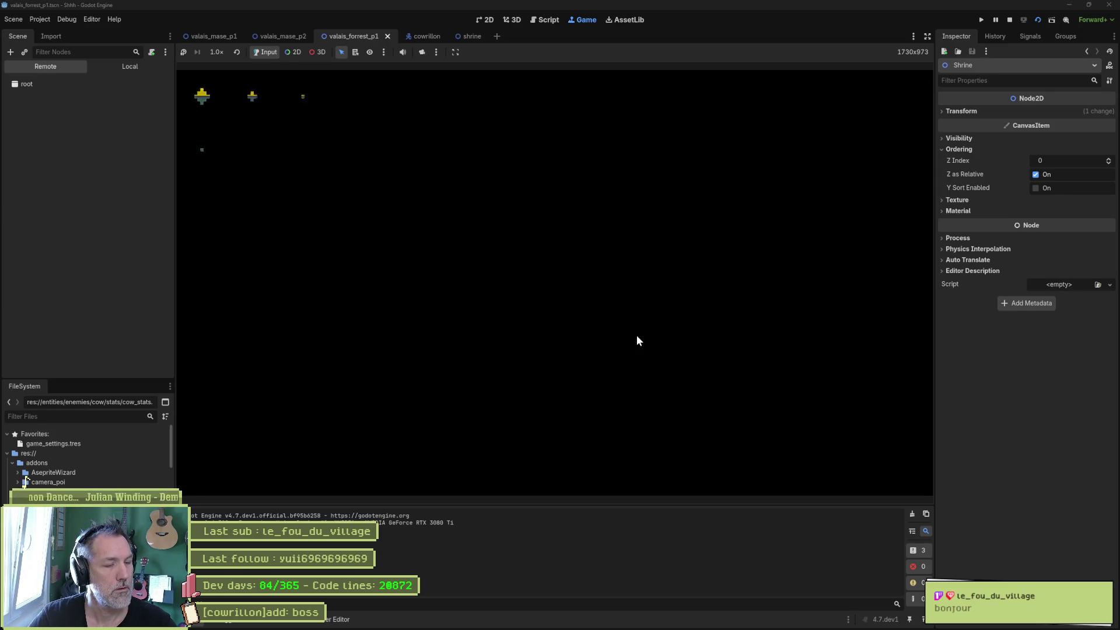
Run the cat right to the shrine, back and forth across its base, then stop the game.
key(Right)
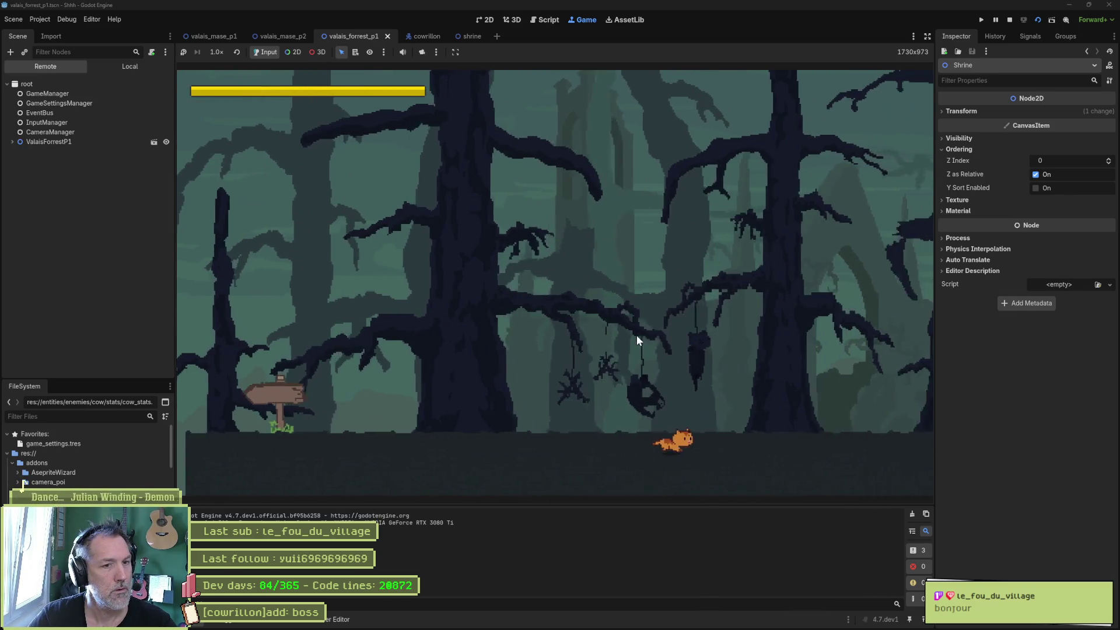
key(Right)
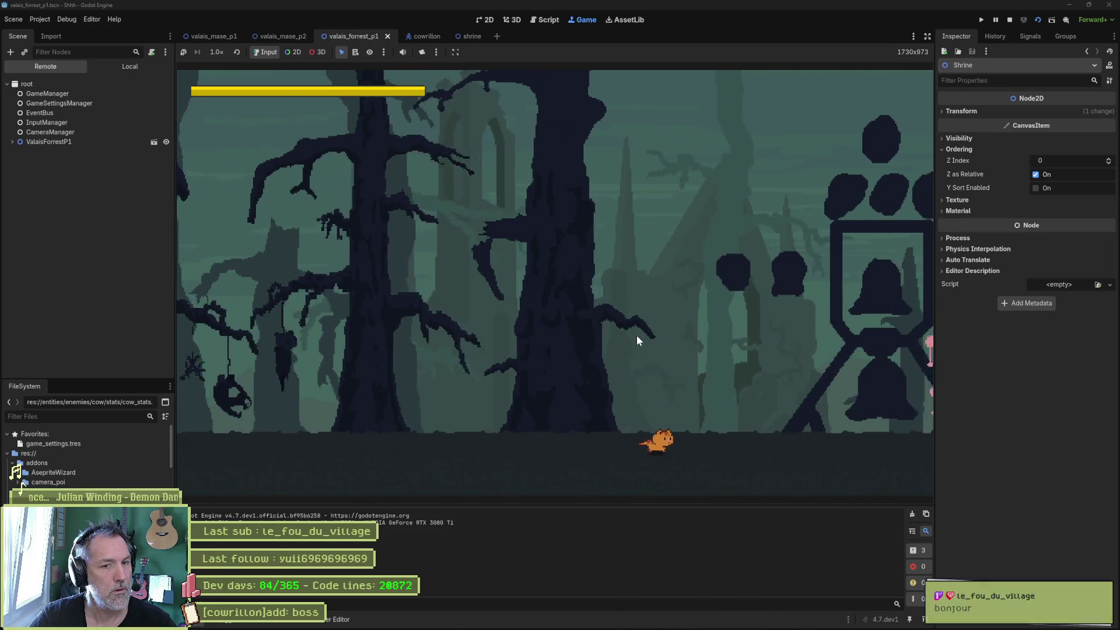
key(Right)
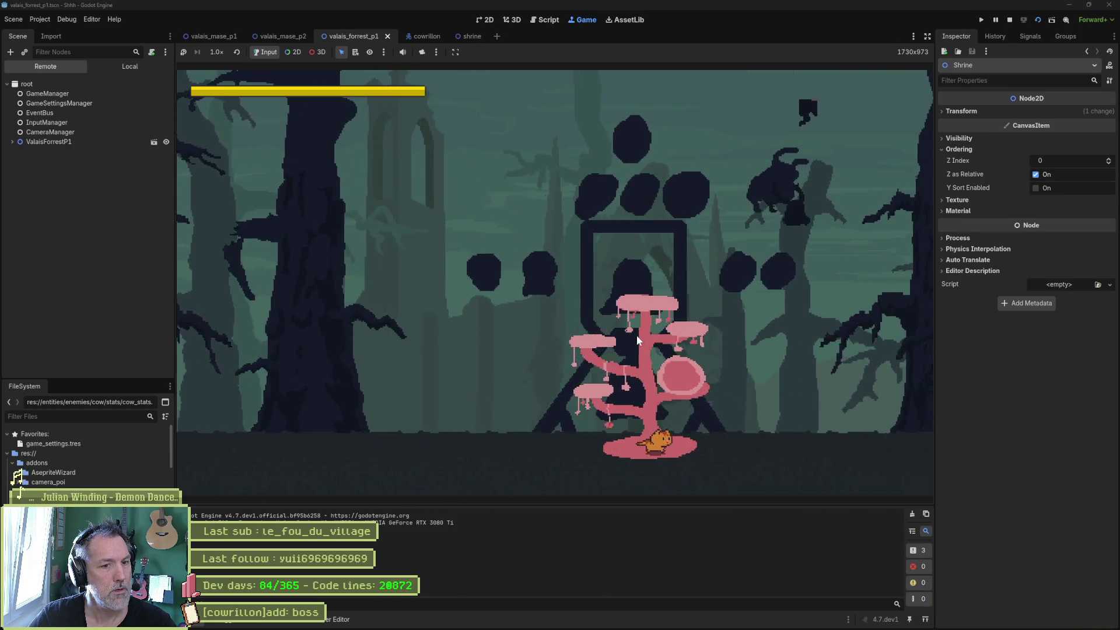
key(Left)
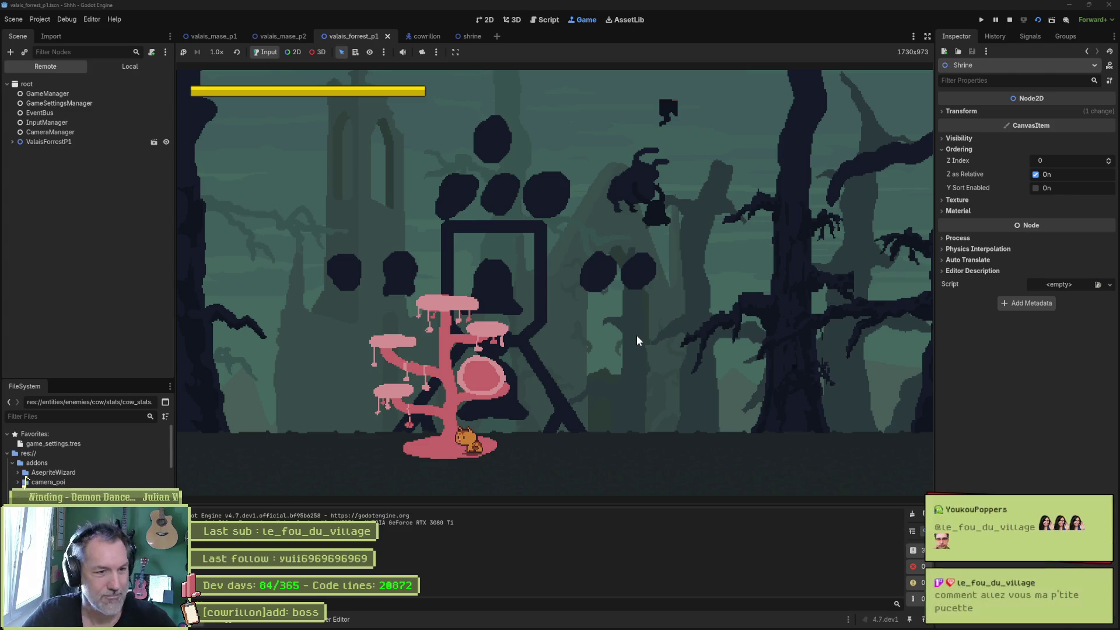
key(Right)
key(Right)
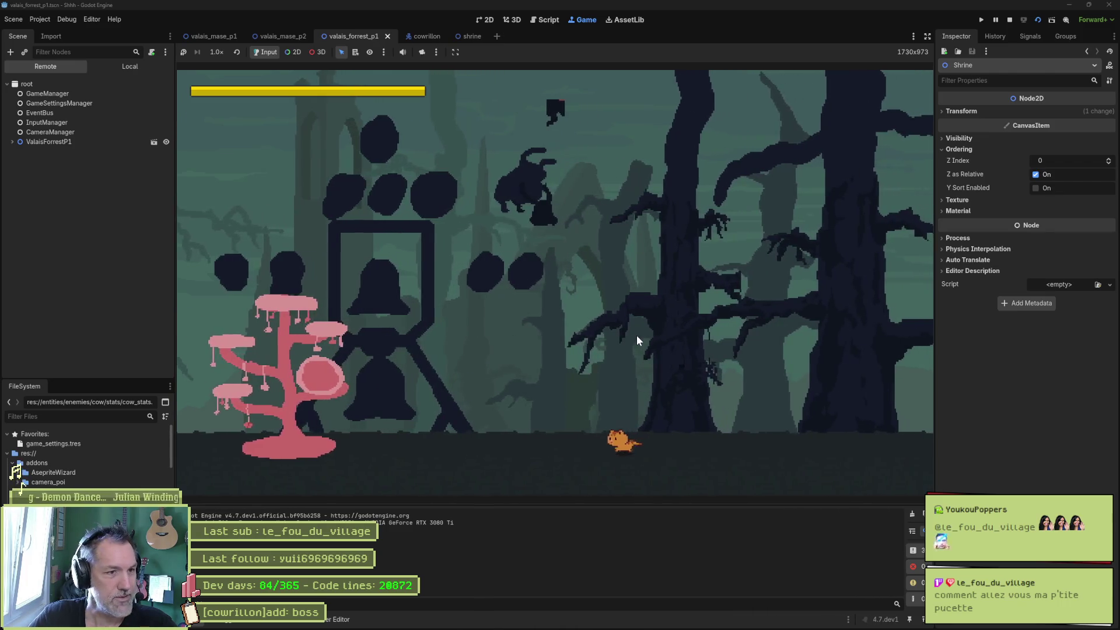
key(Left)
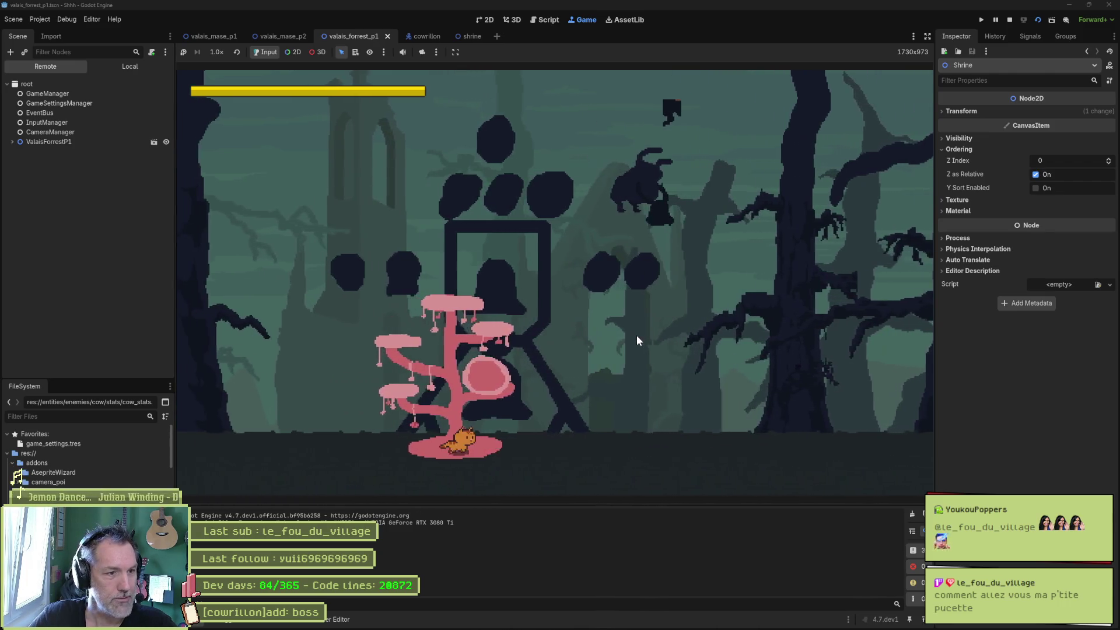
key(Right)
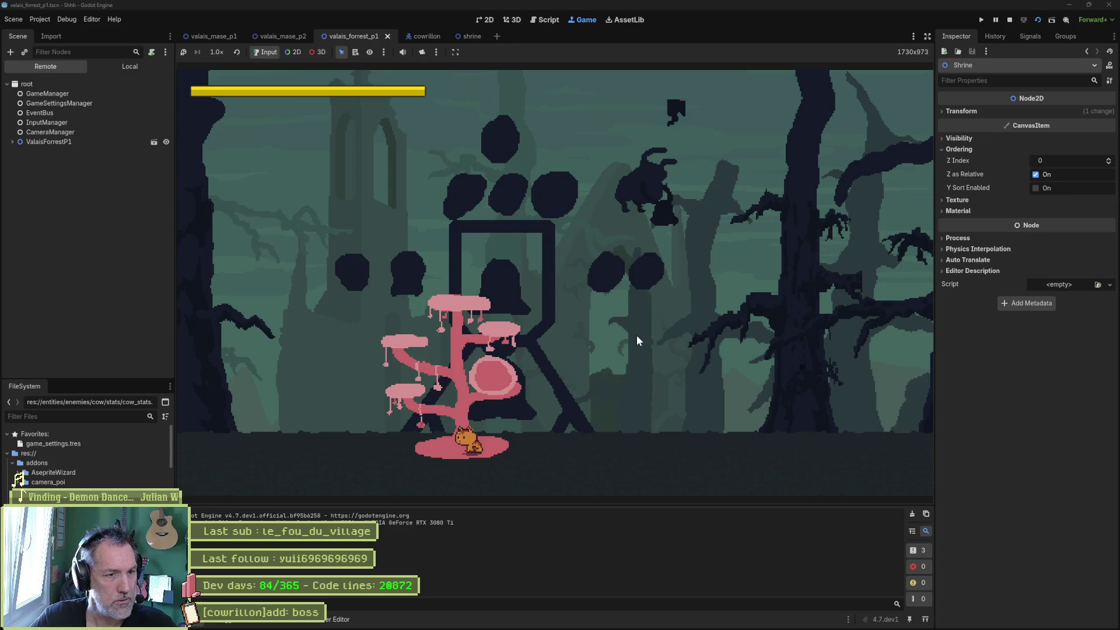
key(F8)
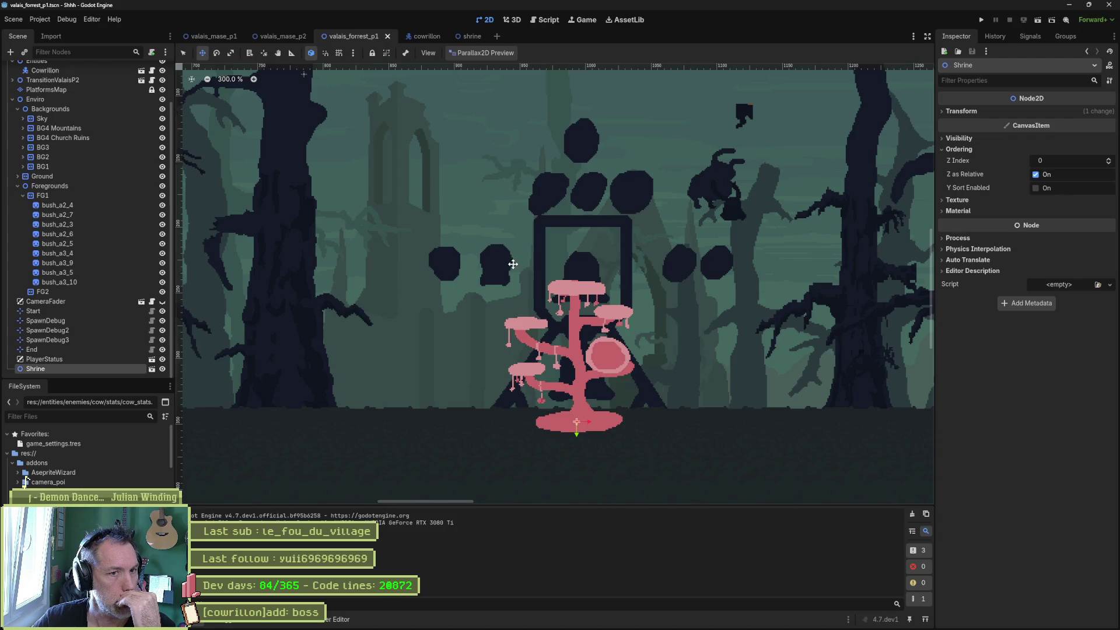
Hide the dark bell-tower layer in the valais_forrest parallax art and return to Godot.
click(629, 621)
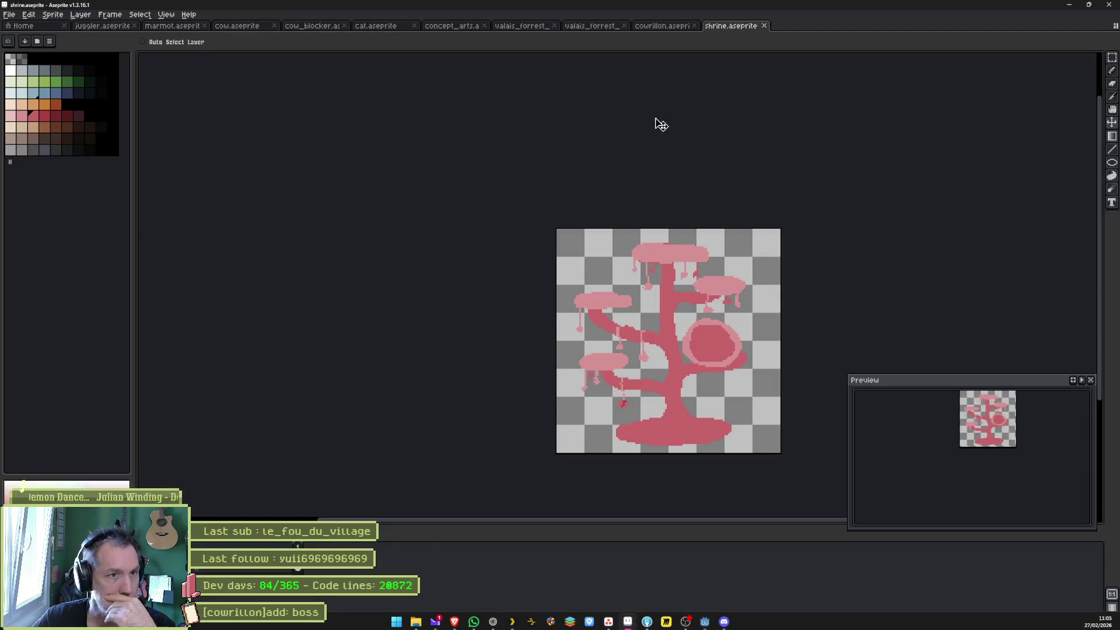
click(587, 27)
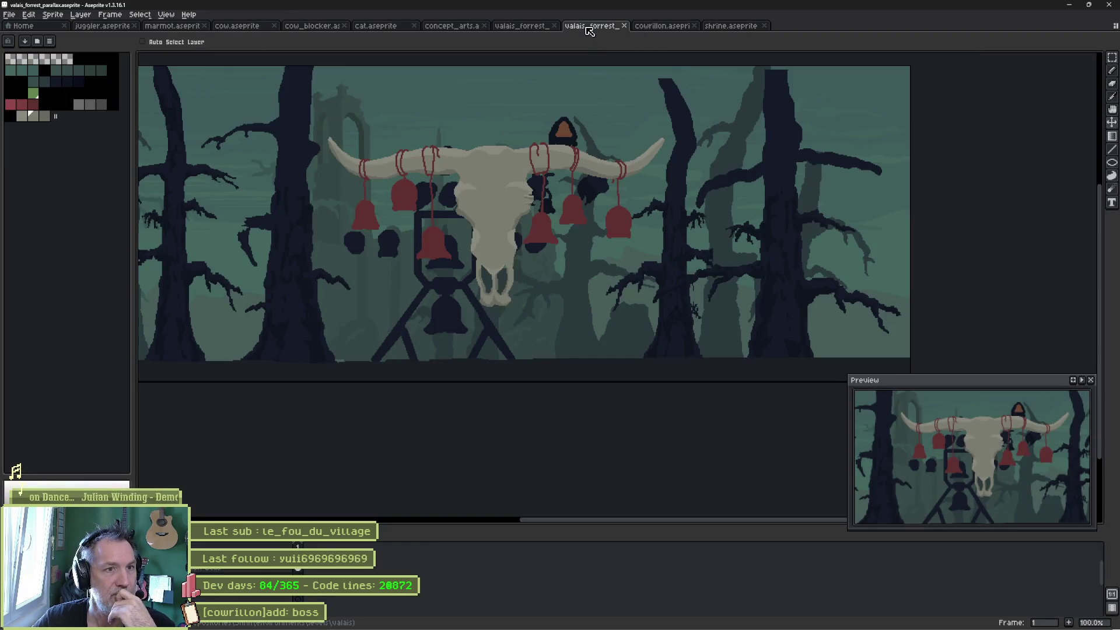
key(ctrl+z)
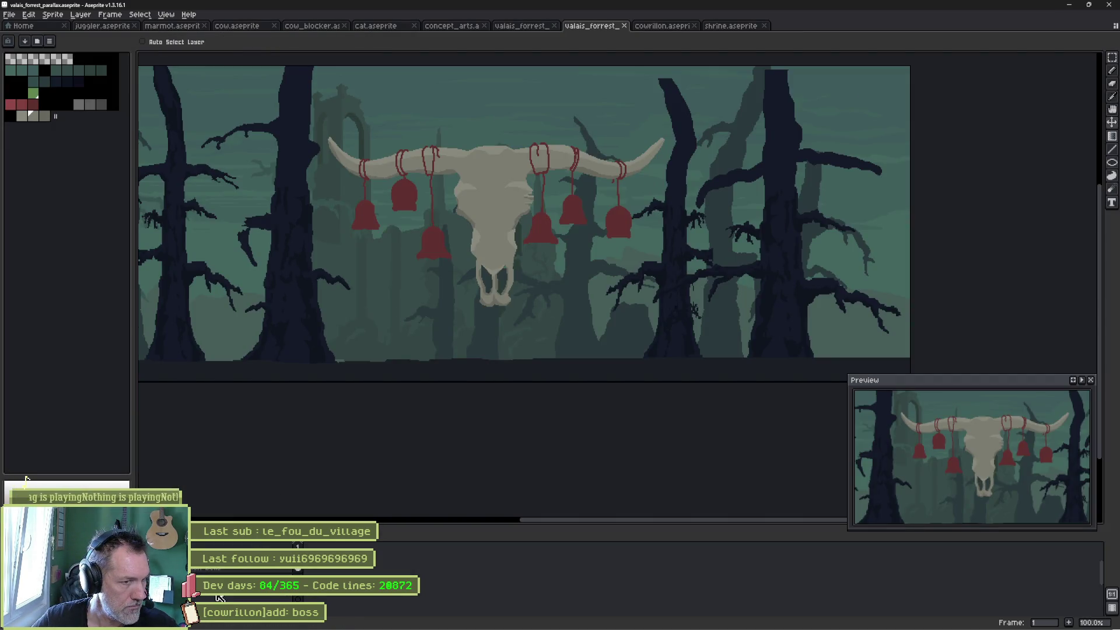
key(alt+Tab)
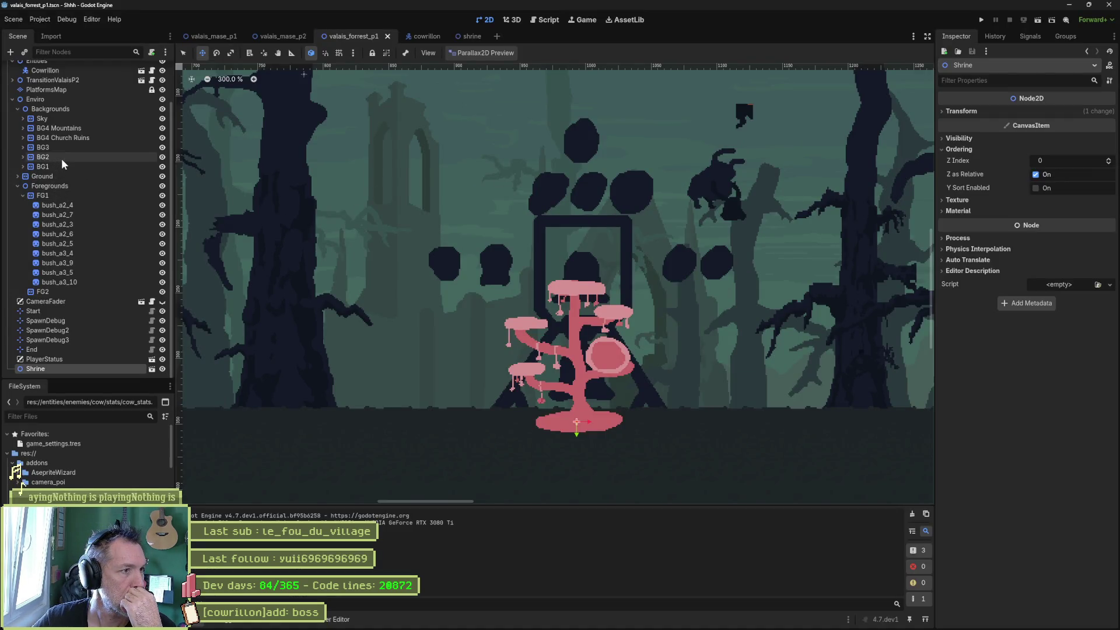
Expand BG1 and toggle its dark blob and Sprite2D tree layers off and on to compare.
click(27, 167)
click(23, 166)
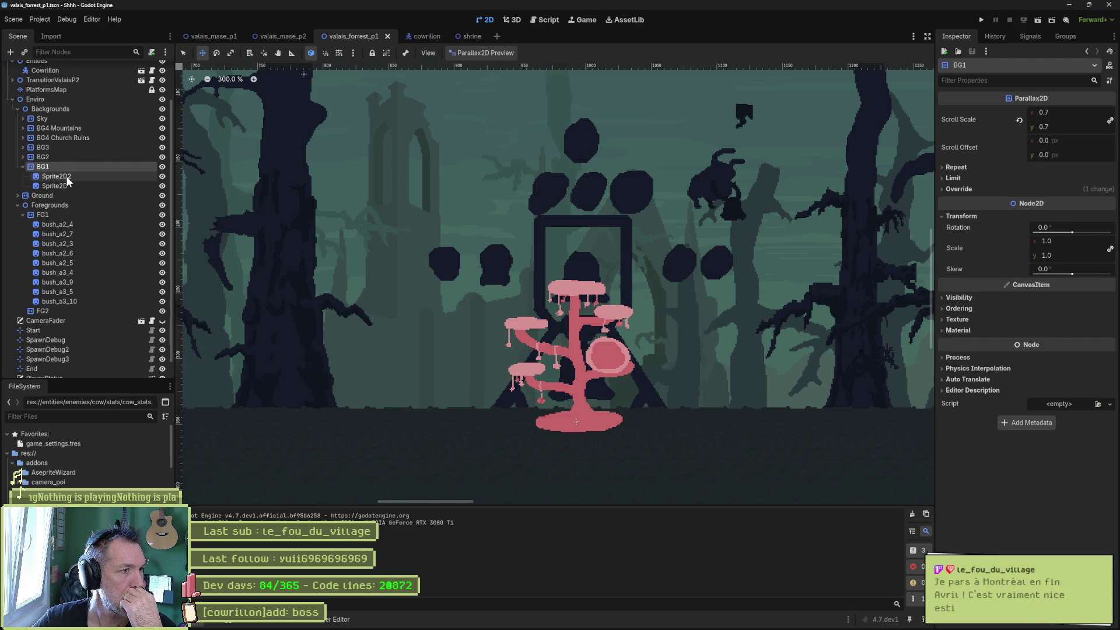
click(164, 180)
click(164, 180)
scroll(563, 245, down, 5)
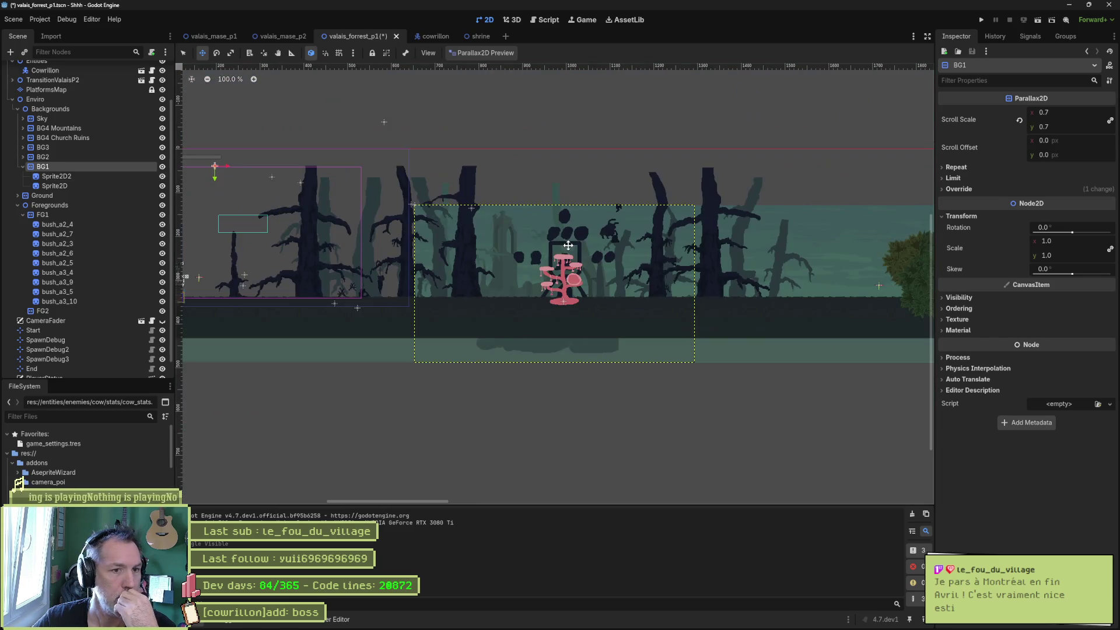
click(162, 176)
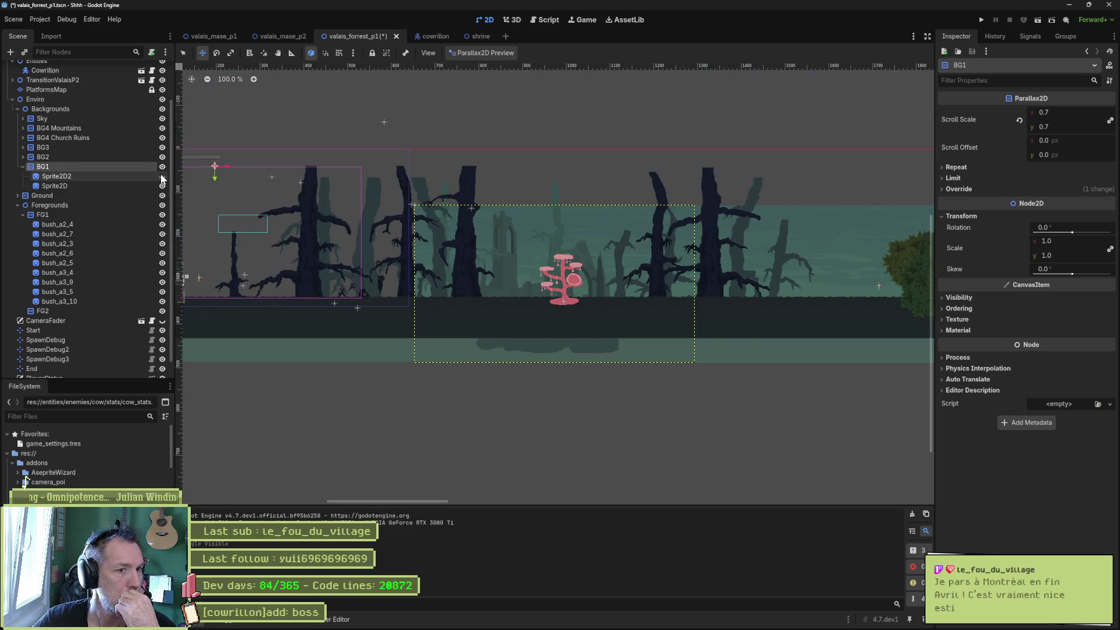
click(162, 178)
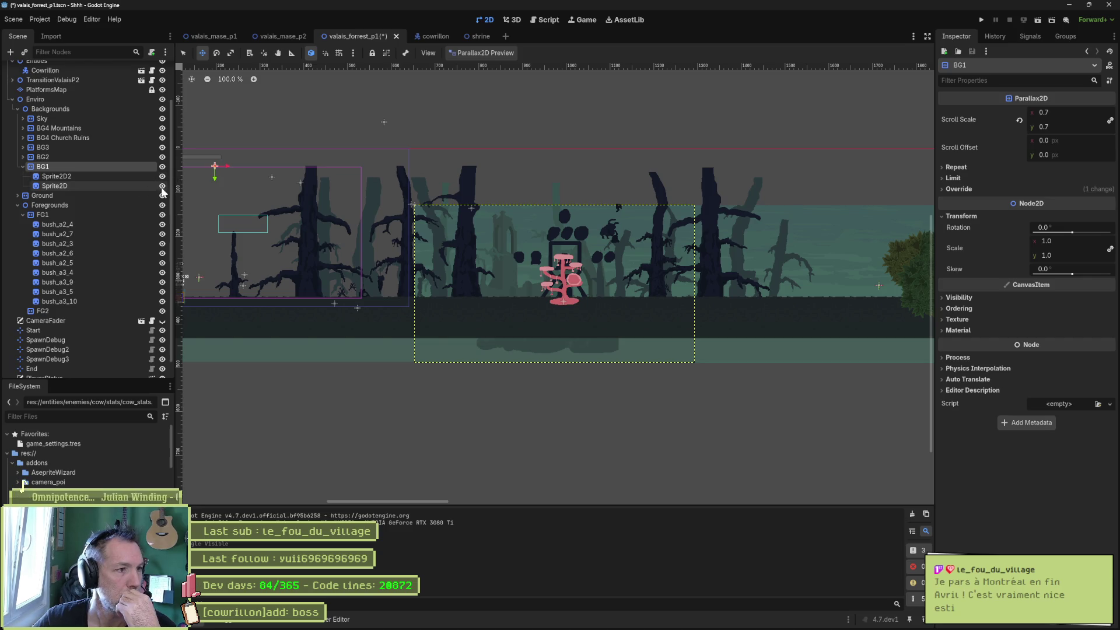
click(162, 185)
click(162, 186)
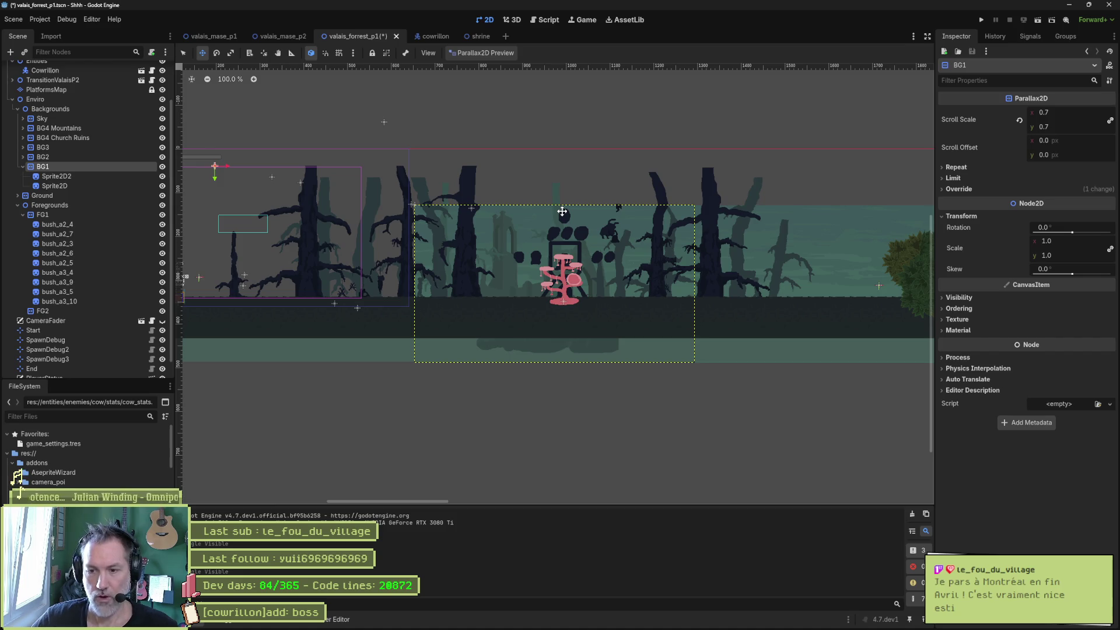
Save the forest scene and recentre the zoomed view on the pink tree.
key(ctrl+s)
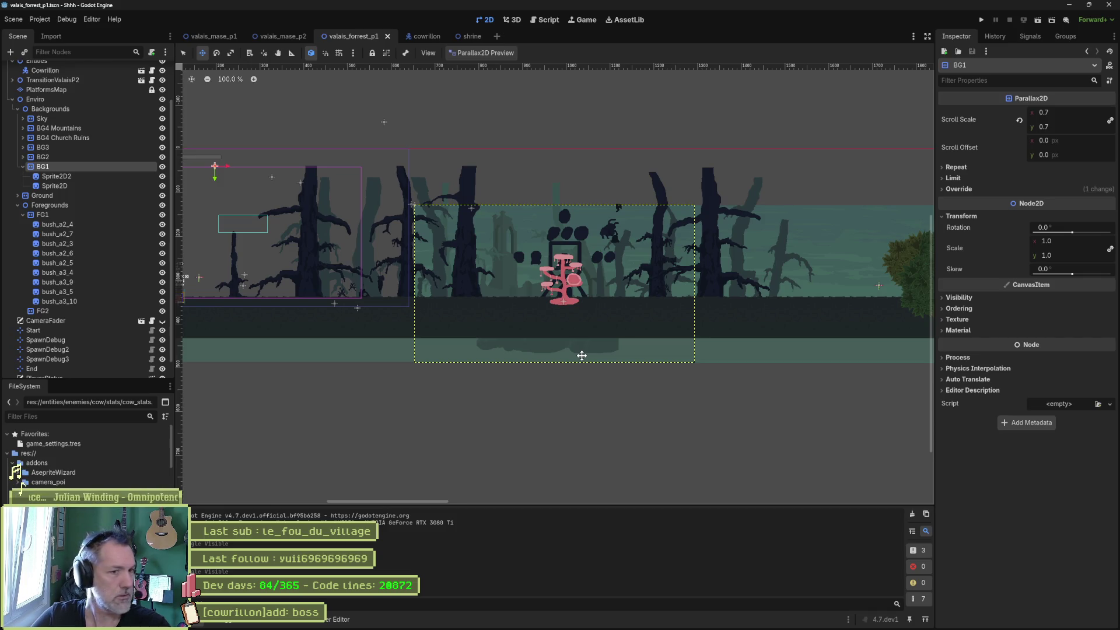
scroll(588, 304, up, 4)
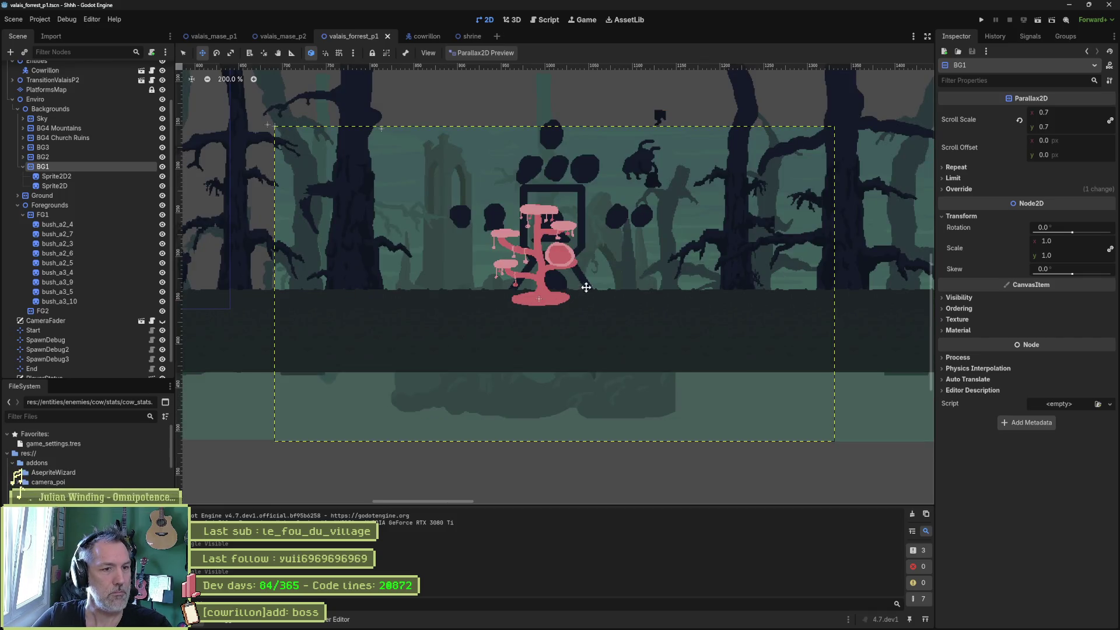
mouse_move(595, 373)
mouse_down()
mouse_move(544, 382)
mouse_move(635, 383)
mouse_move(461, 381)
mouse_move(610, 385)
mouse_move(586, 387)
mouse_up()
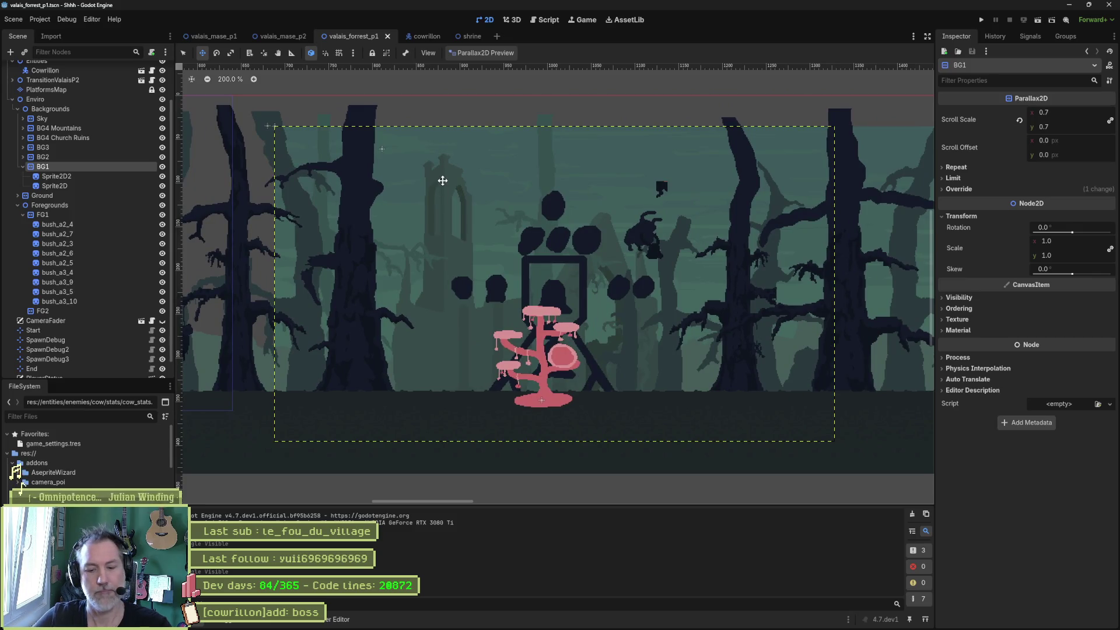
Playtest the forest level, running and jumping the cat toward the pink tree.
key(F6)
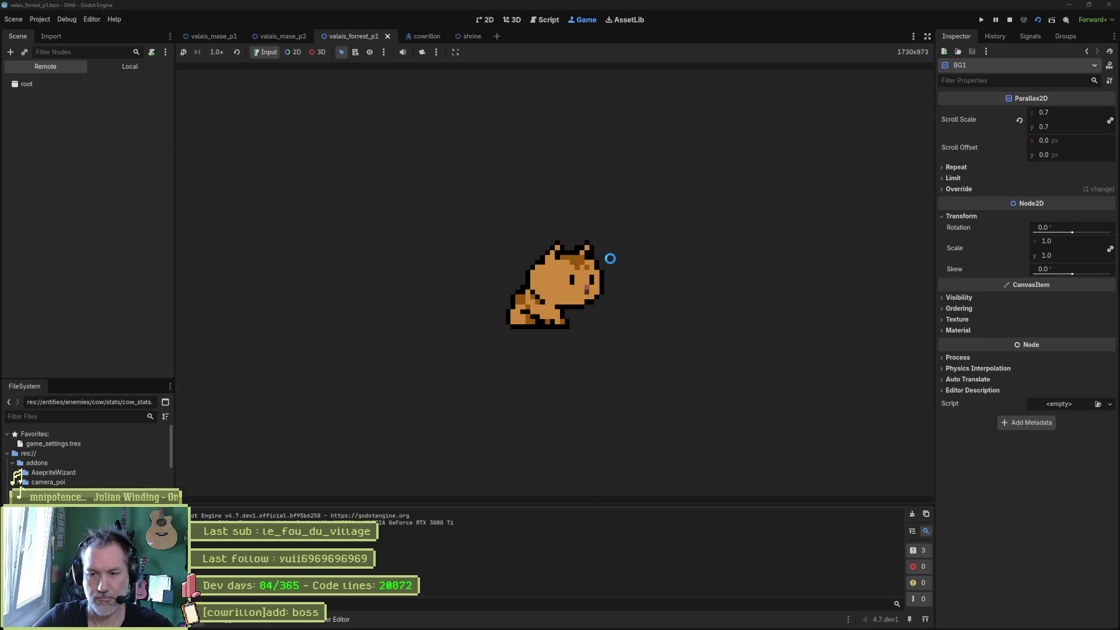
key(Right)
key(space)
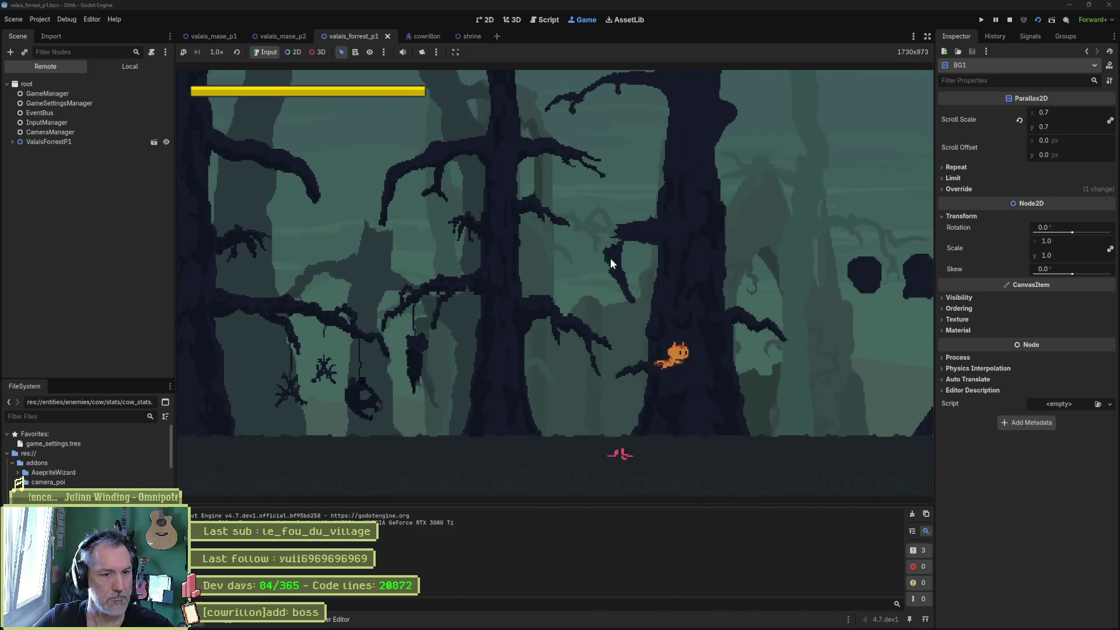
key(Right)
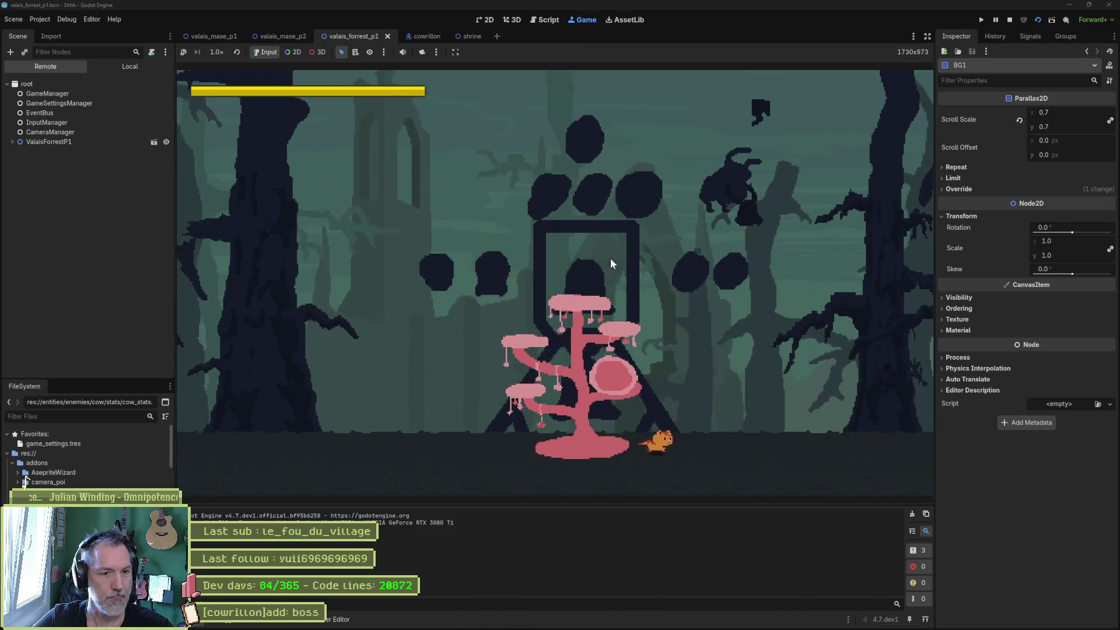
key(Right)
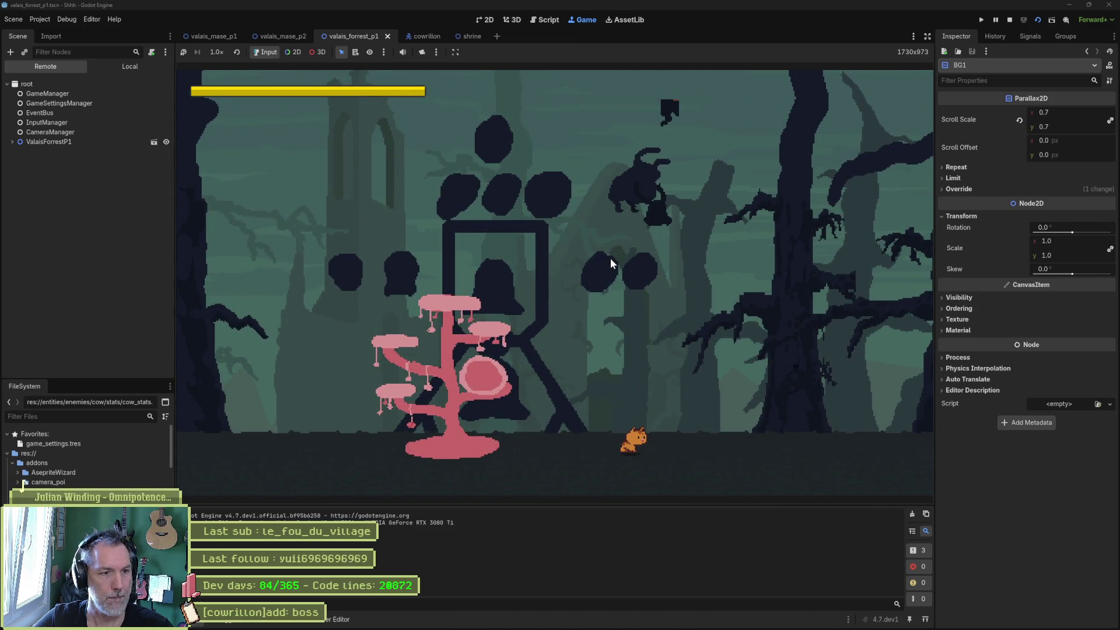
key(F8)
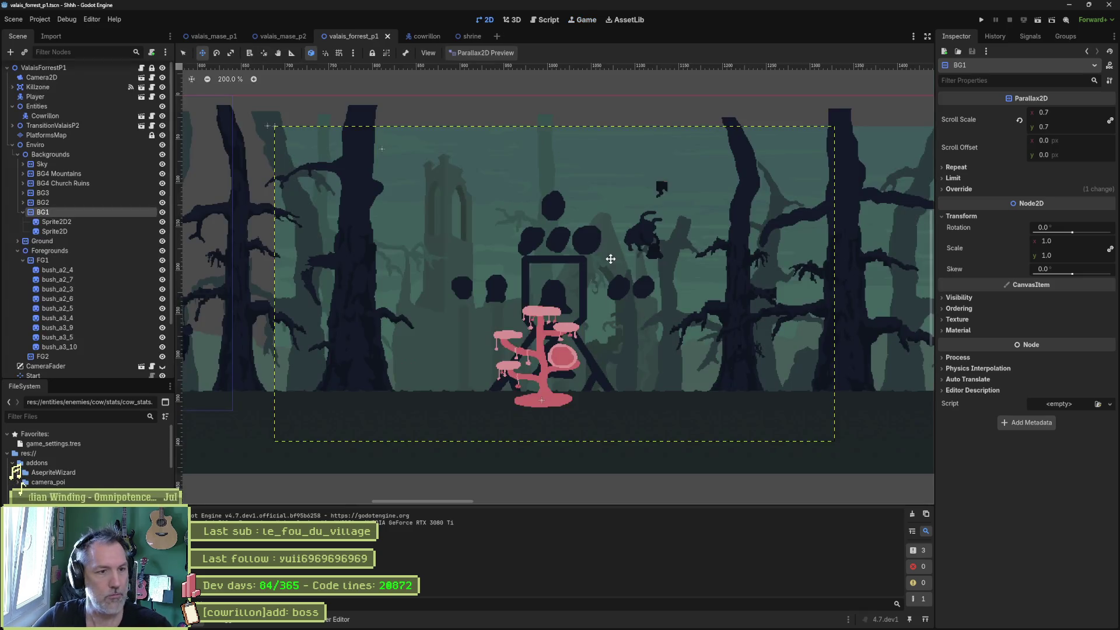
Hide the dark boss silhouette layer Sprite2D2 and playtest the level again.
click(162, 222)
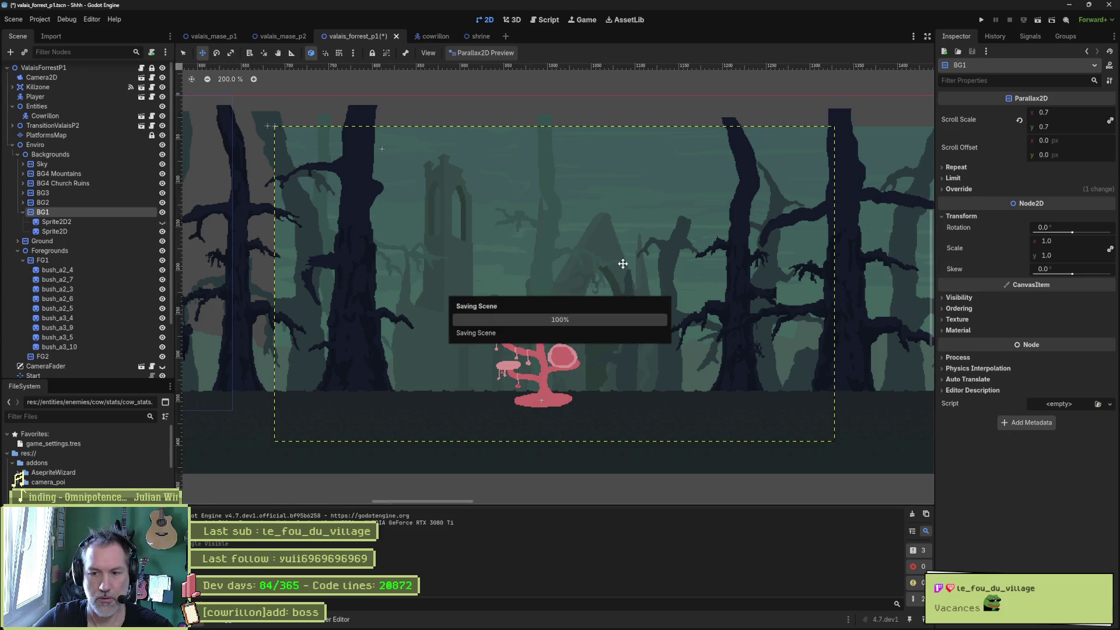
key(F6)
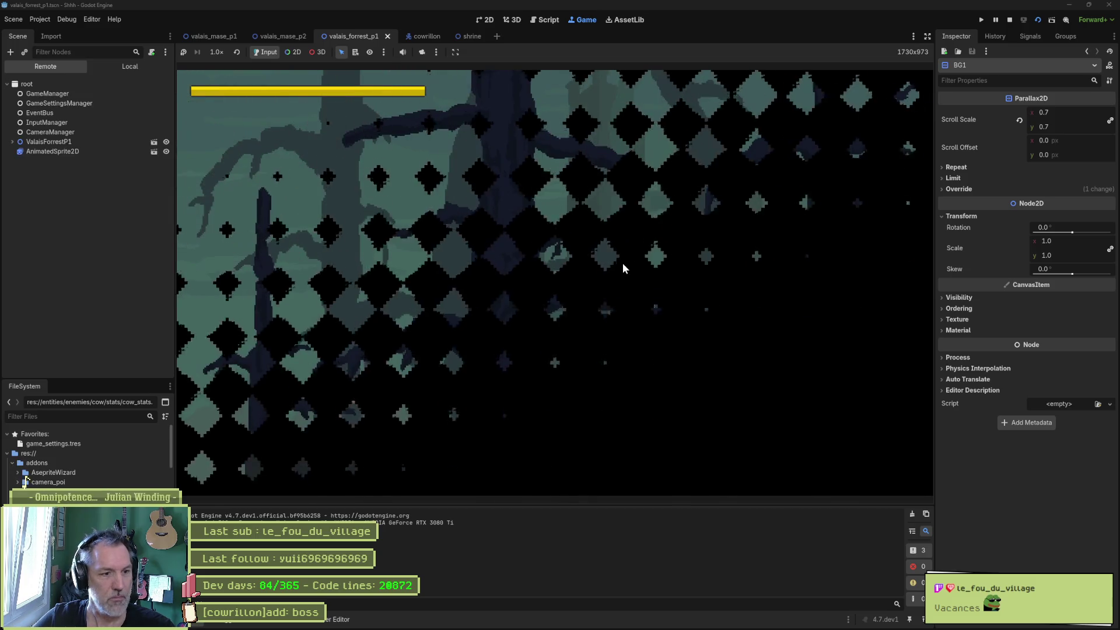
key(Right)
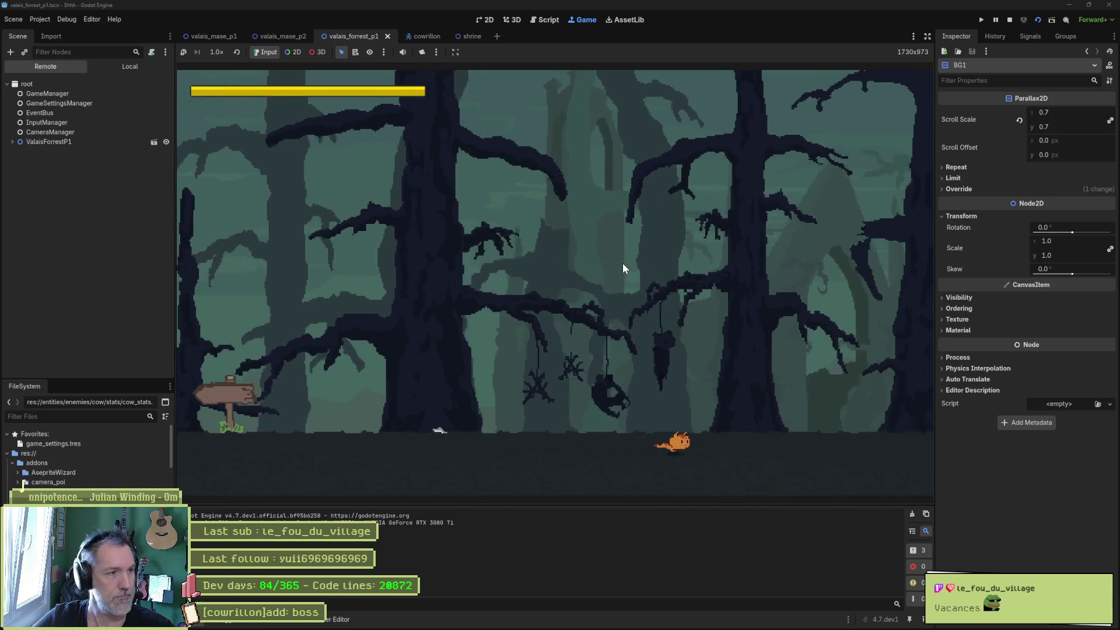
key(Right)
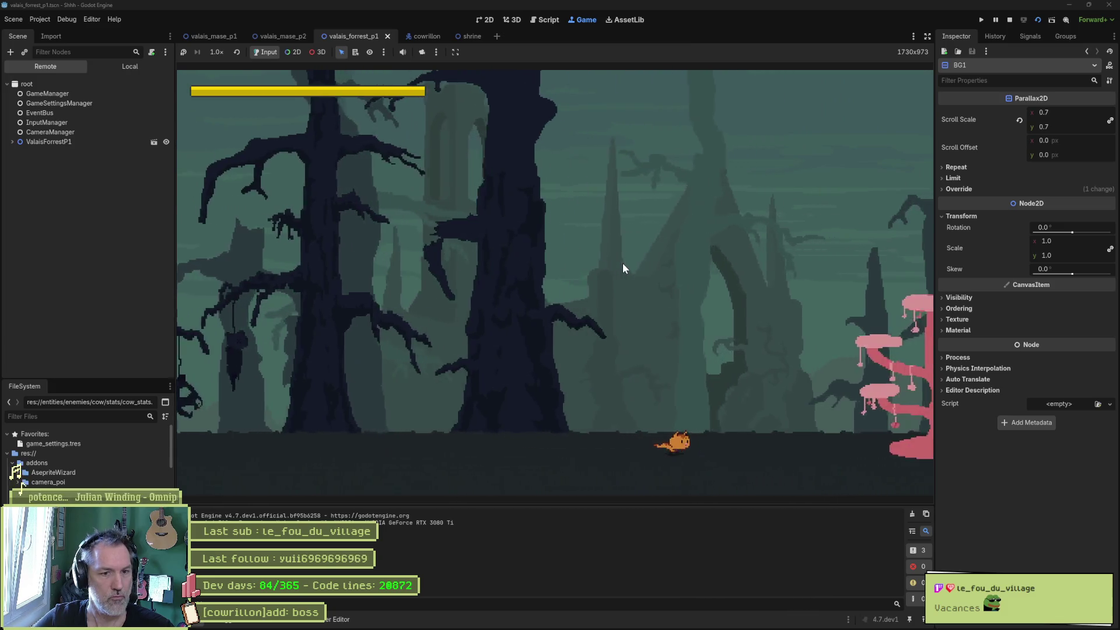
key(Right)
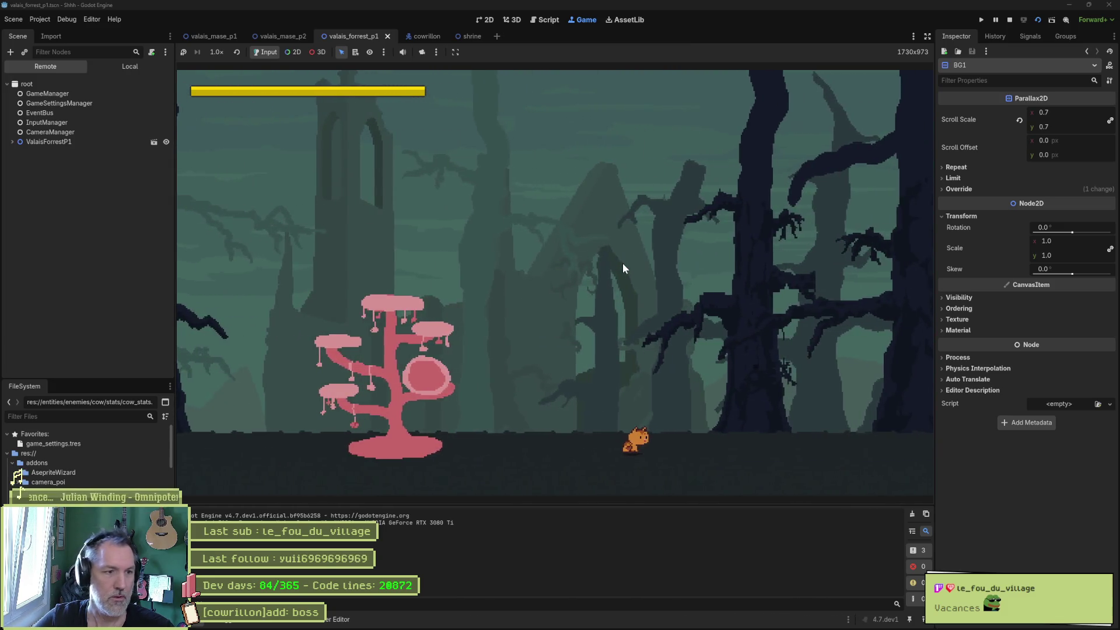
key(Left)
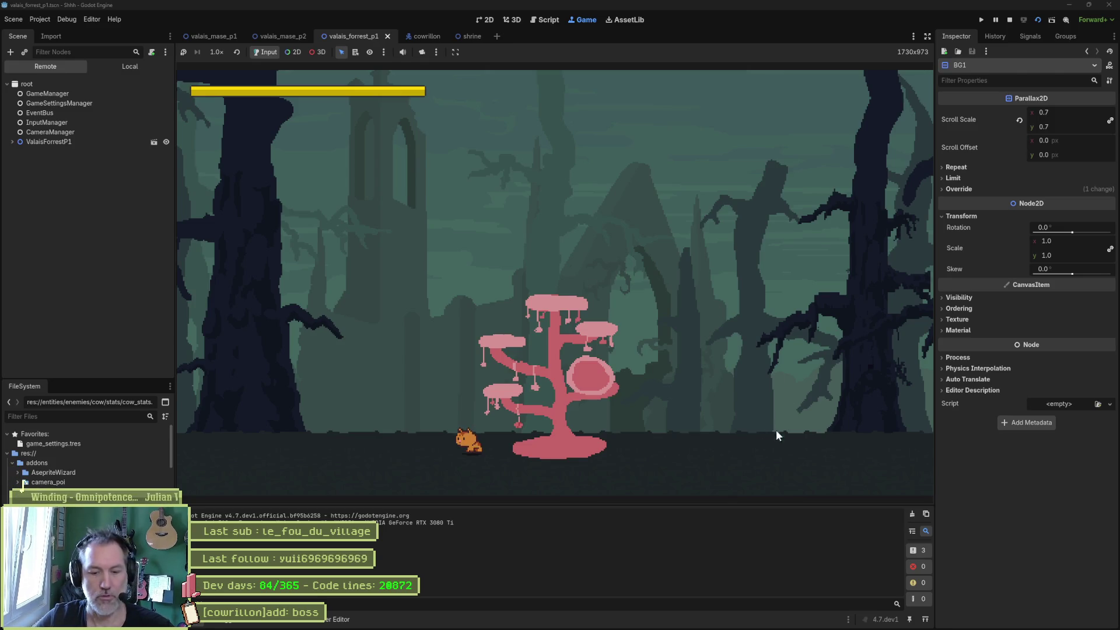
key(F8)
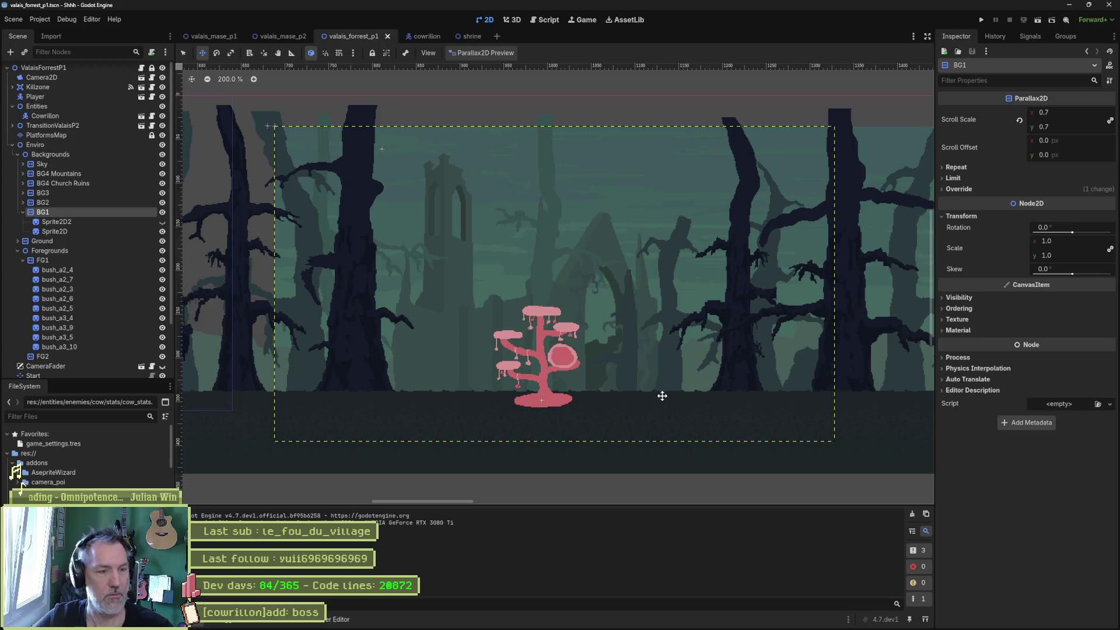
click(647, 626)
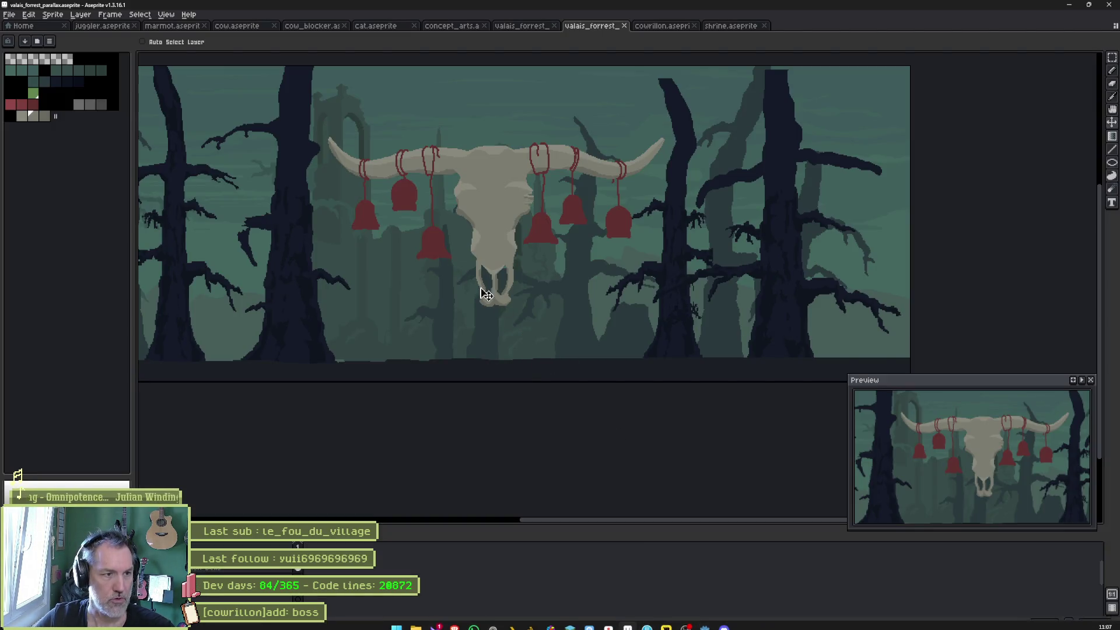
Paint a first dark navy ground bush with a 17 px pencil, then undo it.
key(b)
scroll(291, 346, up, 1)
alt+click(325, 257)
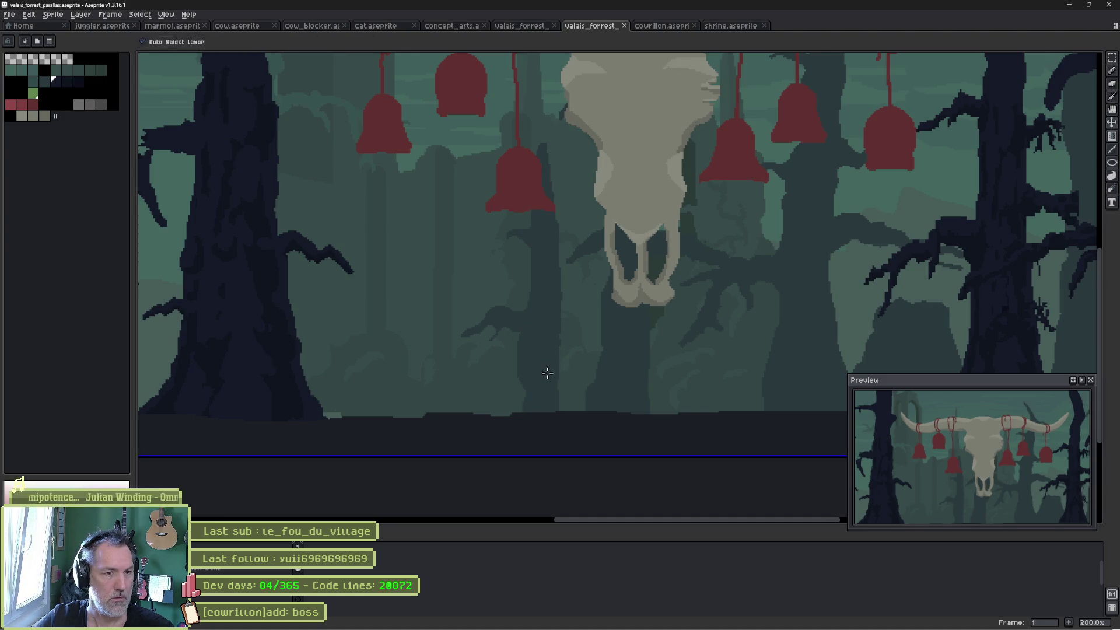
key(plus)
key(plus)
key(plus)
mouse_move(474, 416)
mouse_down()
mouse_move(492, 413)
mouse_move(452, 398)
mouse_move(405, 413)
mouse_move(375, 395)
mouse_move(429, 402)
mouse_move(452, 368)
mouse_move(498, 405)
mouse_move(518, 392)
mouse_move(523, 407)
mouse_move(370, 405)
mouse_move(328, 388)
mouse_move(312, 329)
mouse_up()
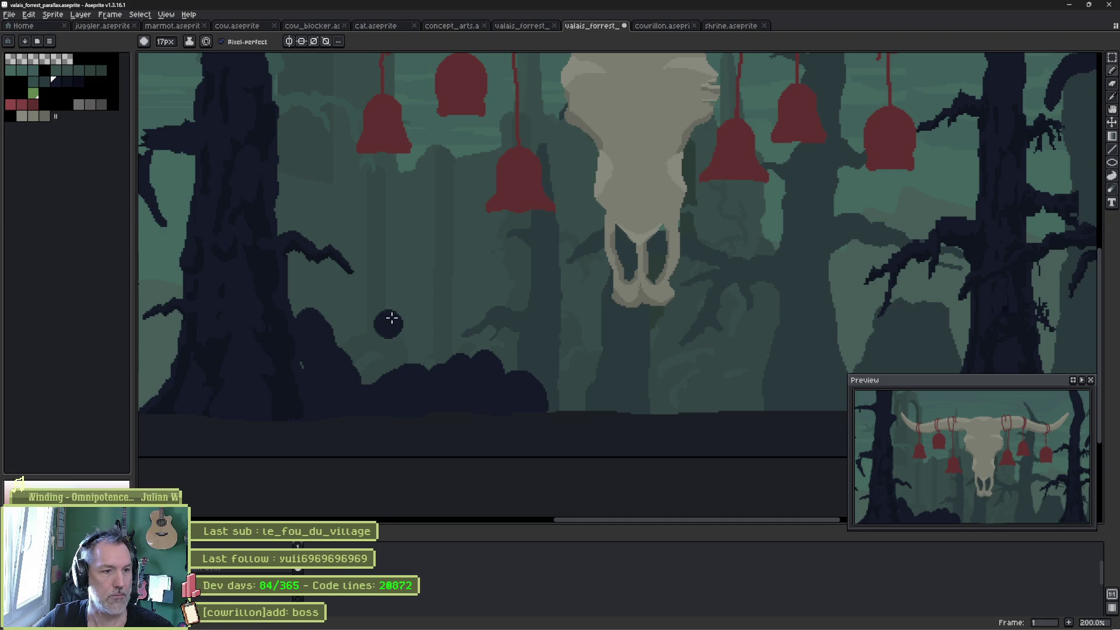
key(ctrl+z)
key(ctrl+z)
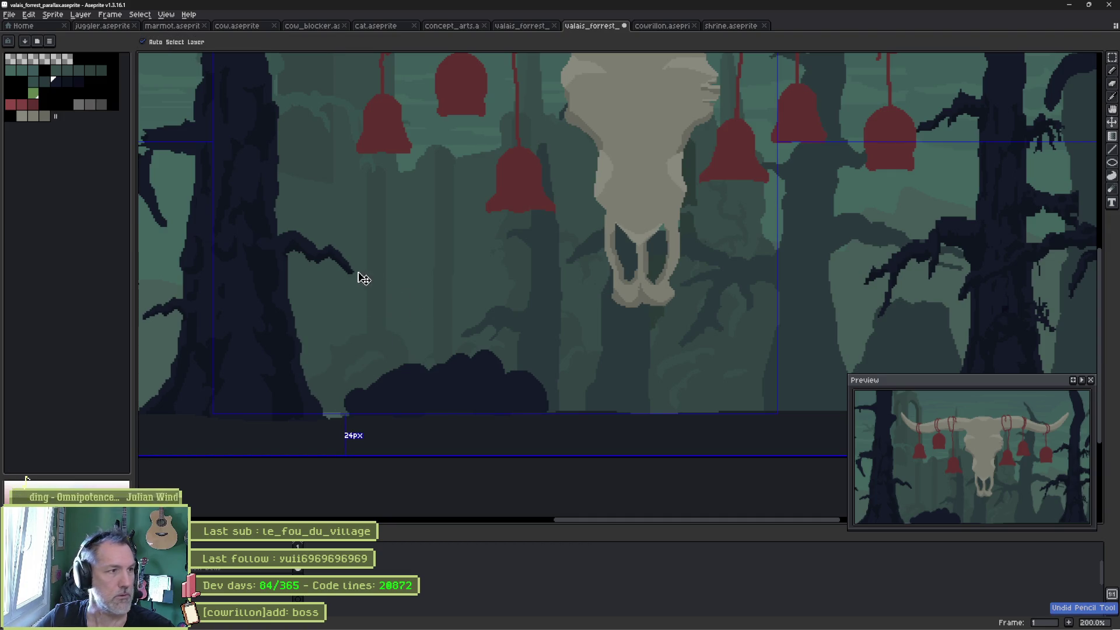
Paint dark navy bushes along the ground and around the tree trunks' bases.
click(67, 82)
key(g)
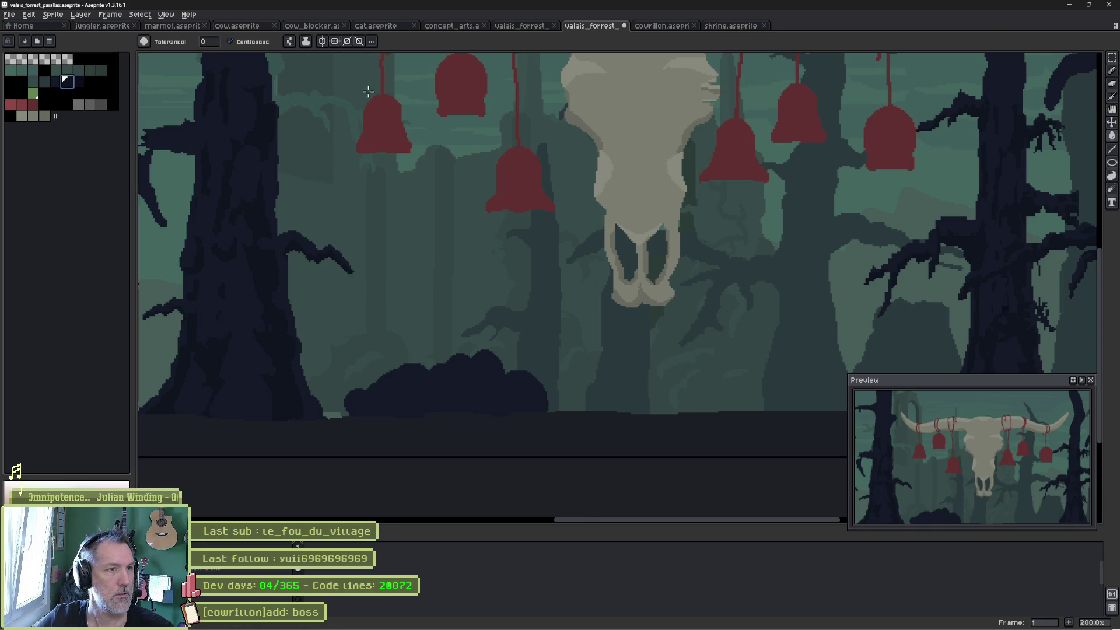
key(b)
mouse_move(440, 392)
mouse_down()
mouse_move(412, 373)
mouse_move(338, 408)
mouse_move(310, 362)
mouse_move(312, 338)
mouse_move(326, 326)
mouse_move(357, 367)
mouse_move(379, 360)
mouse_move(467, 393)
mouse_move(566, 409)
mouse_move(790, 325)
mouse_up()
mouse_move(494, 292)
mouse_down()
mouse_move(500, 307)
mouse_move(485, 325)
mouse_move(455, 338)
mouse_move(435, 327)
mouse_move(417, 345)
mouse_move(349, 349)
mouse_up()
scroll(558, 350, down, 2)
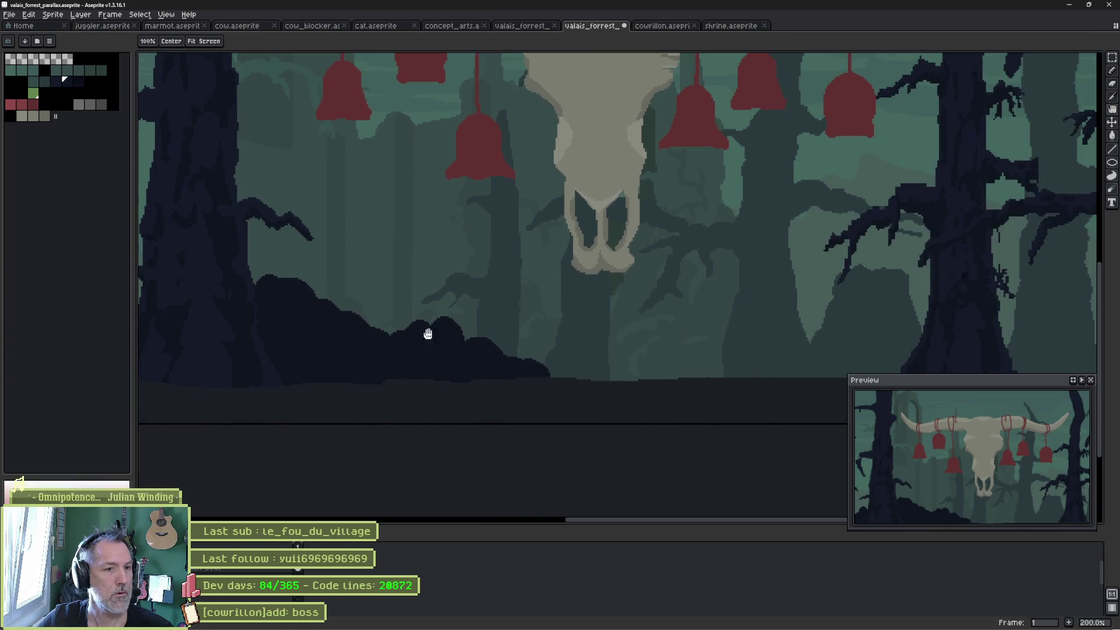
scroll(465, 344, up, 1)
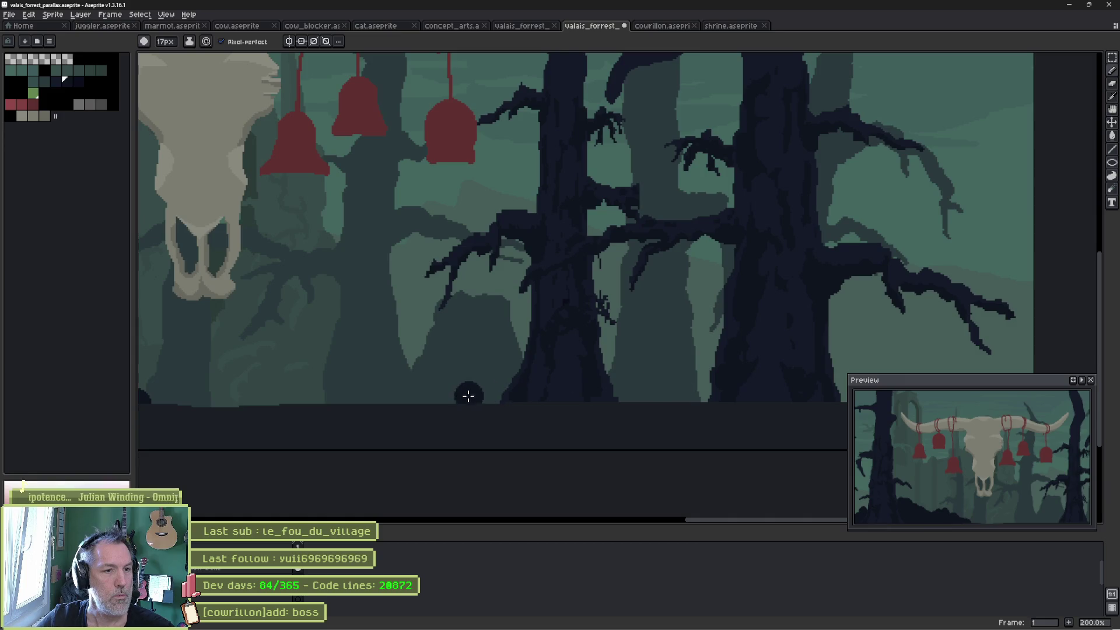
mouse_move(481, 390)
mouse_down()
mouse_move(508, 353)
mouse_move(537, 397)
mouse_move(452, 395)
mouse_up()
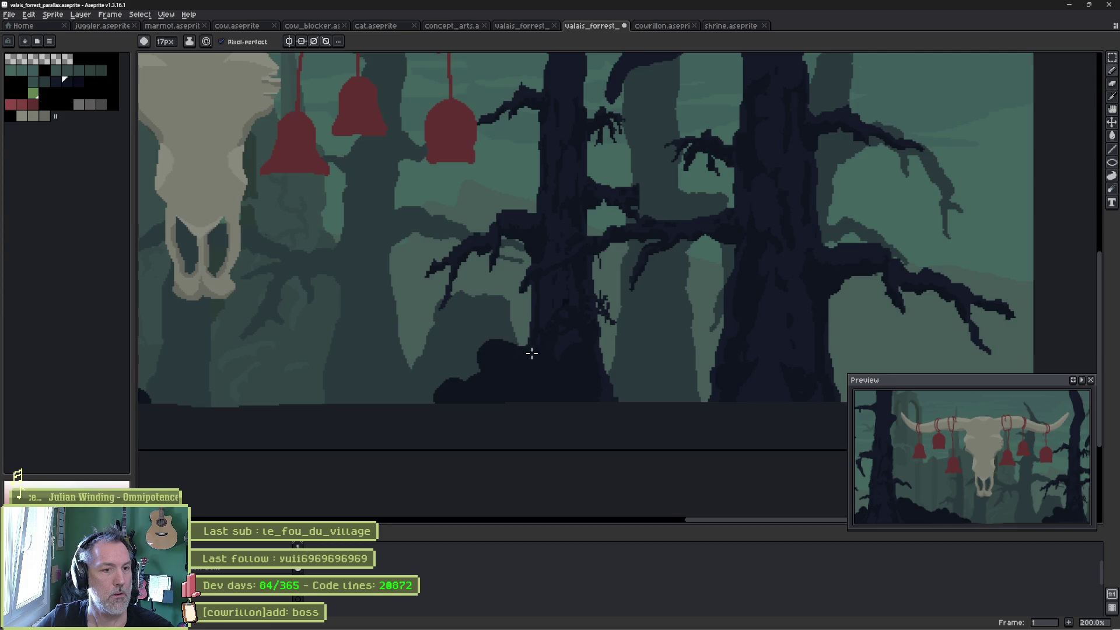
Save the forest parallax art and return to Godot.
scroll(537, 355, down, 1)
scroll(431, 367, up, 1)
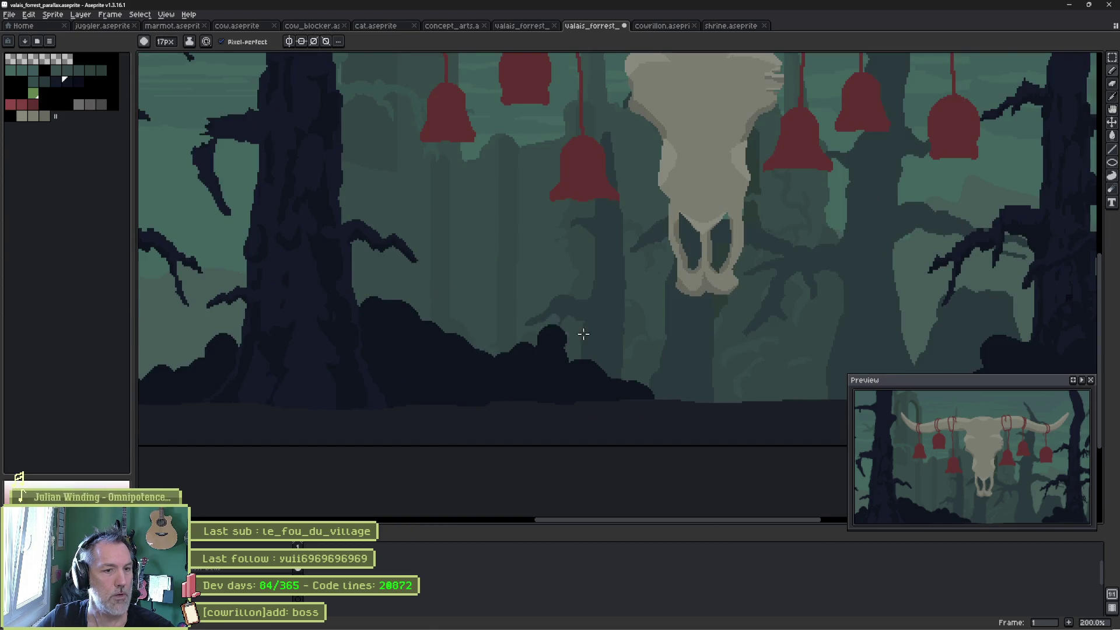
key(ctrl+s)
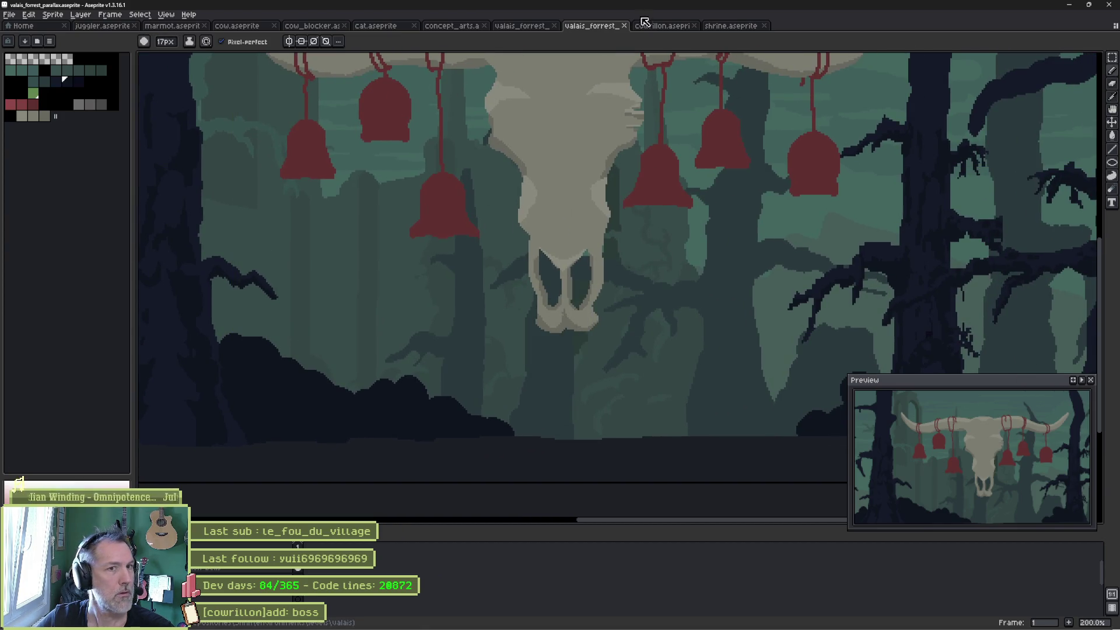
key(alt+Tab)
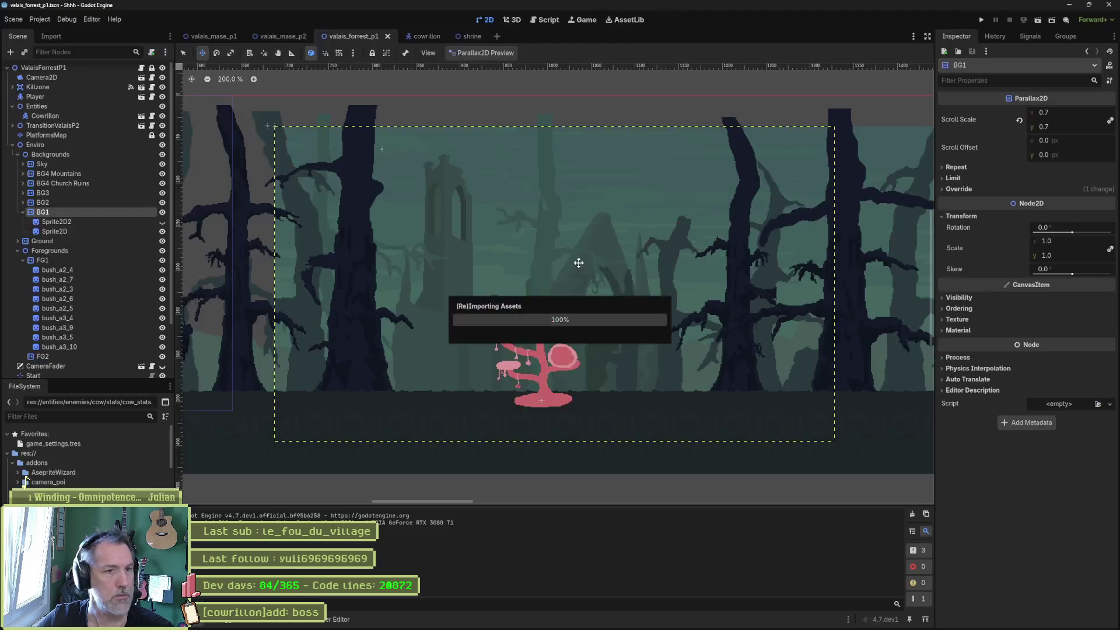
Select BG1's Sprite2D tree layer, then run the level walking the cat to the pink tree.
click(64, 230)
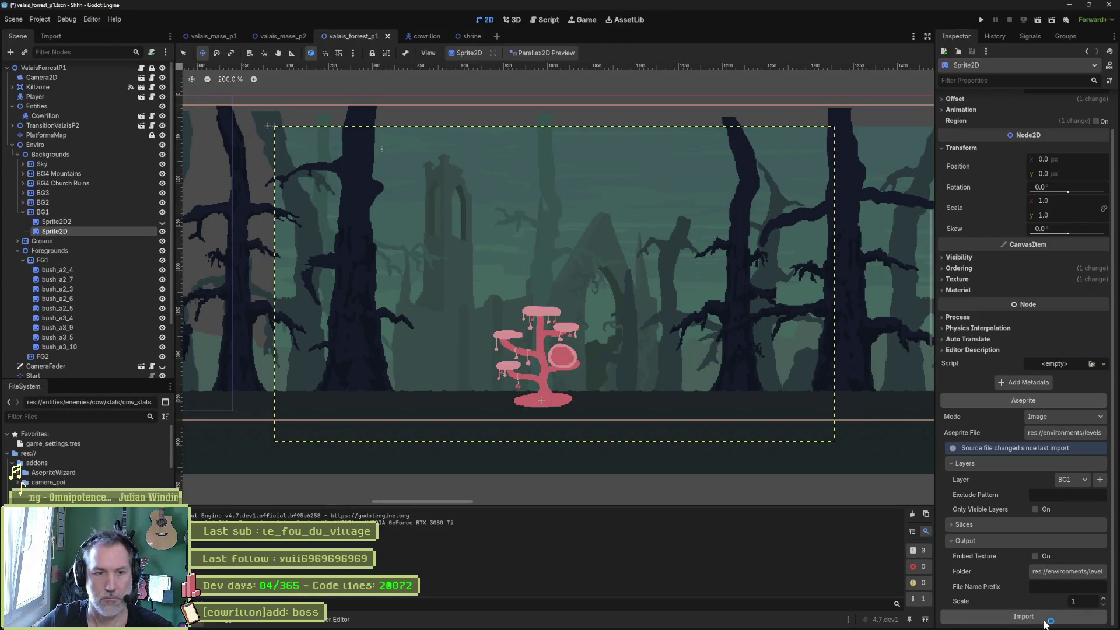
key(F6)
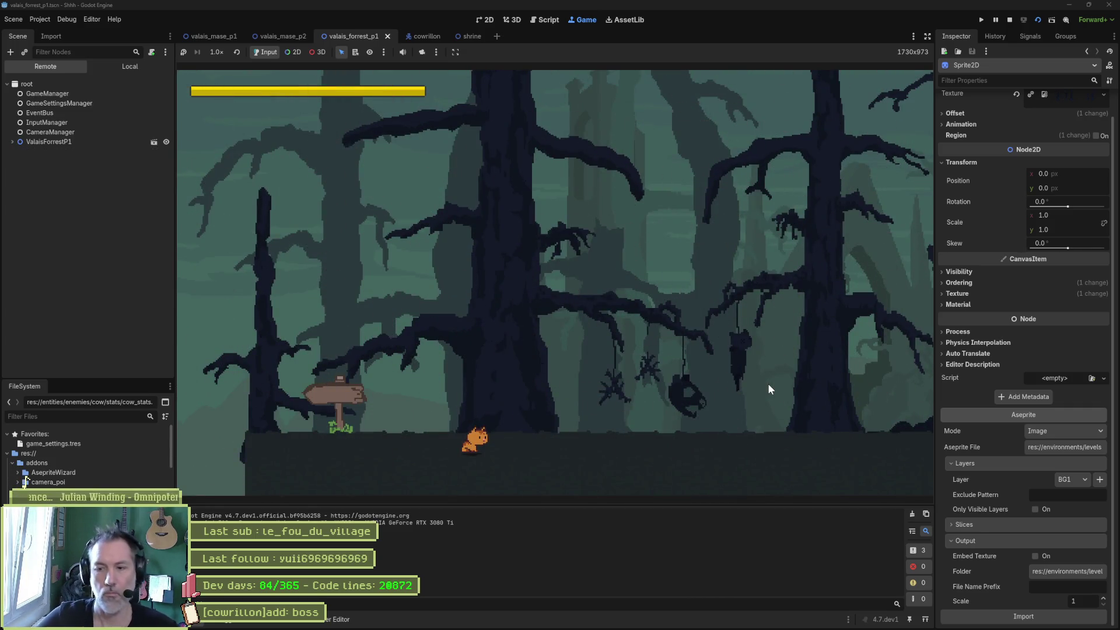
key(Right)
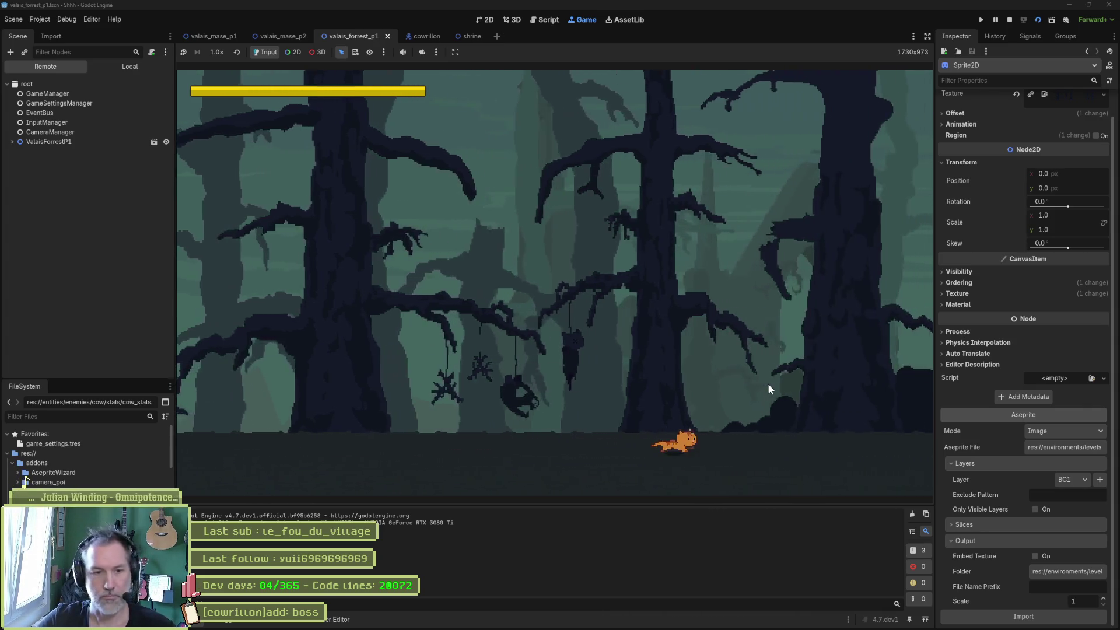
key(Right)
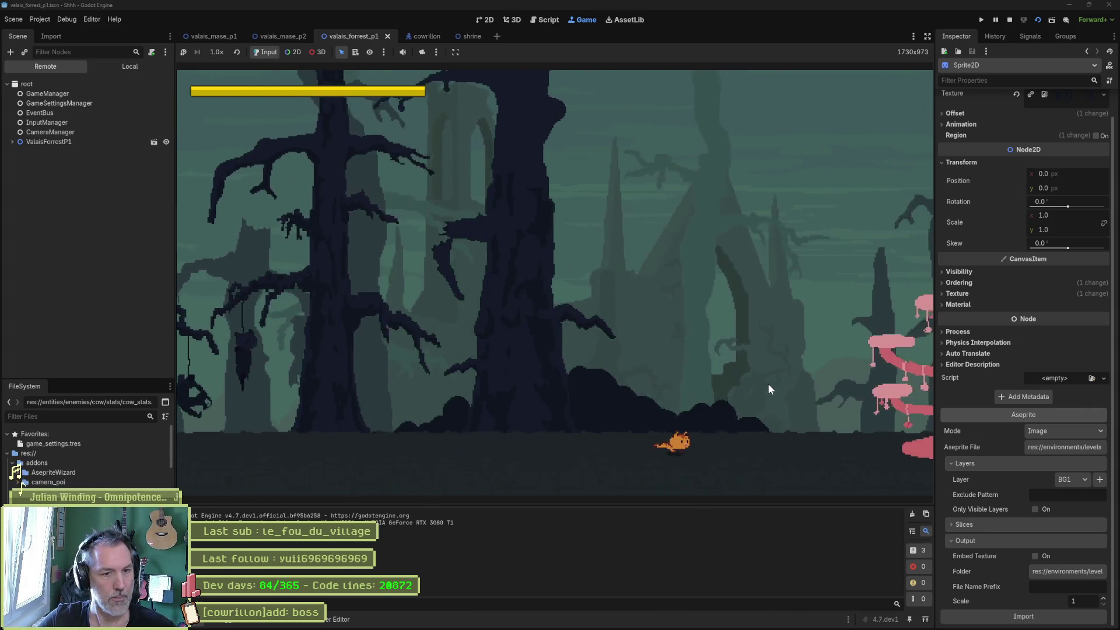
key(Right)
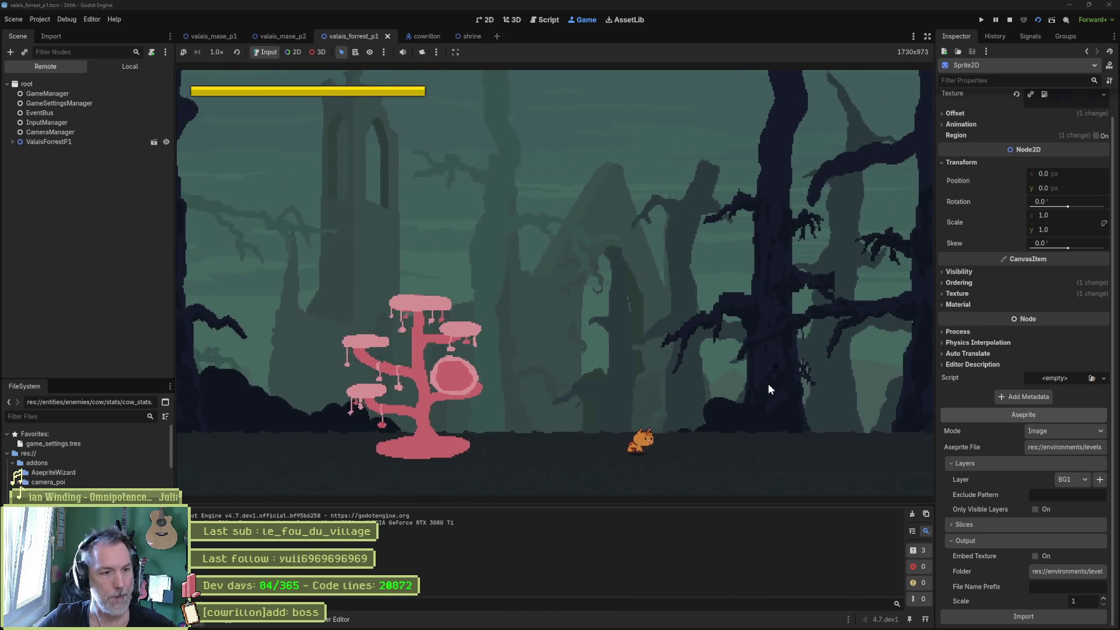
key(Left)
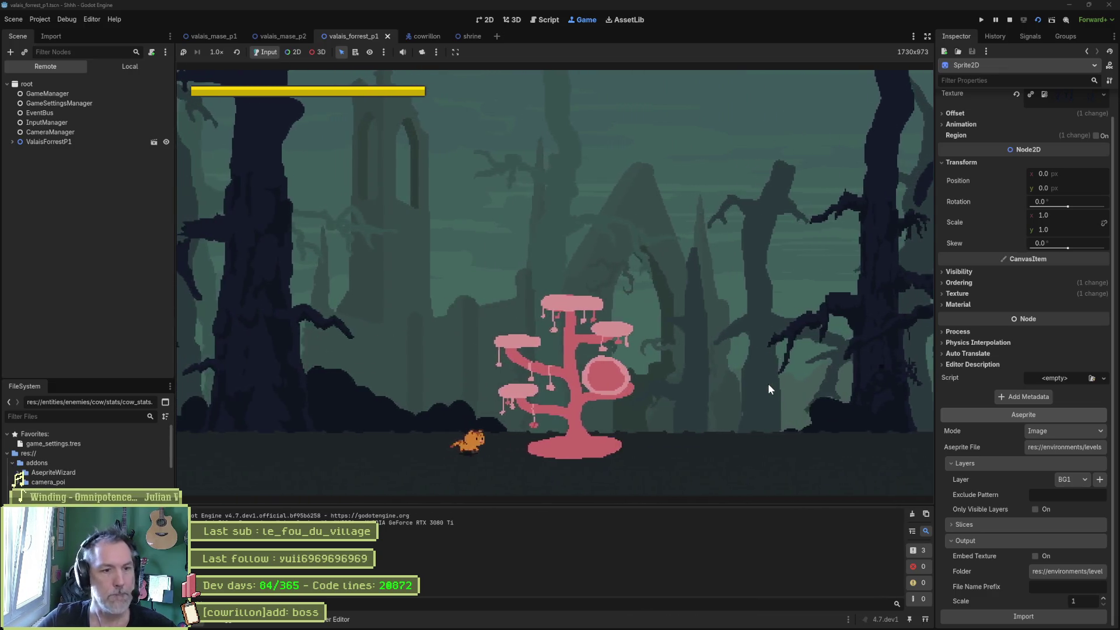
key(Right)
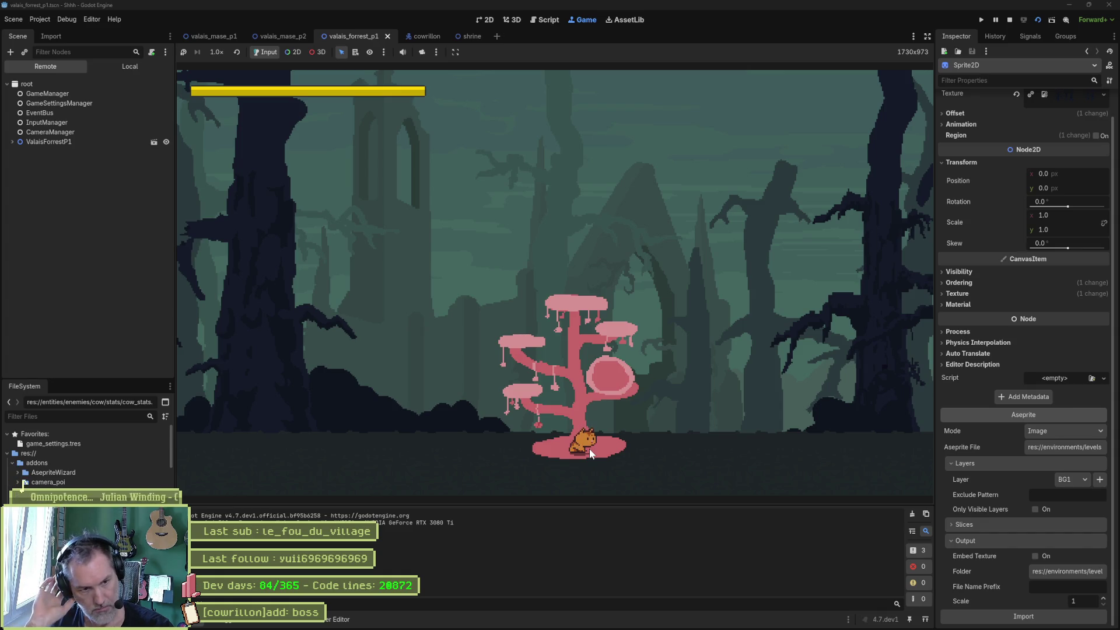
key(F8)
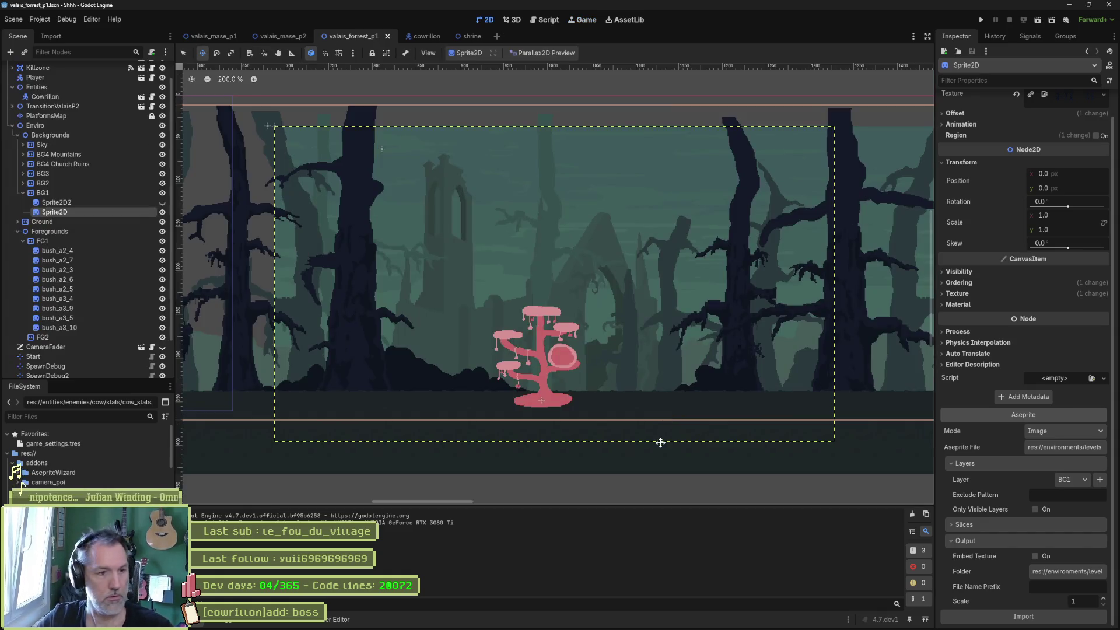
scroll(538, 409, up, 2)
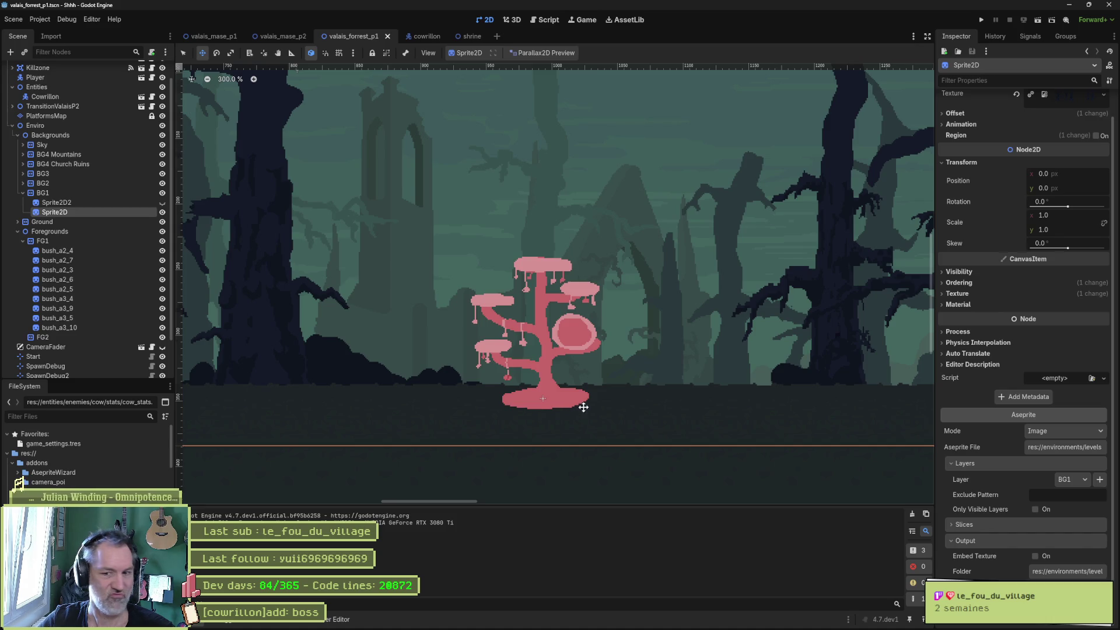
mouse_move(652, 627)
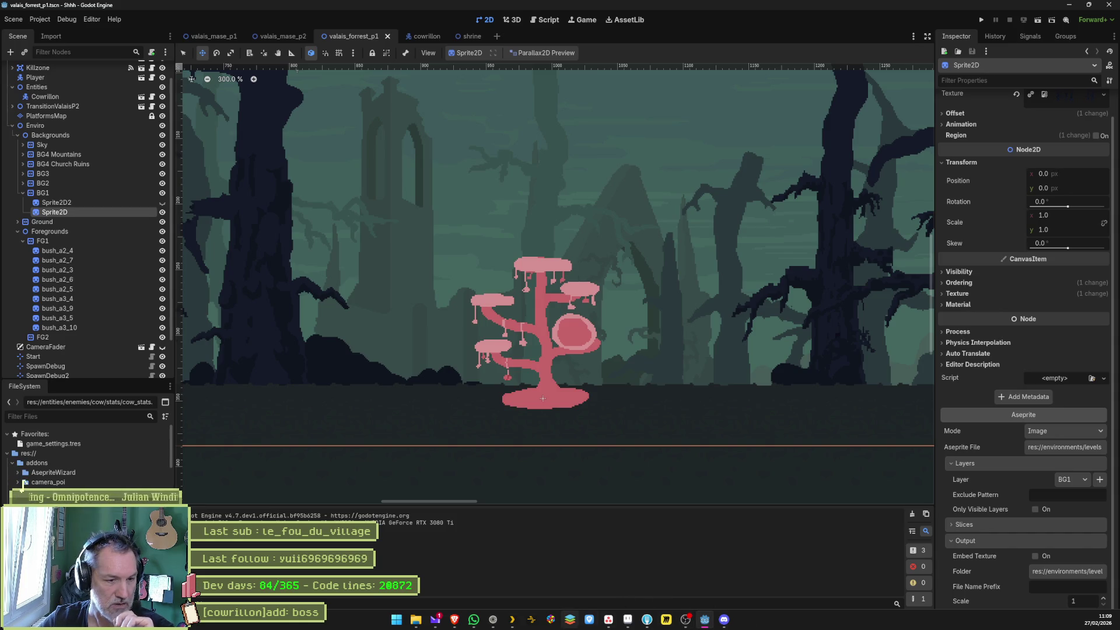
Search for Valcartier in a new browser tab and show the image results.
click(492, 622)
key(ctrl+t)
text(val qua)
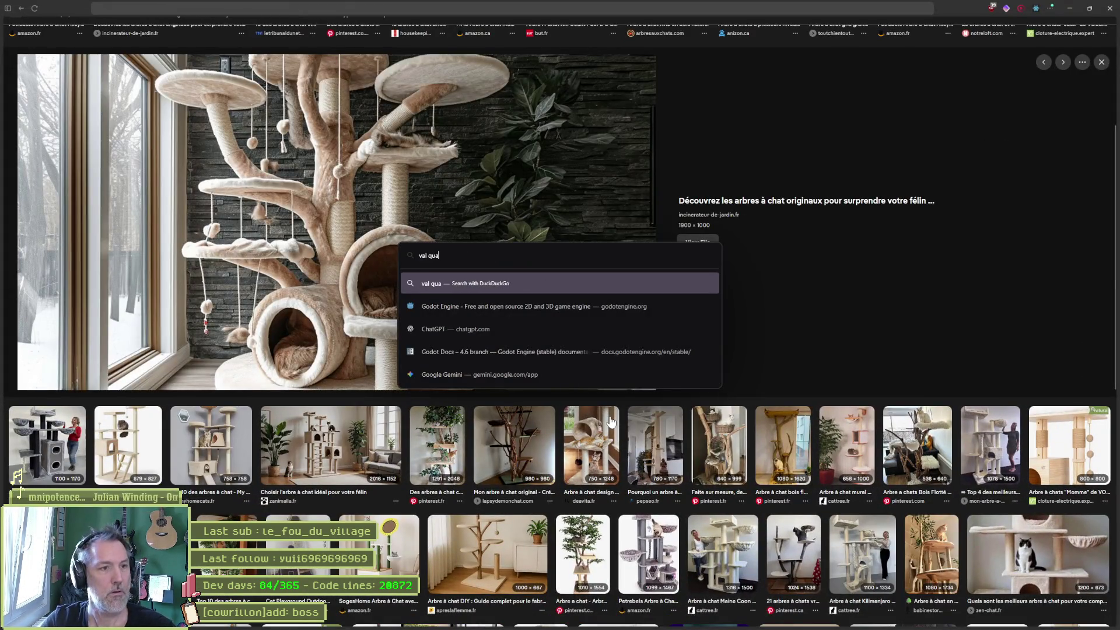
text(ternion)
key(Return)
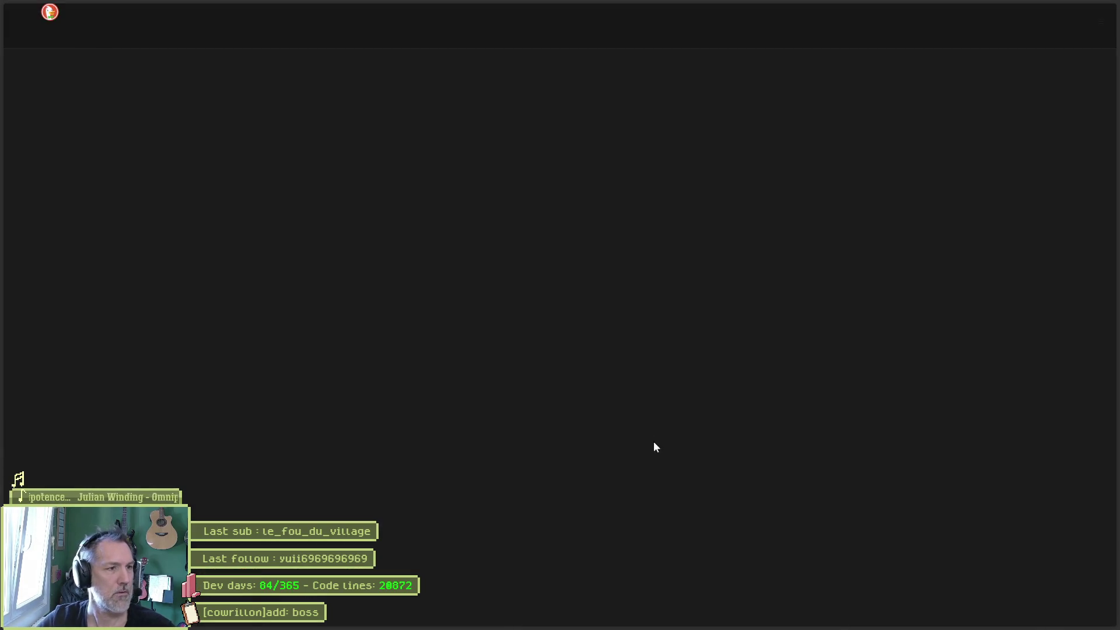
click(110, 43)
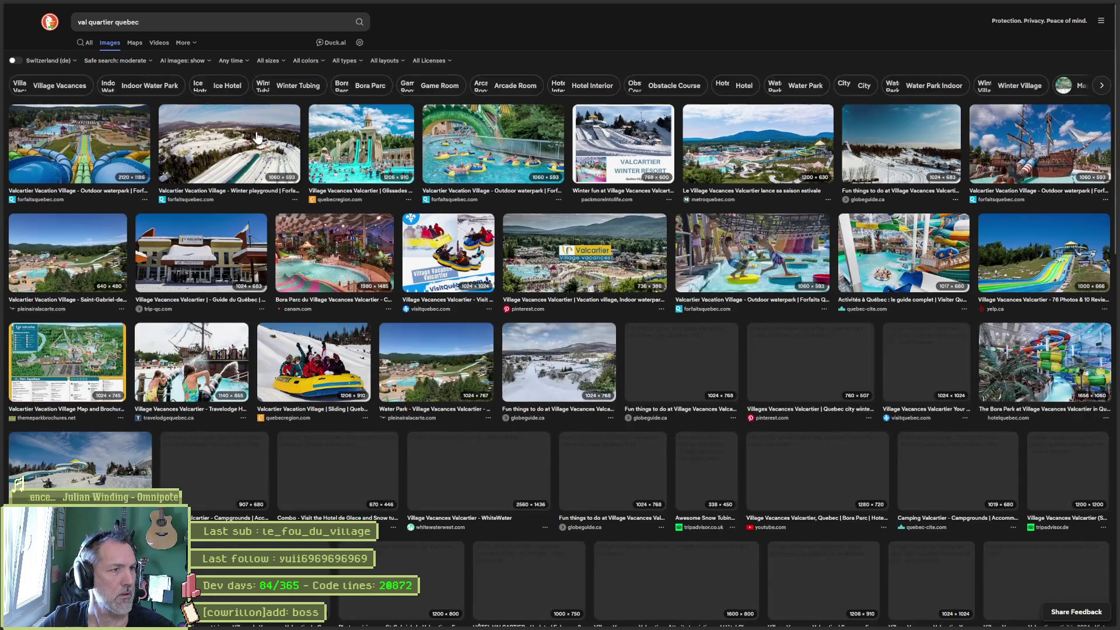
Preview the waterpark, winter playground, Winter fun at Valcartier and pirate-ship images.
click(123, 139)
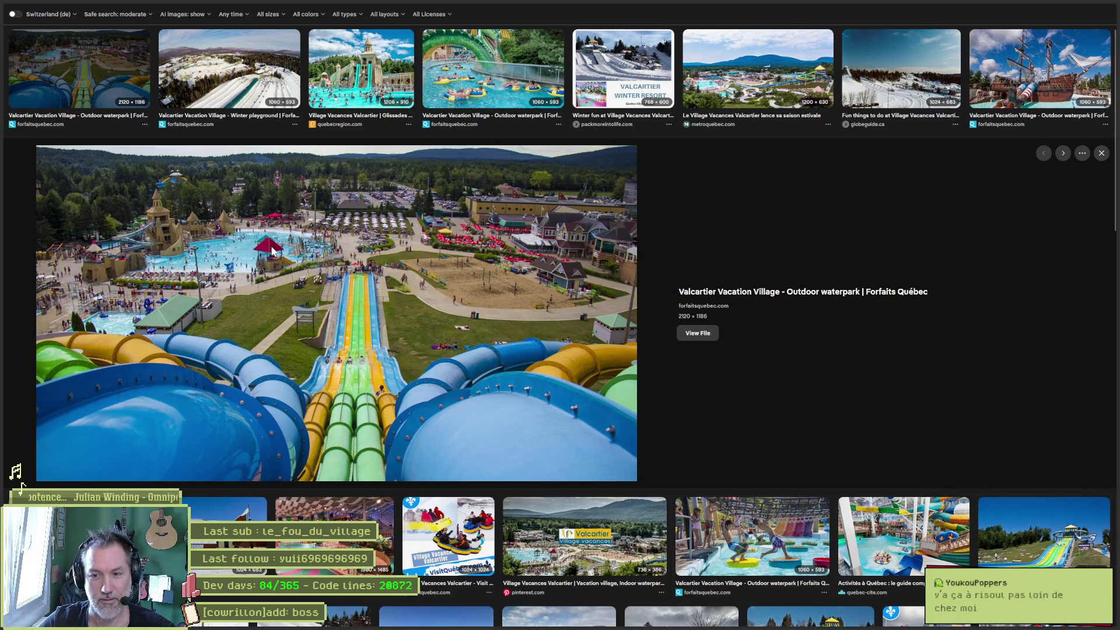
click(269, 93)
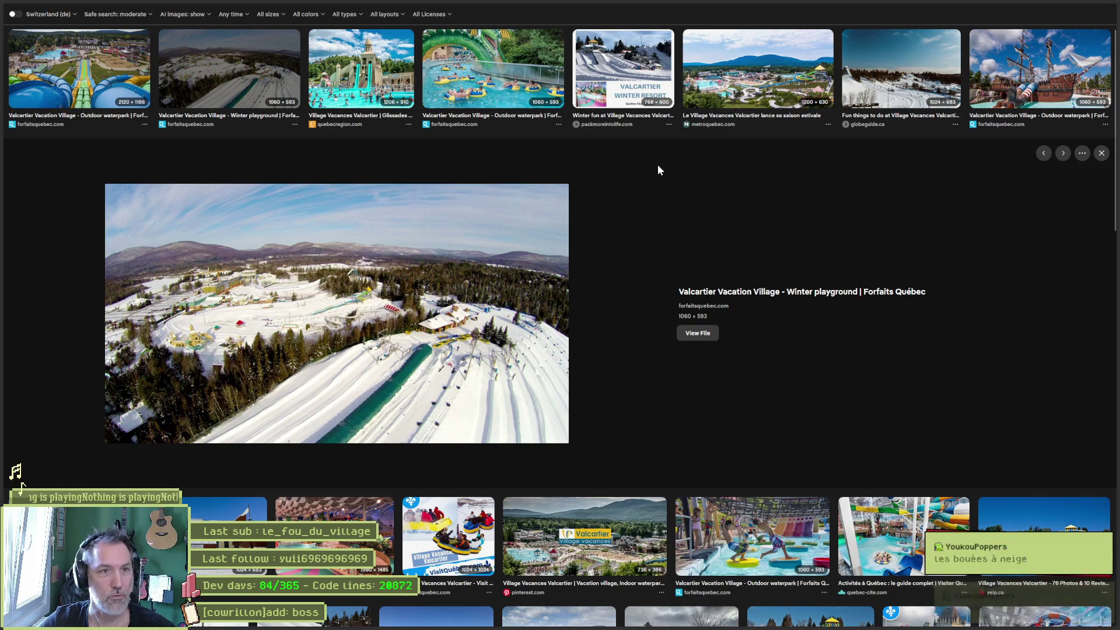
click(623, 64)
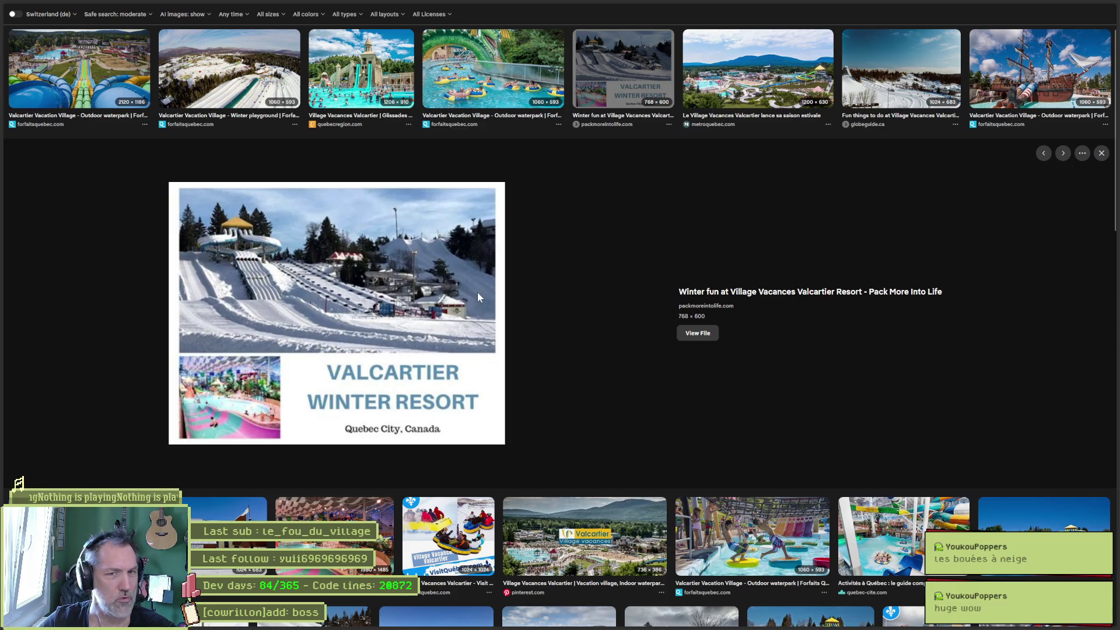
click(986, 93)
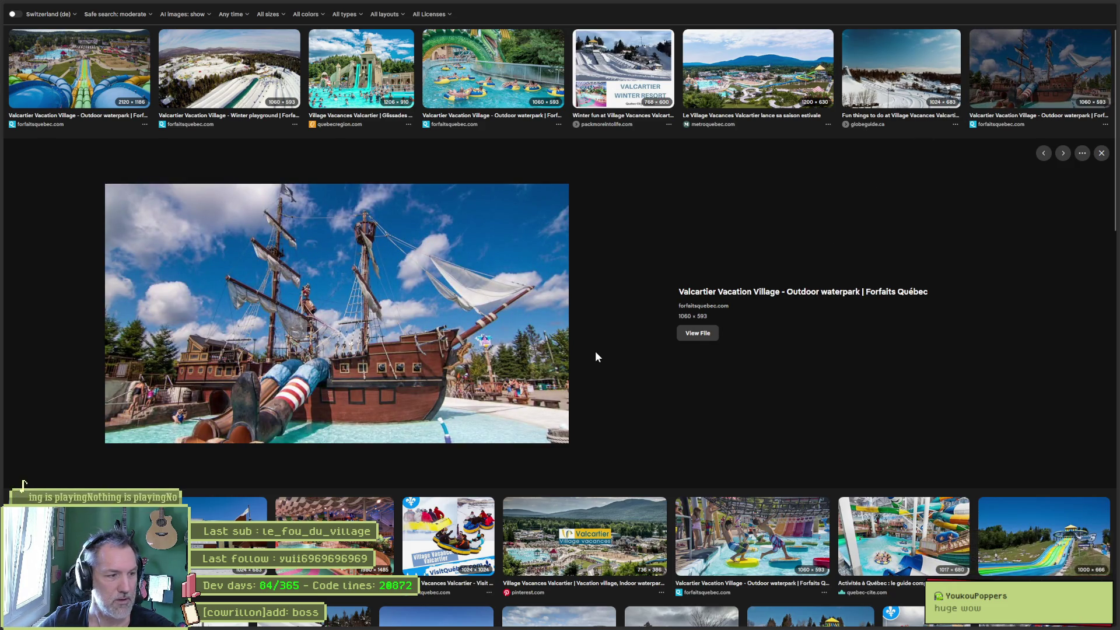
scroll(596, 353, down, 3)
scroll(627, 302, down, 2)
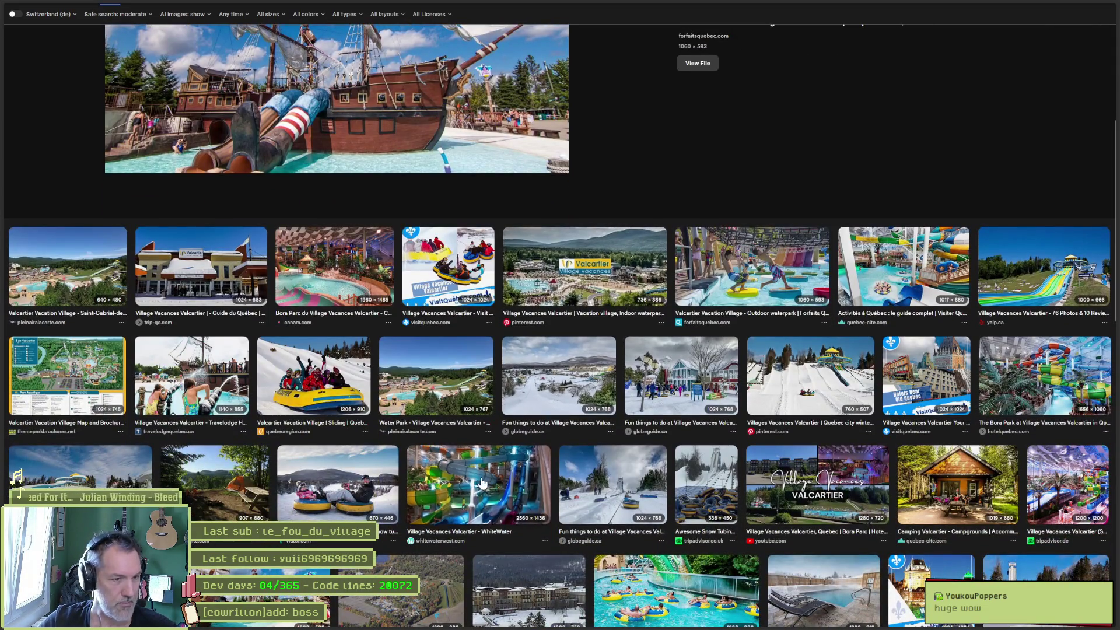
Preview the WhiteWater slide and snow-tubing images, then return to the cat-tree results.
click(482, 483)
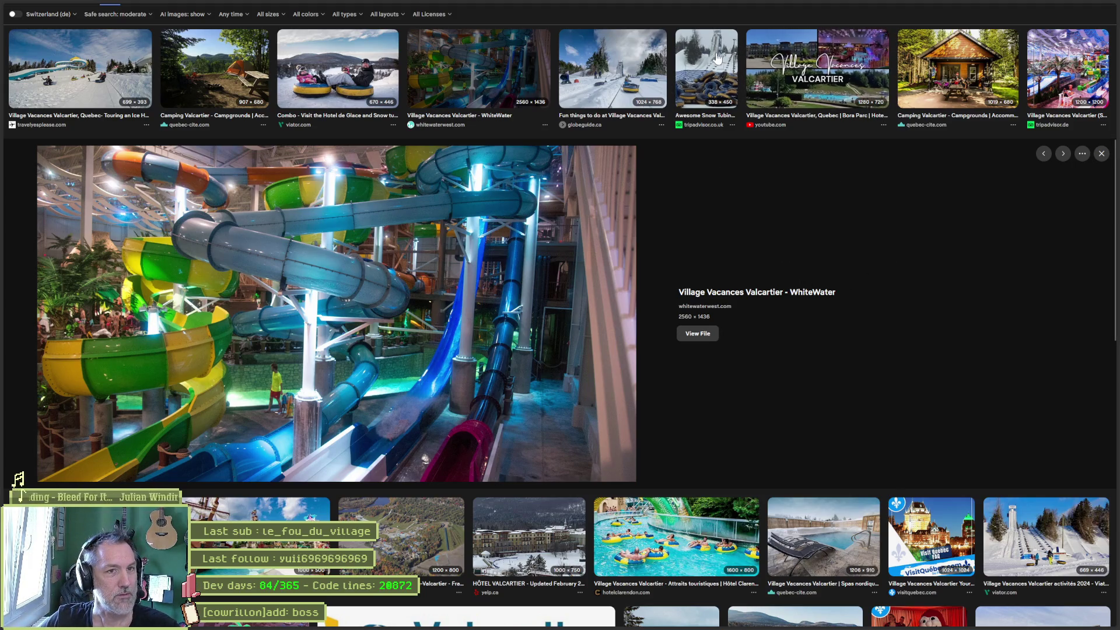
click(706, 68)
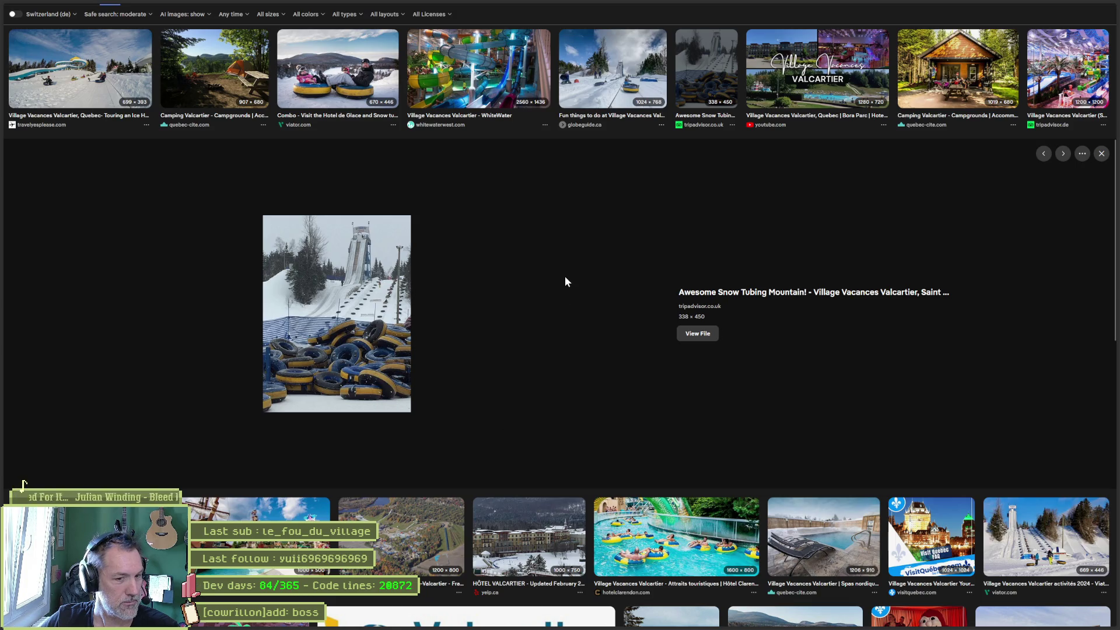
click(1041, 525)
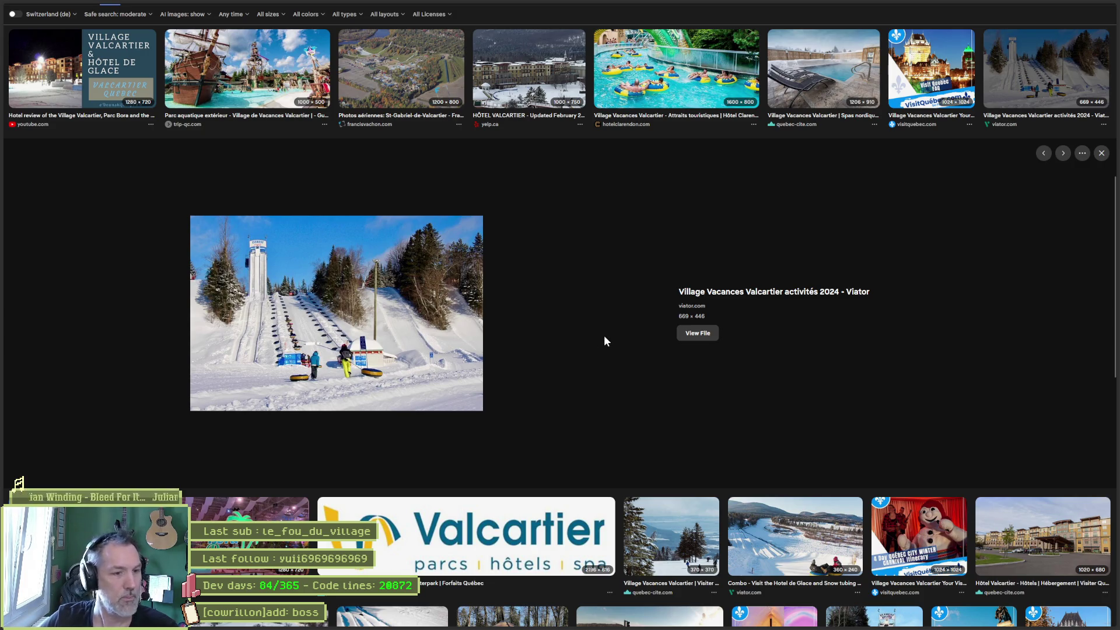
scroll(604, 337, down, 2)
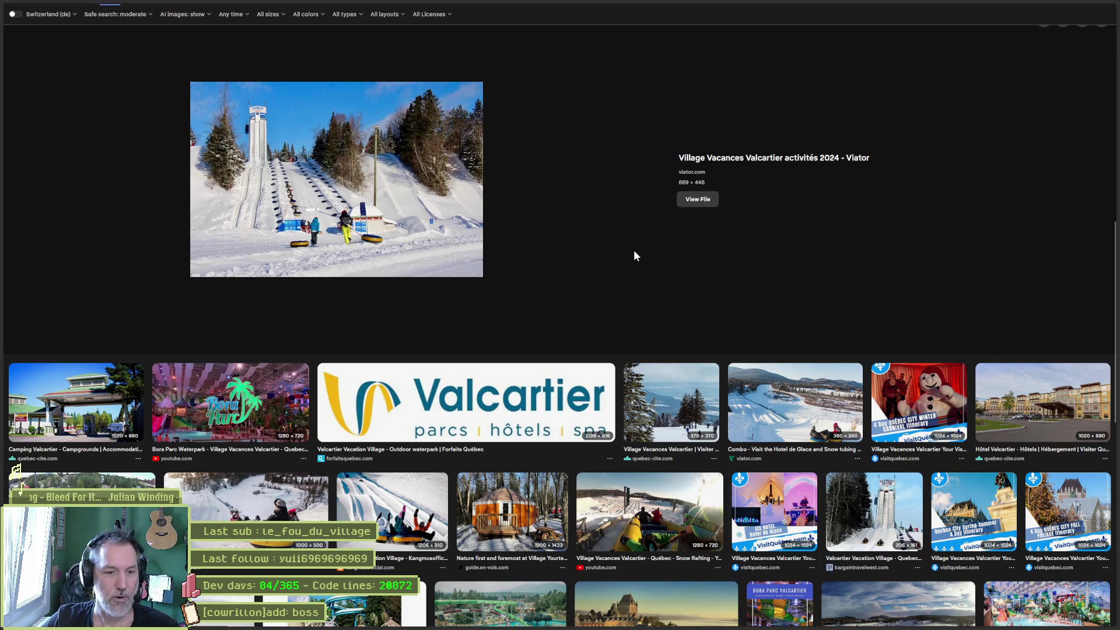
key(ctrl+Tab)
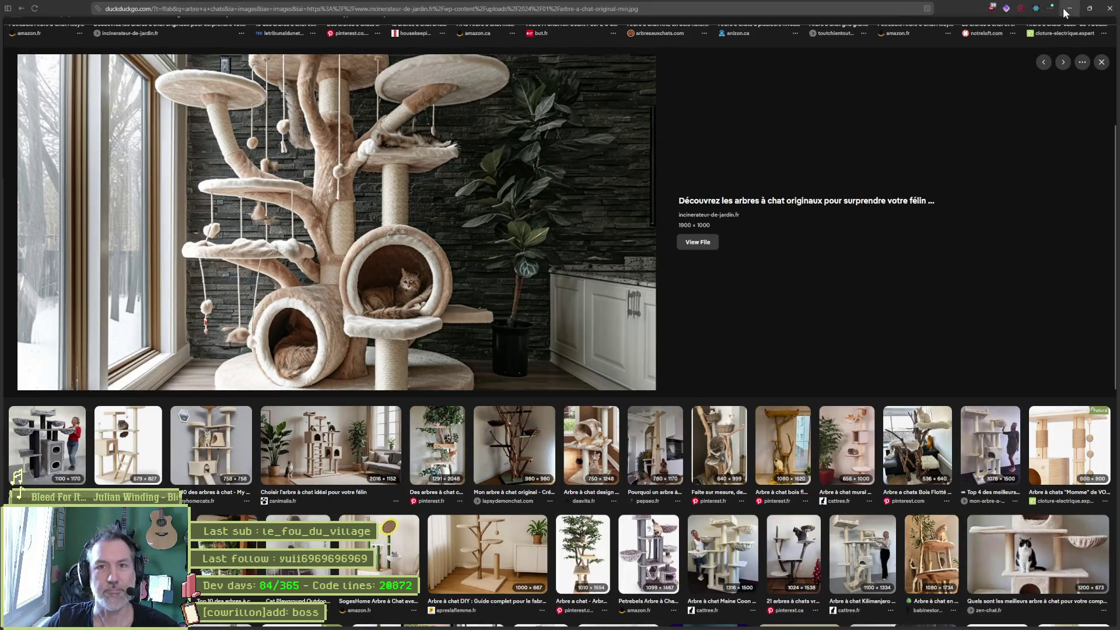
key(alt+Tab)
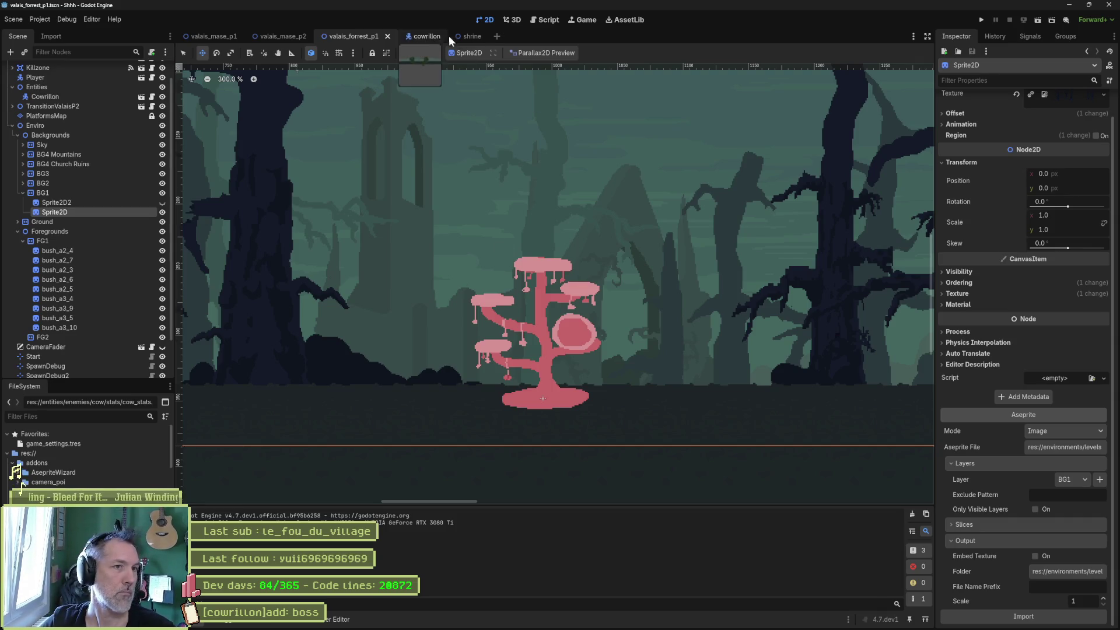
Switch to the shrine.tscn scene and zoom in on the pink cat-tree sprite.
click(471, 37)
scroll(528, 246, up, 5)
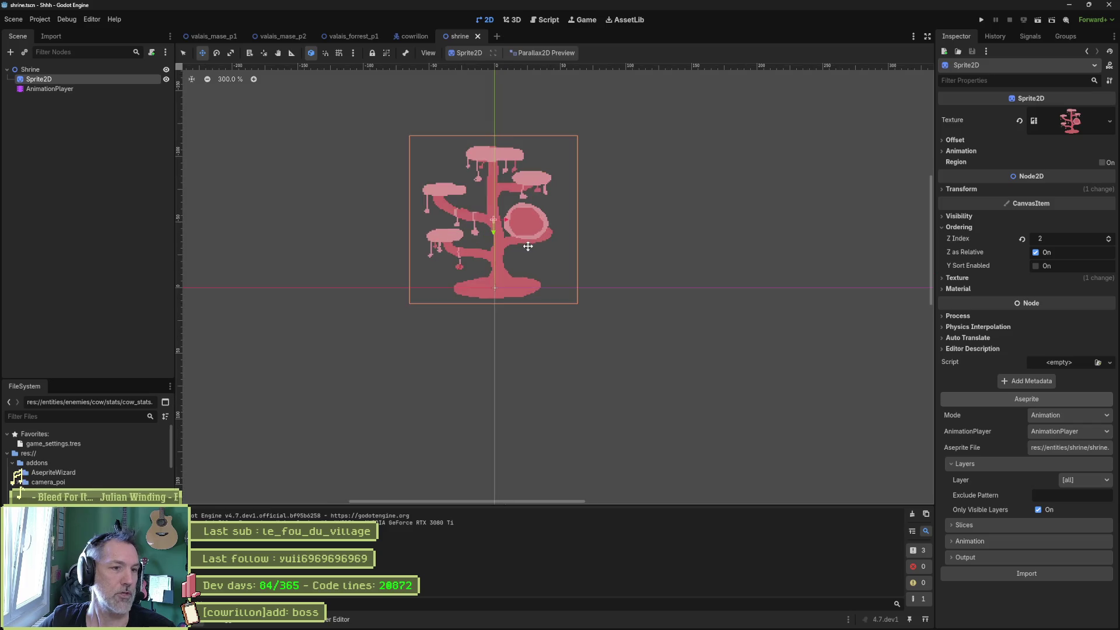
scroll(528, 246, up, 1)
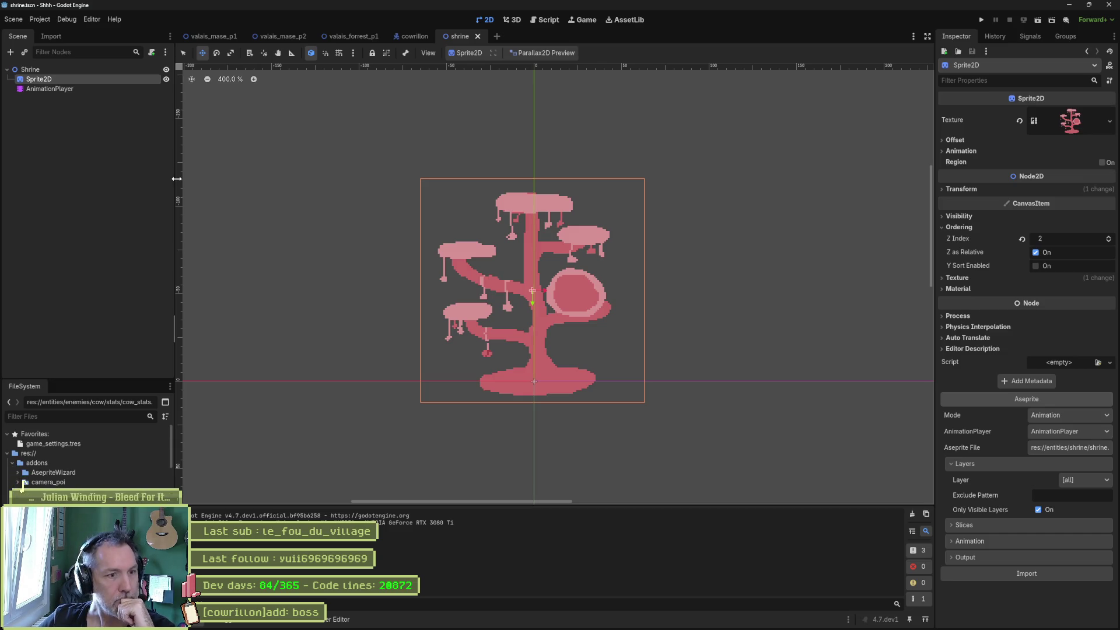
Add an Area2D under Shrine with a CollisionShape2D using a RectangleShape2D.
click(60, 73)
key(ctrl+a)
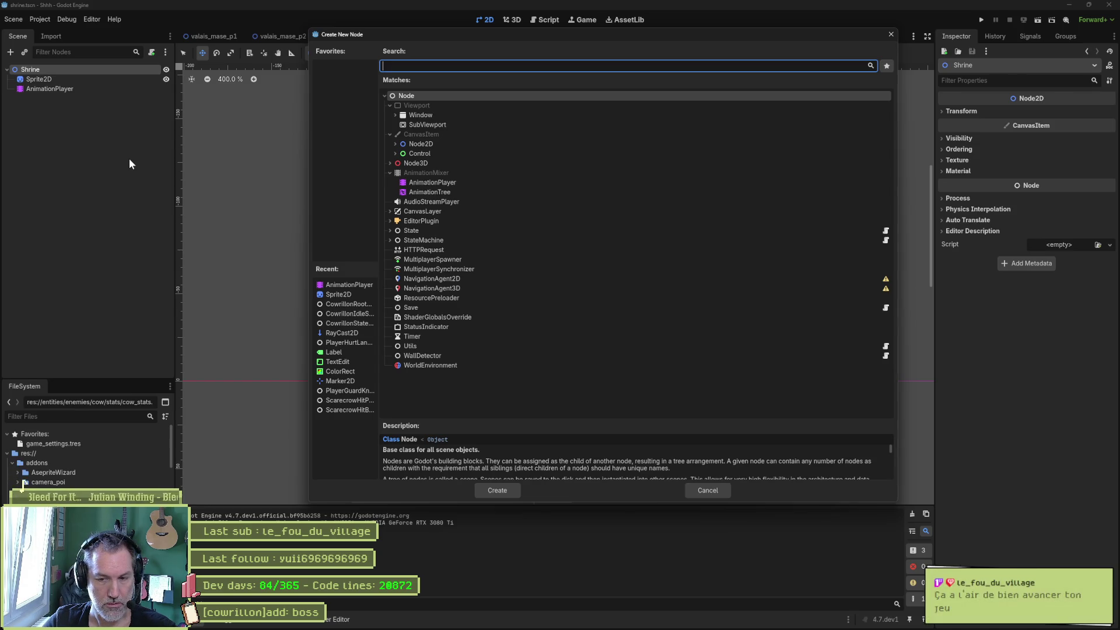
text(are)
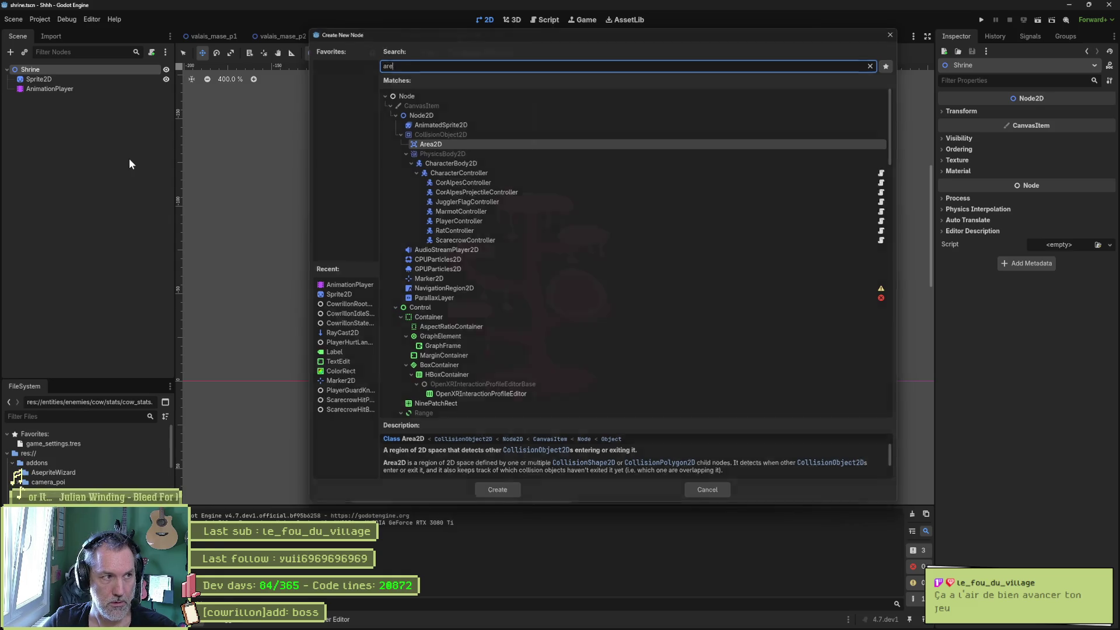
key(Return)
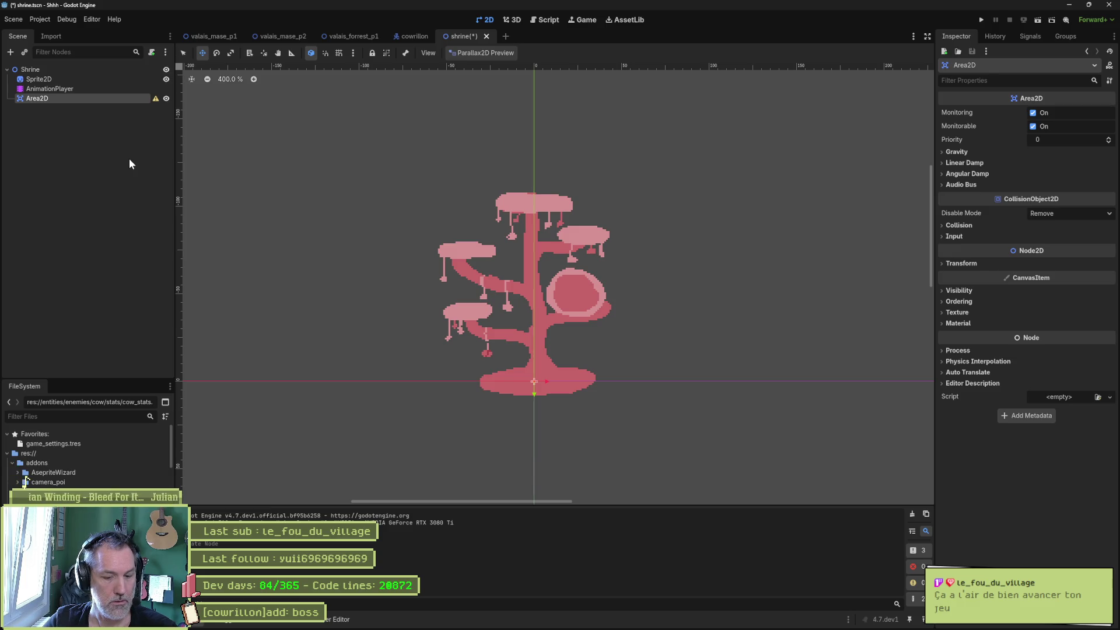
key(ctrl+a)
text(sha)
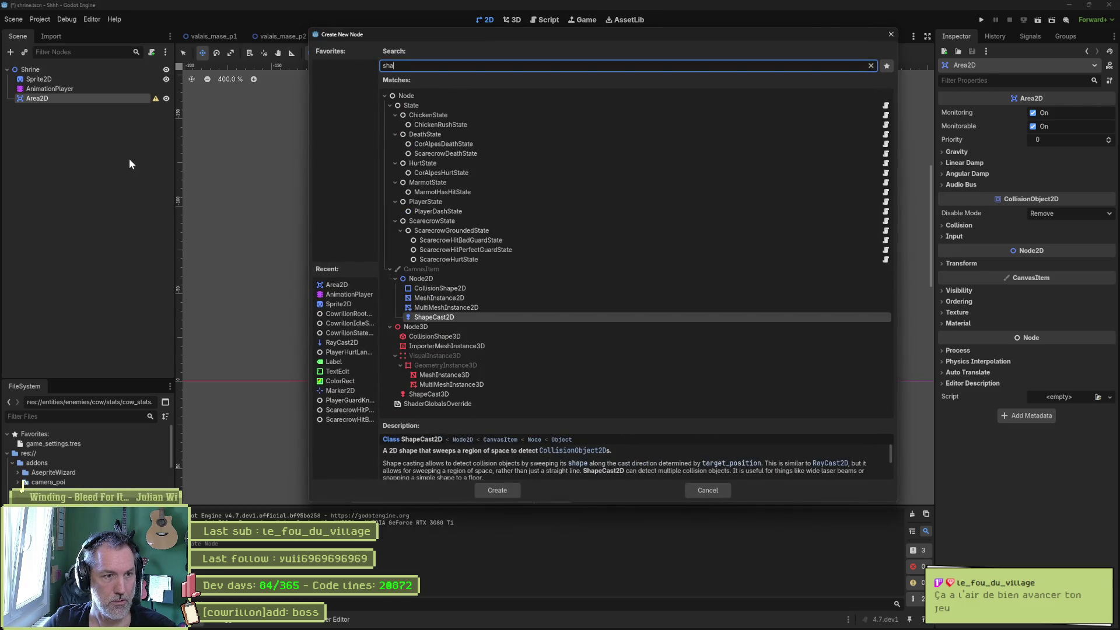
key(Up)
key(Up)
key(Up)
key(Return)
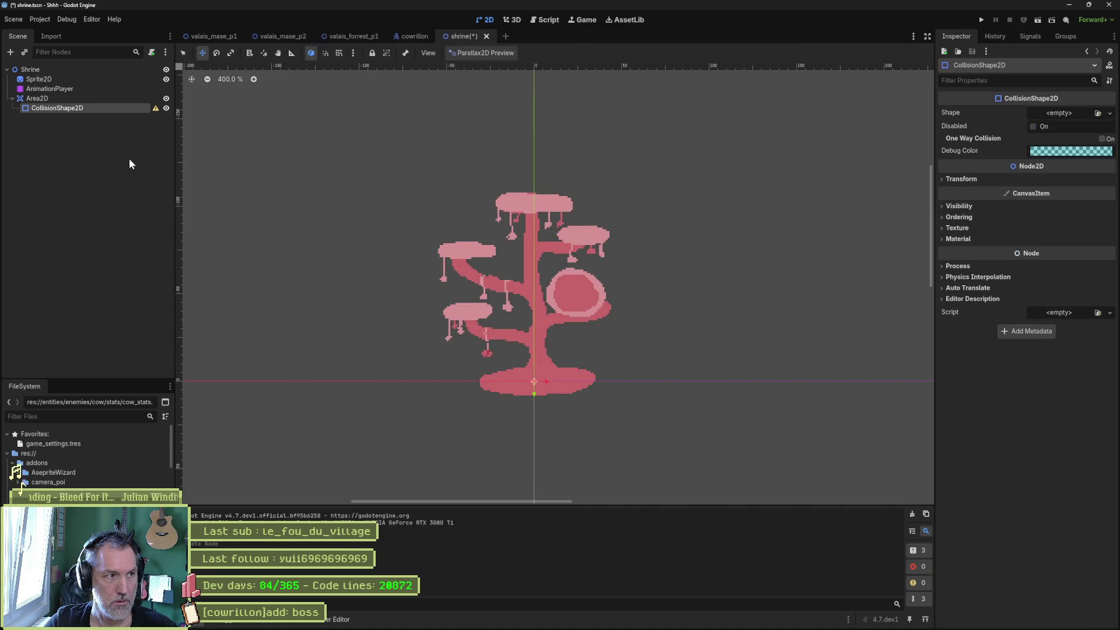
click(1111, 113)
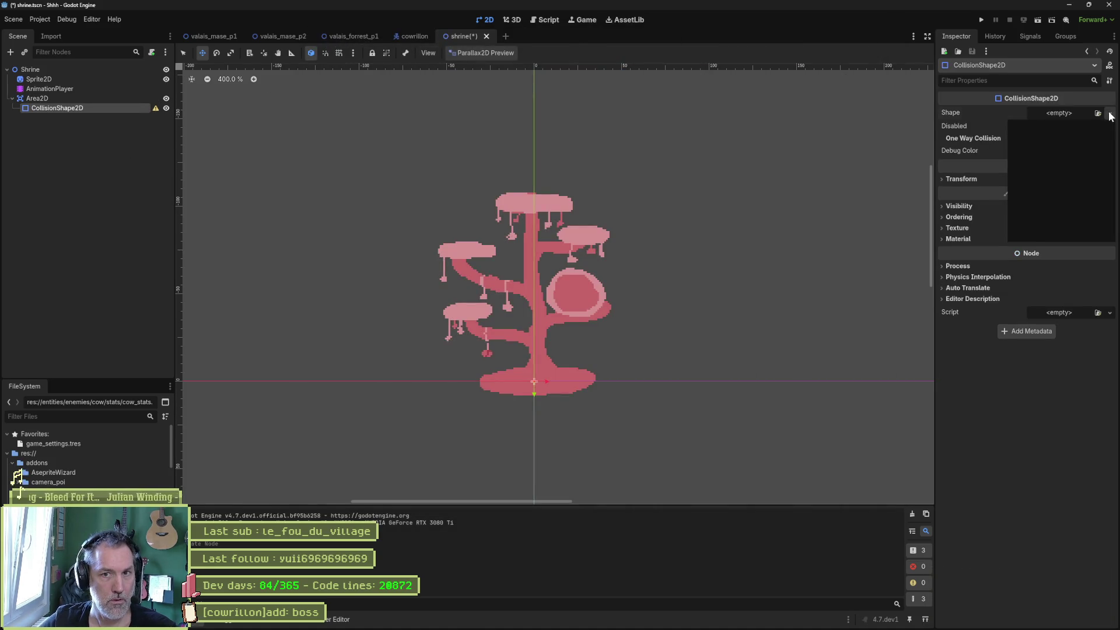
click(1057, 181)
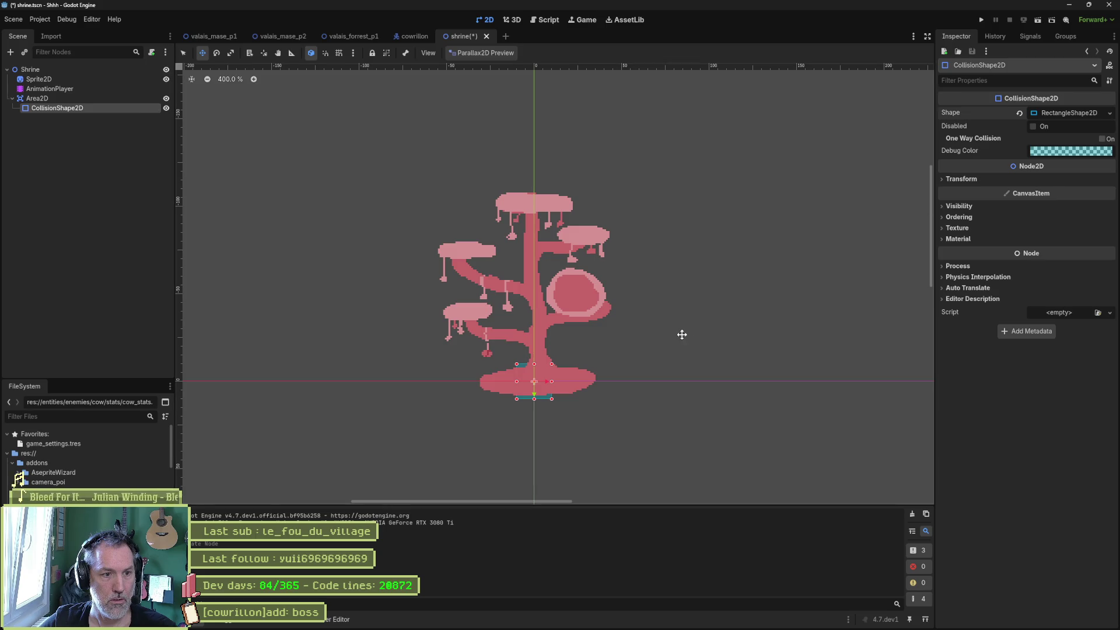
Place the area on the left branch with scale x 2, collision layer 2 only, then run the forest level.
click(89, 98)
mouse_move(537, 355)
mouse_down()
mouse_move(471, 286)
mouse_move(468, 323)
mouse_move(480, 318)
mouse_move(468, 313)
mouse_up()
key(s)
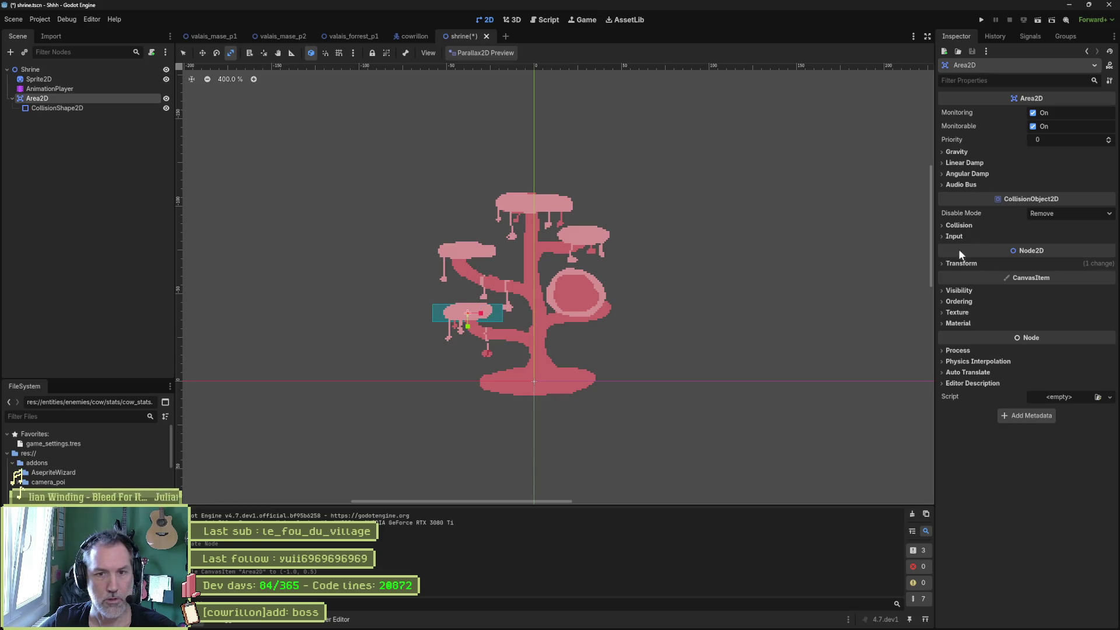
click(967, 263)
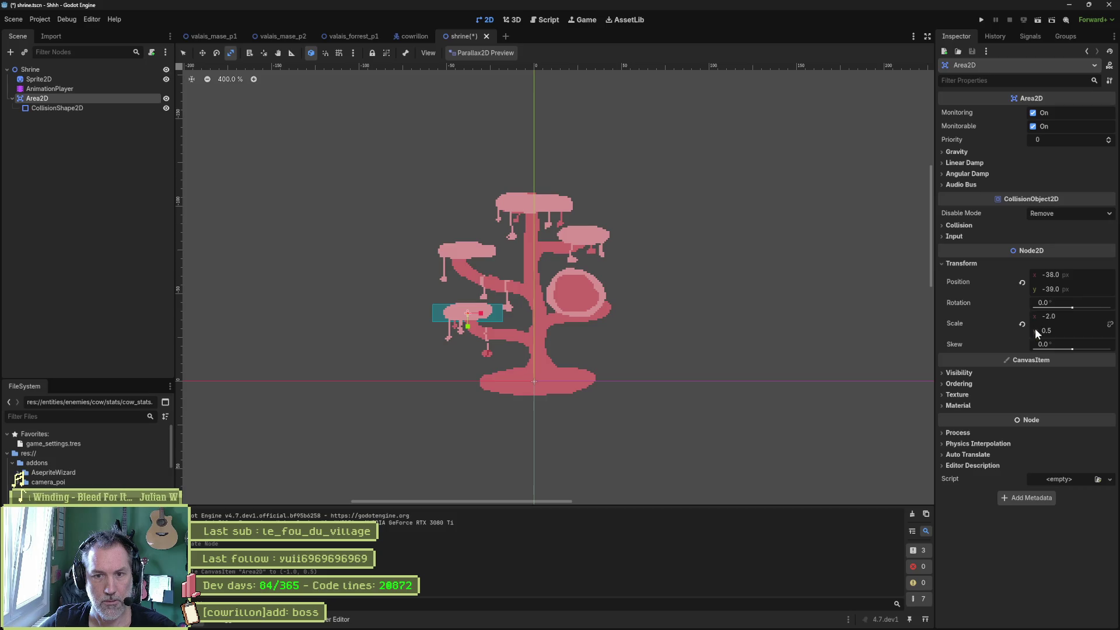
key(ctrl+z)
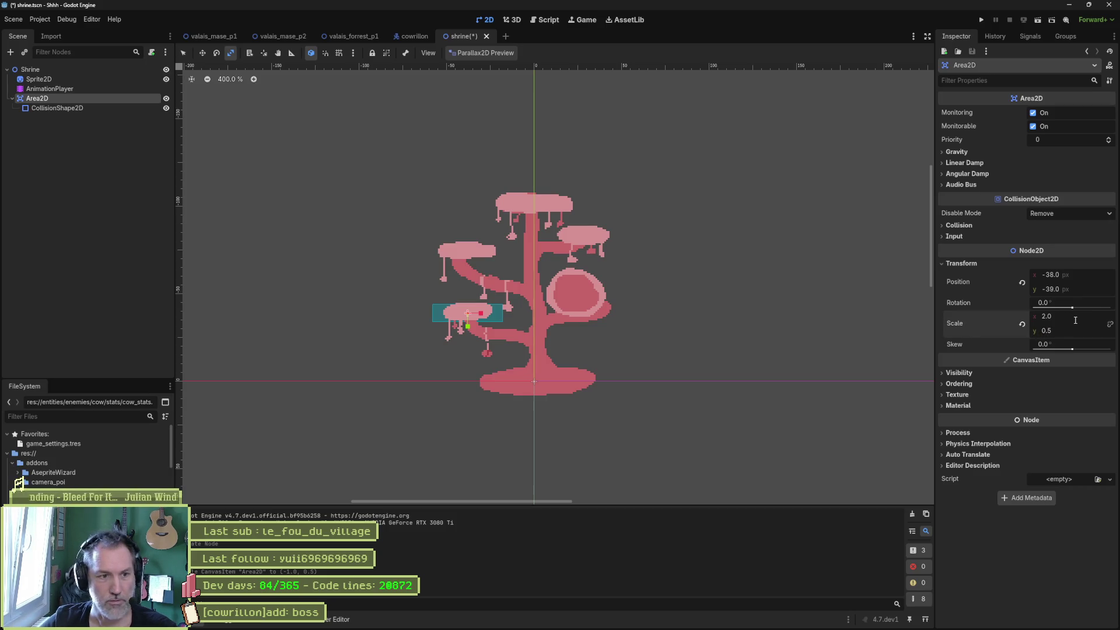
click(959, 225)
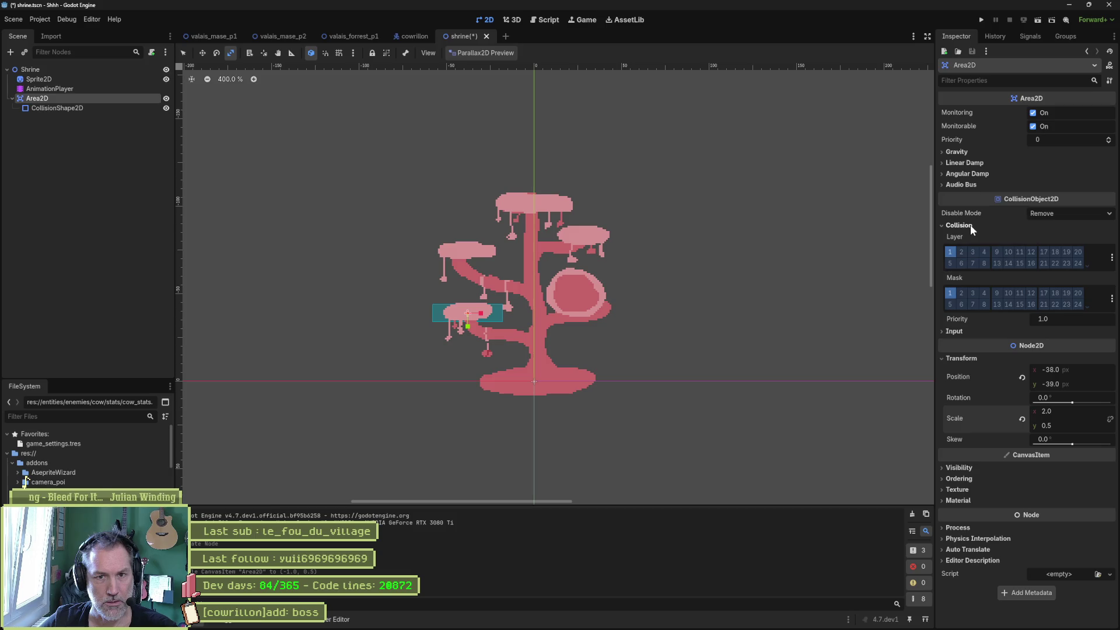
click(962, 252)
click(950, 252)
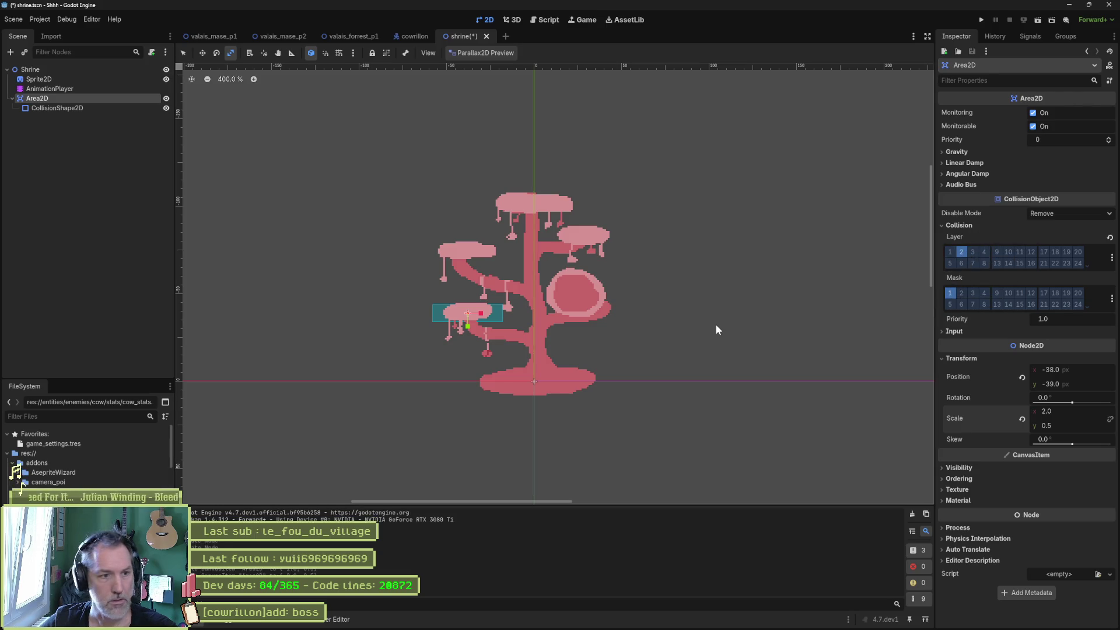
click(353, 37)
key(F6)
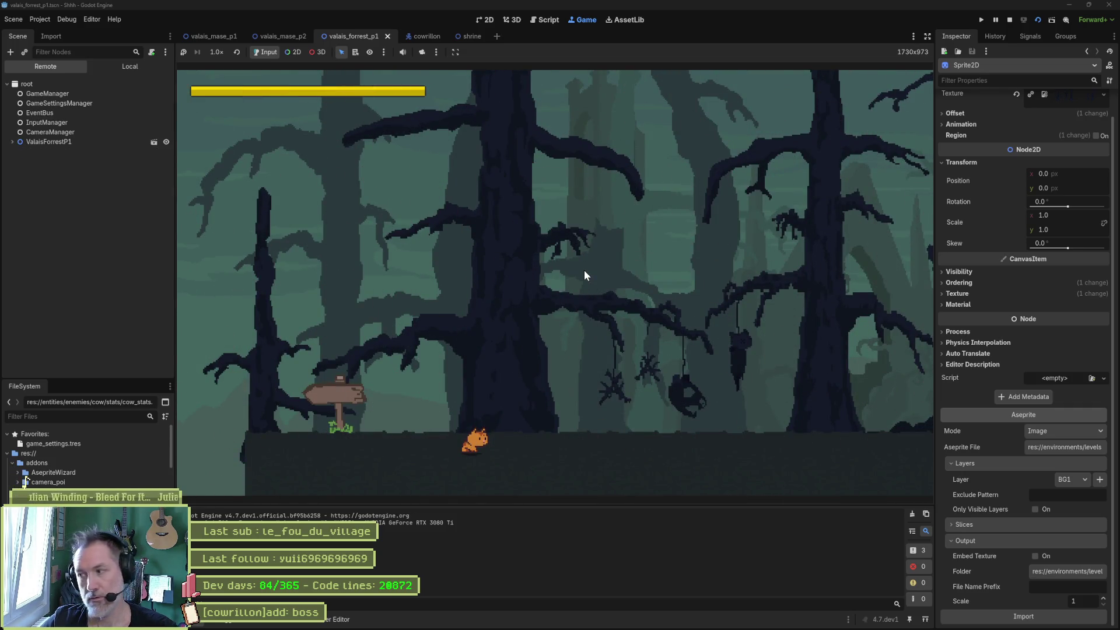
Run the cat right through the forest, jump twice beside the pink shrine tree, then stop the game.
key(Right)
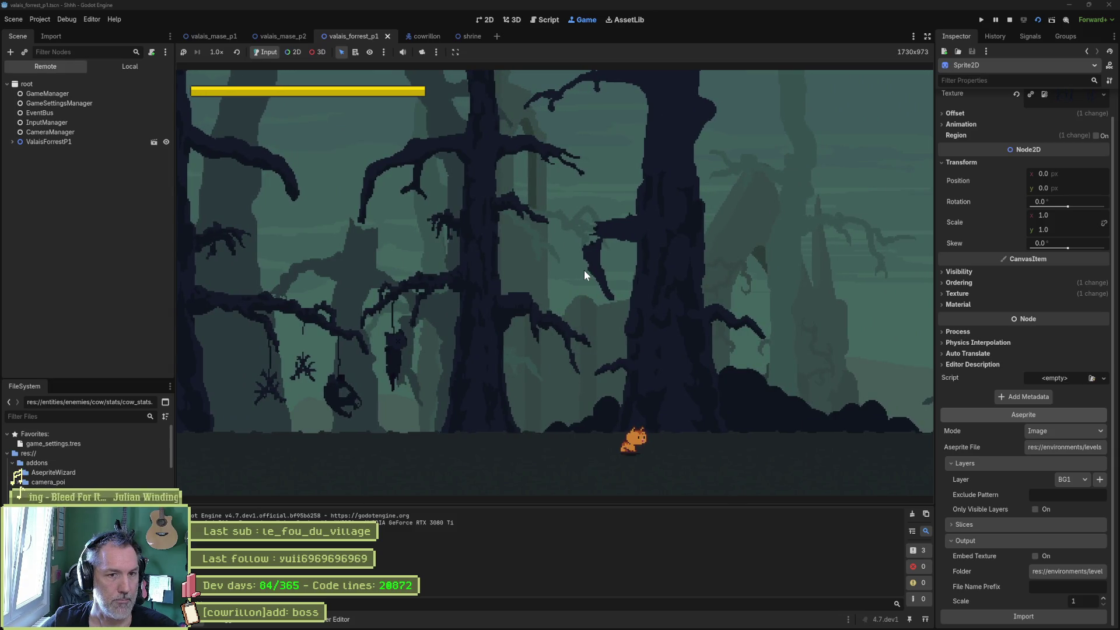
key(Left)
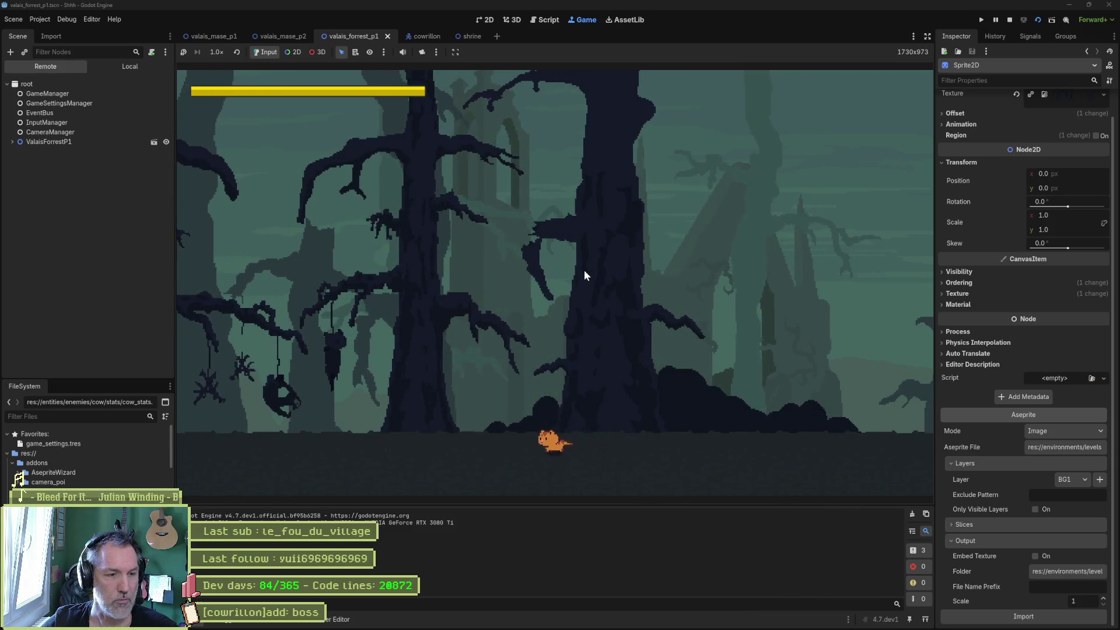
key(Right)
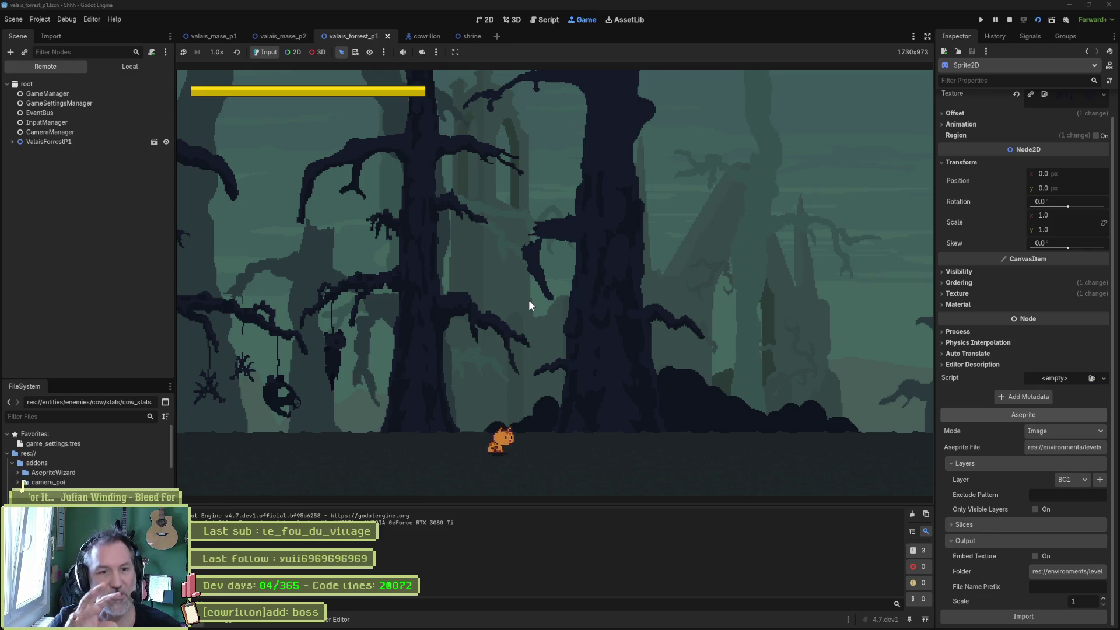
key(Right)
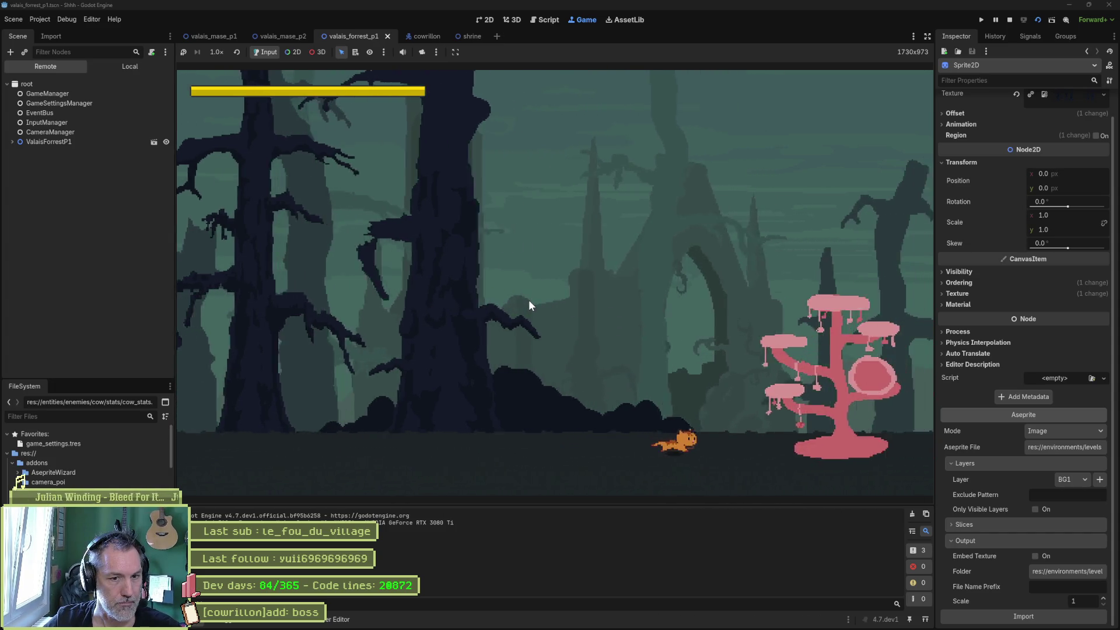
key(space)
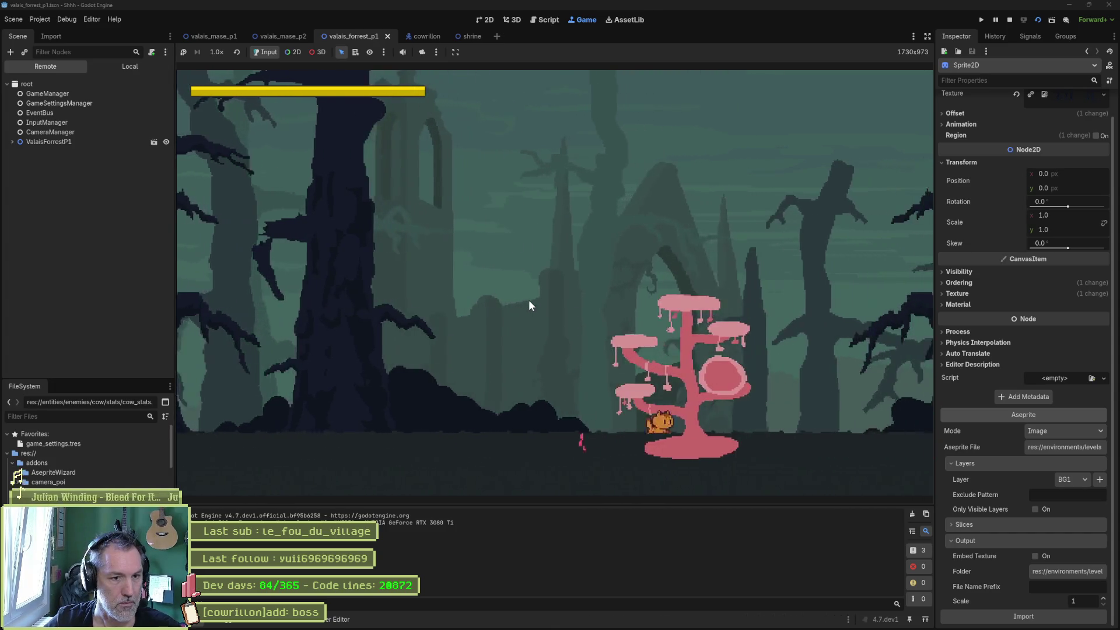
key(space)
key(space)
key(F8)
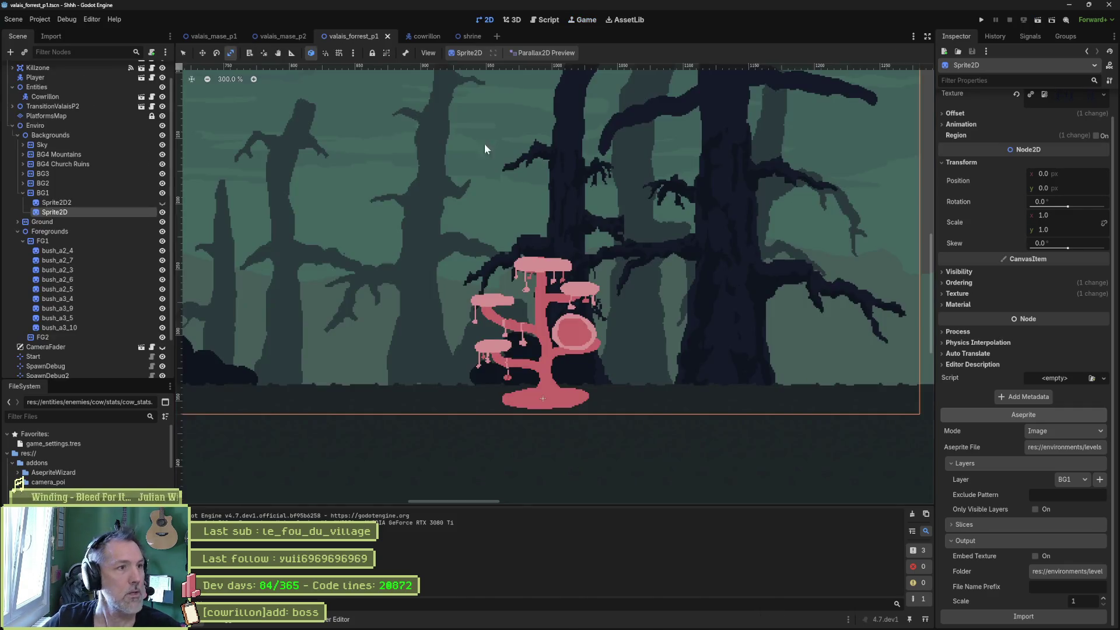
Turn on Debug > Visible Collision Shapes and return to the shrine scene.
click(67, 19)
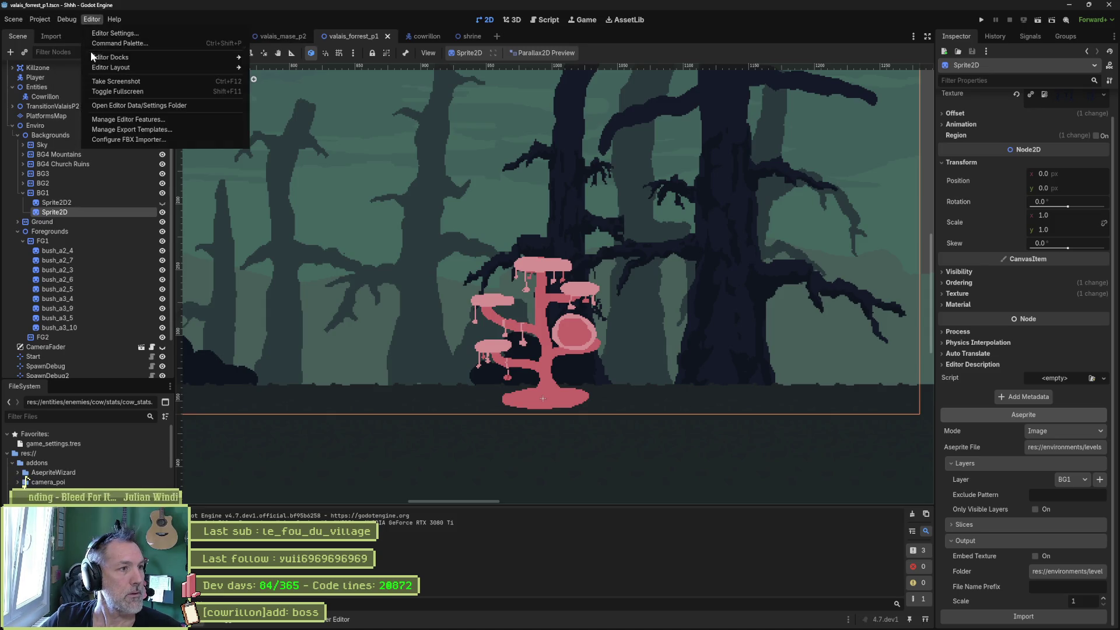
click(98, 57)
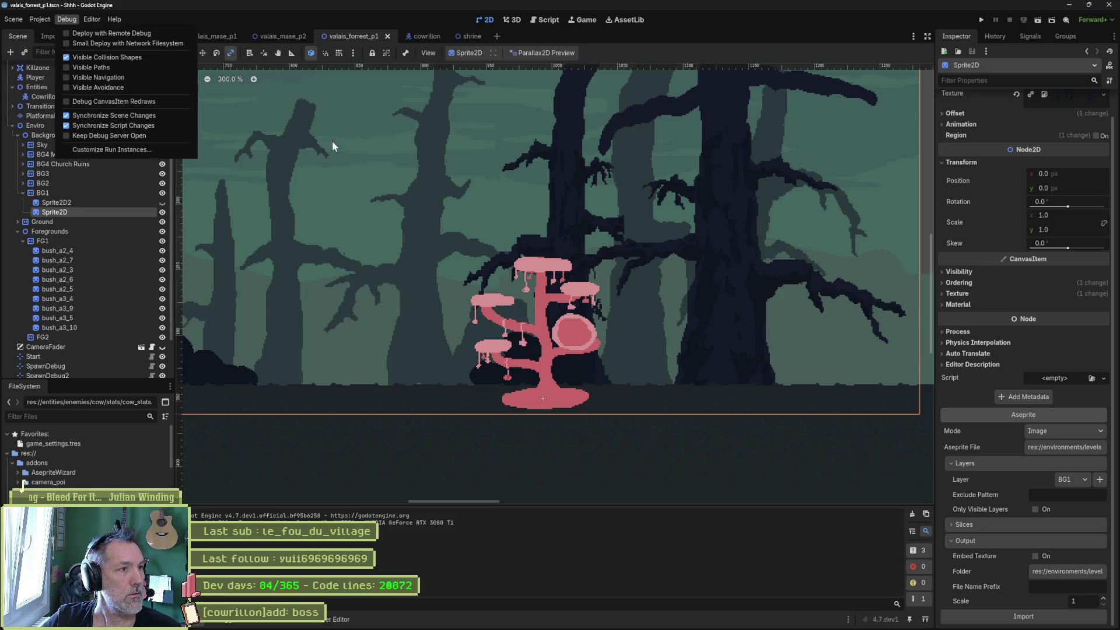
click(472, 36)
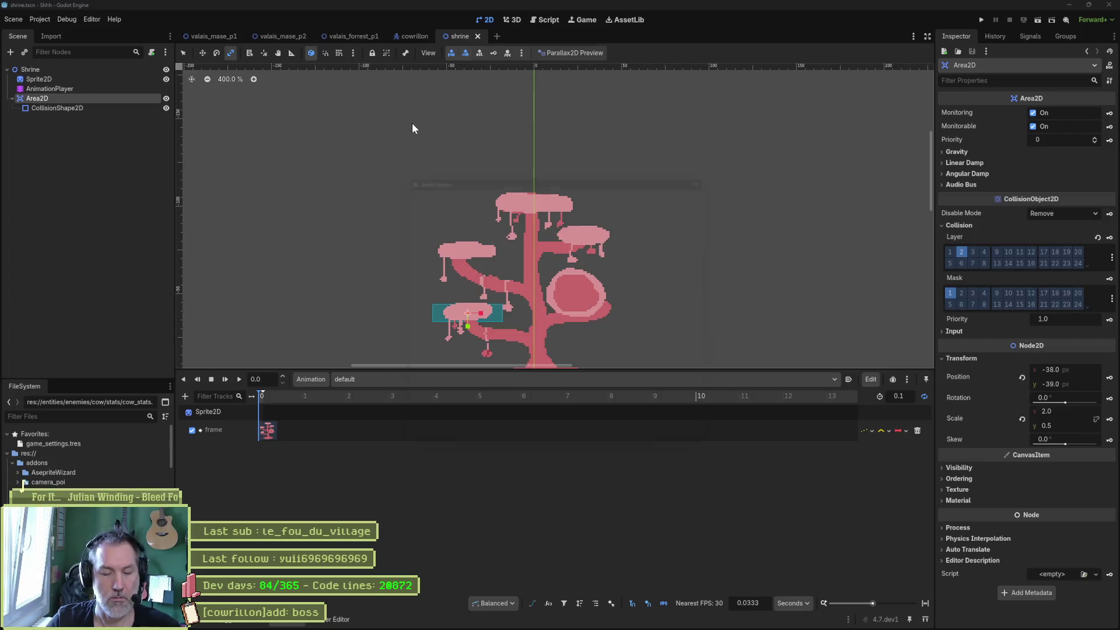
Quick-open marmot_test, inspect its Wall node and ground strip, then go back to shrine.
key(ctrl+shift+o)
text(marmot)
key(Return)
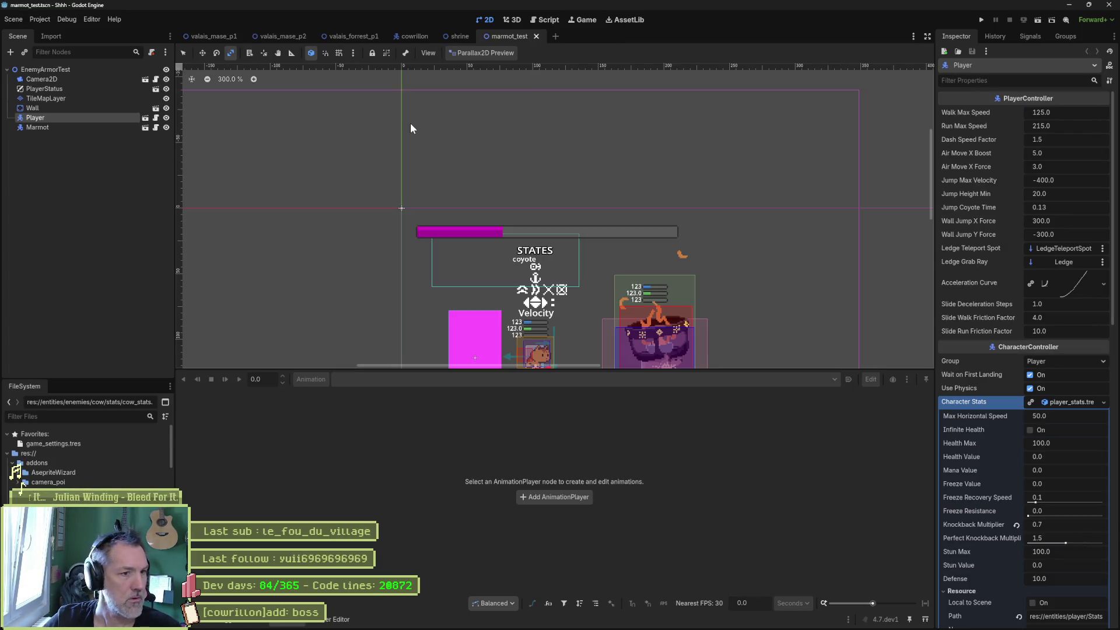
click(72, 109)
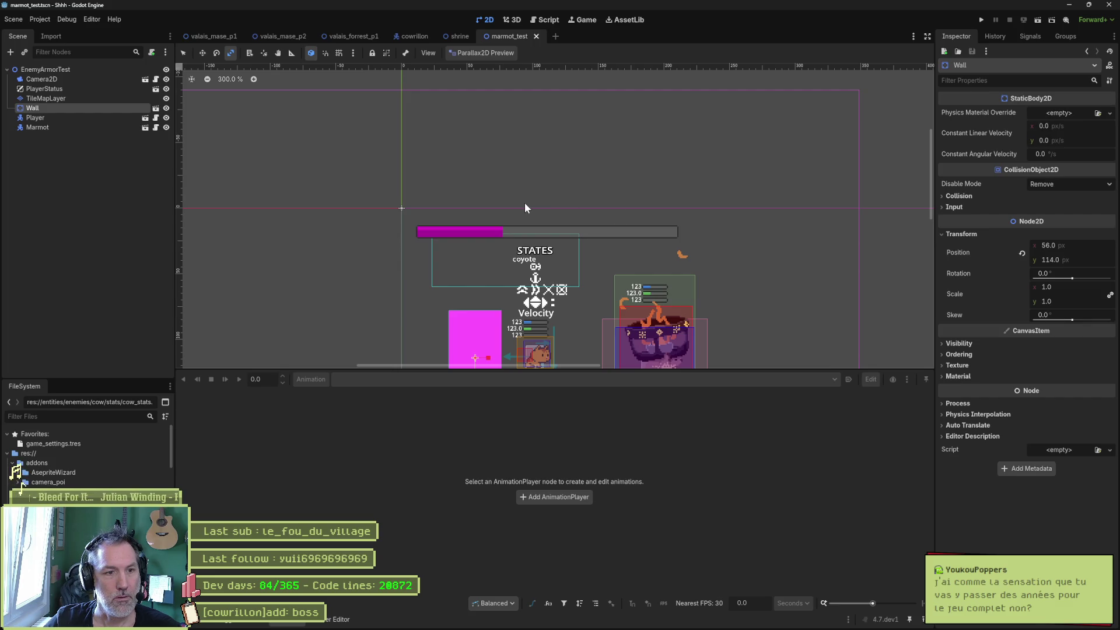
scroll(525, 208, down, 2)
drag(565, 238, 552, 213)
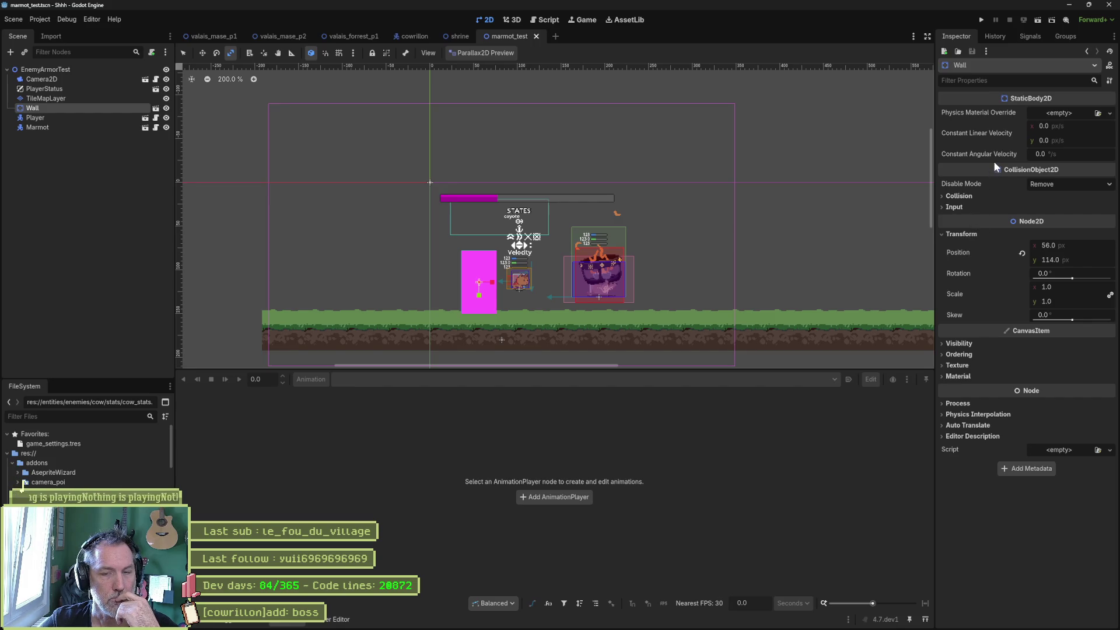
mouse_move(992, 157)
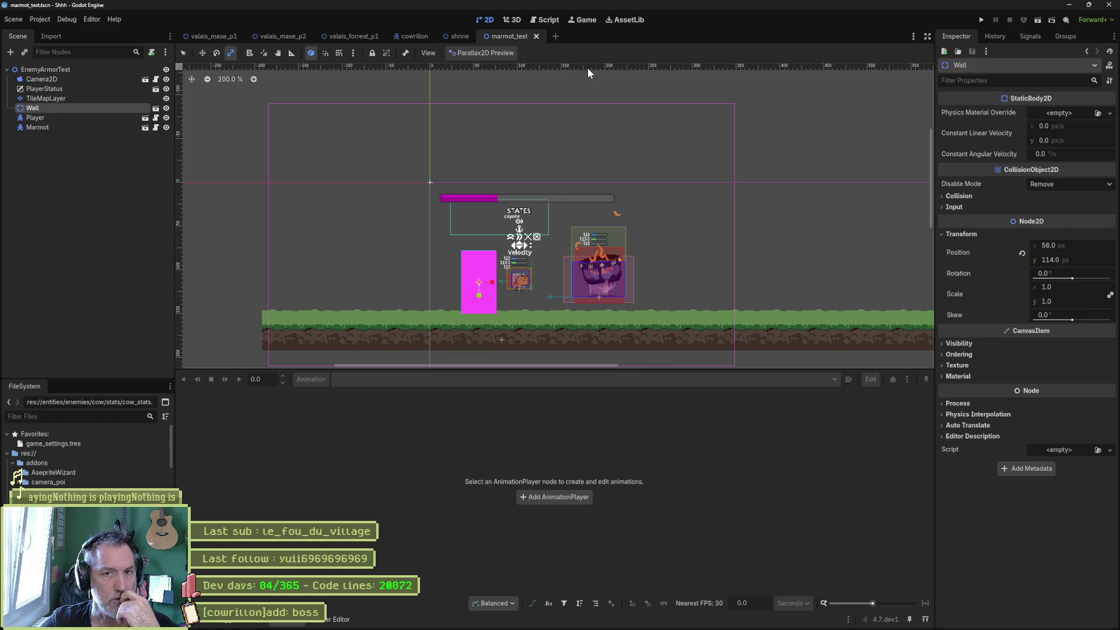
click(457, 36)
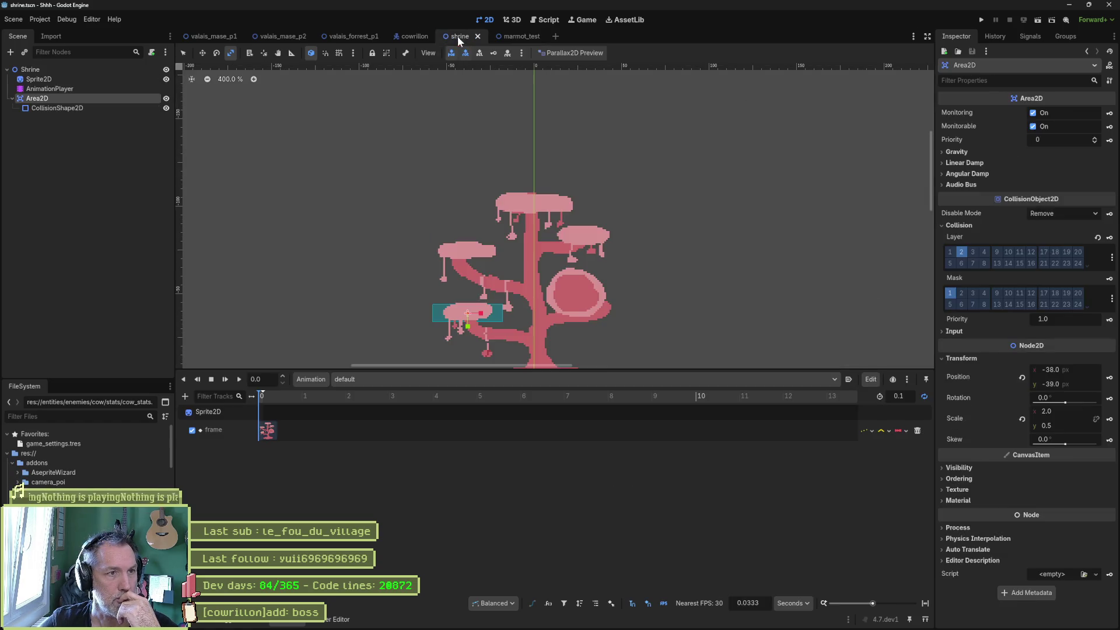
Change the shrine's Area2D node type to StaticBody2D.
right_click(131, 99)
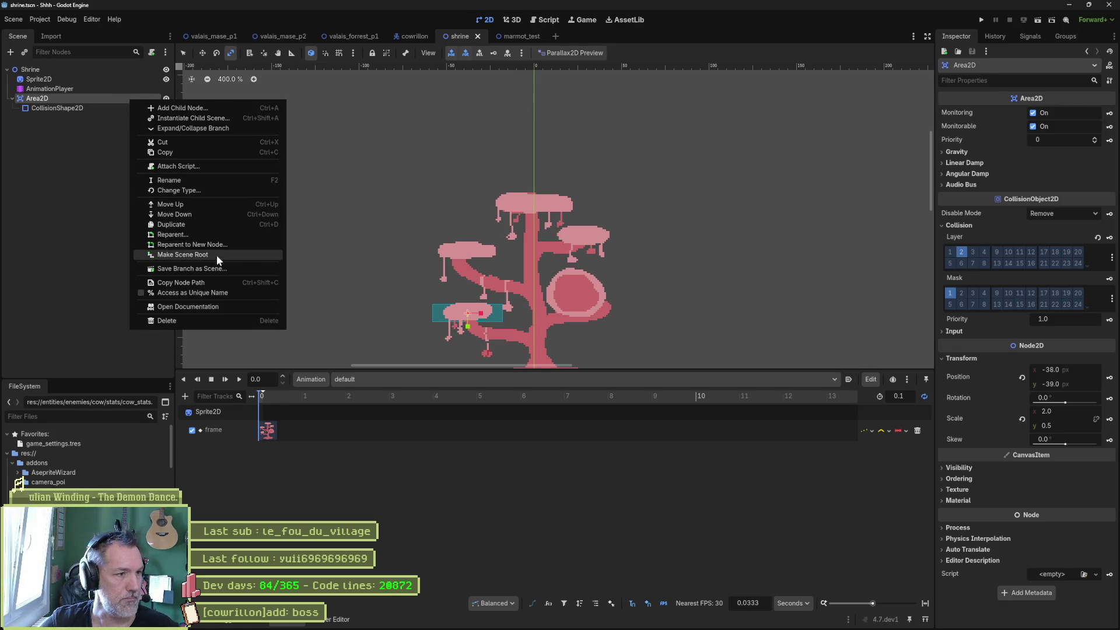
click(268, 190)
text(stat)
click(445, 230)
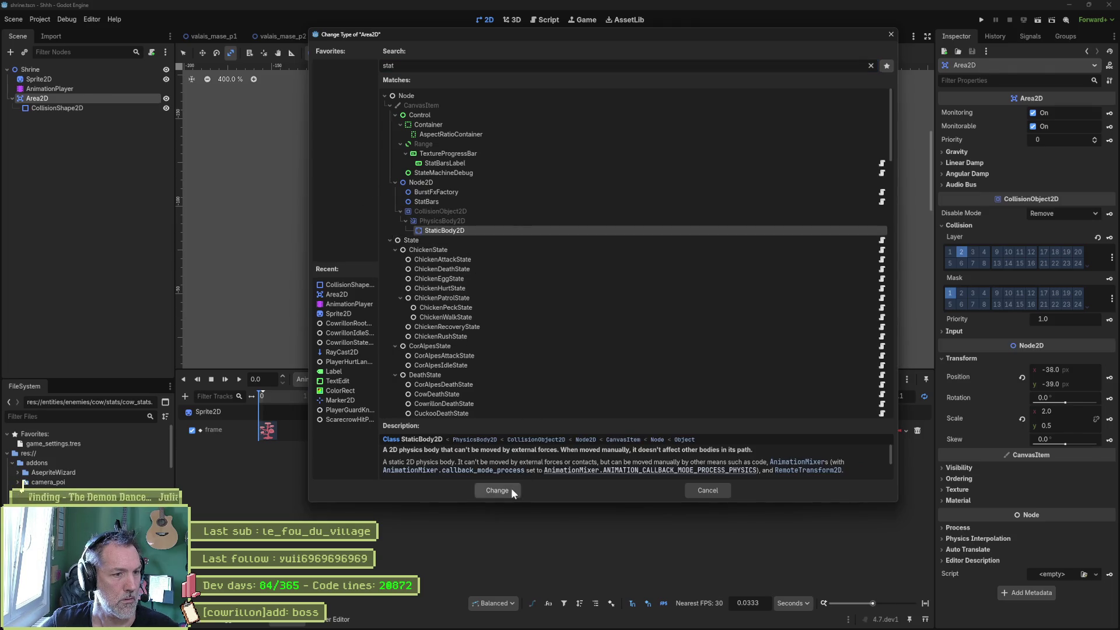
click(511, 490)
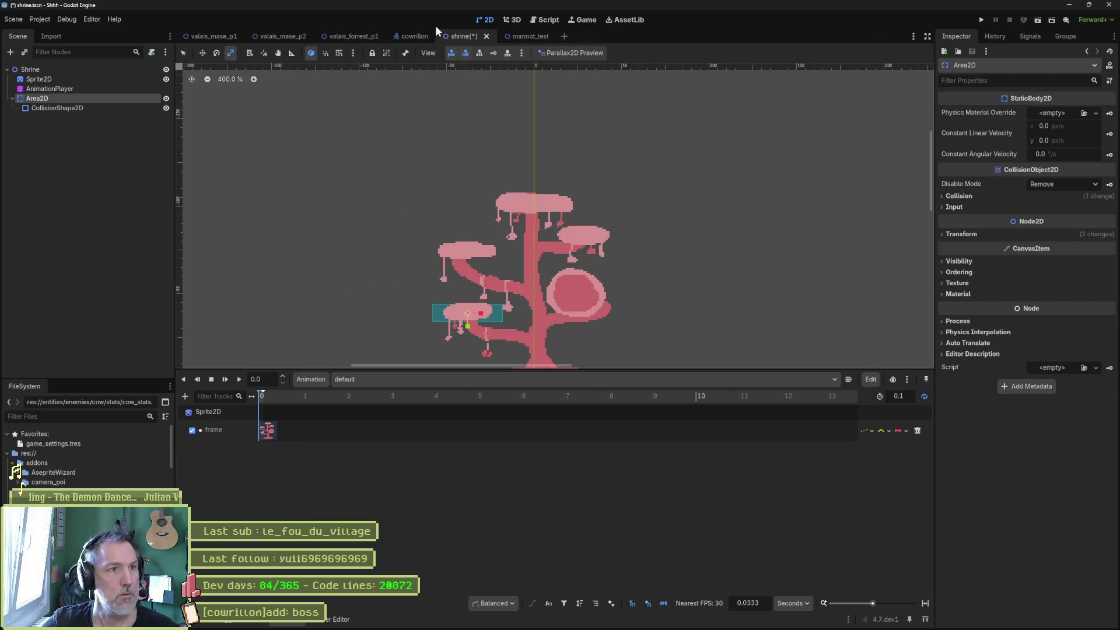
Playtest the forest level, jumping the cat onto the pink tree's branch, then stop.
click(353, 35)
key(F6)
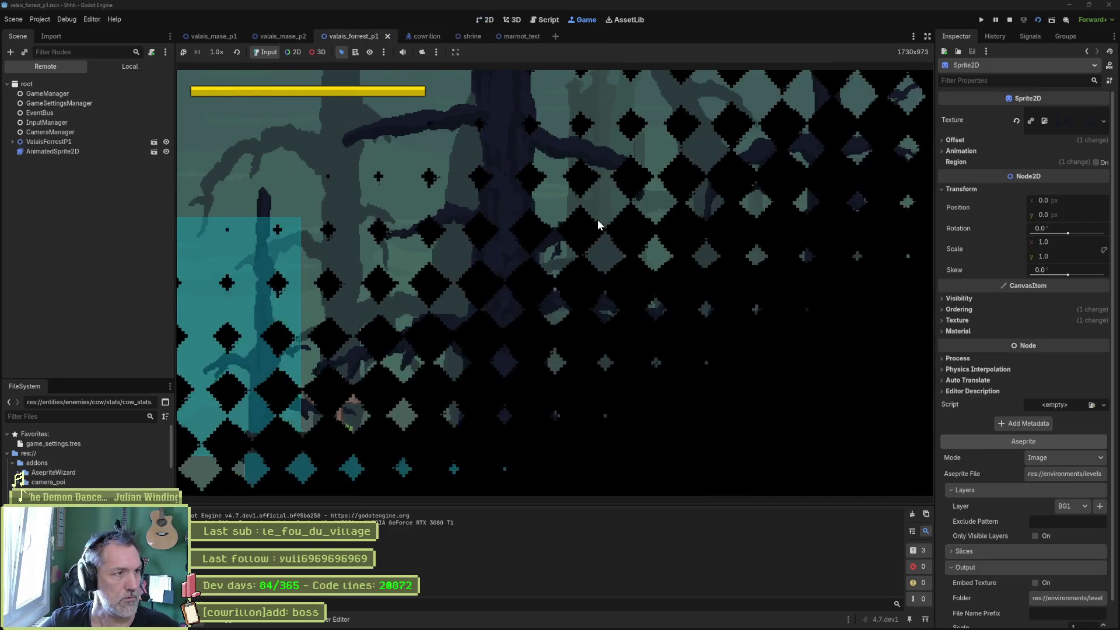
key(Right)
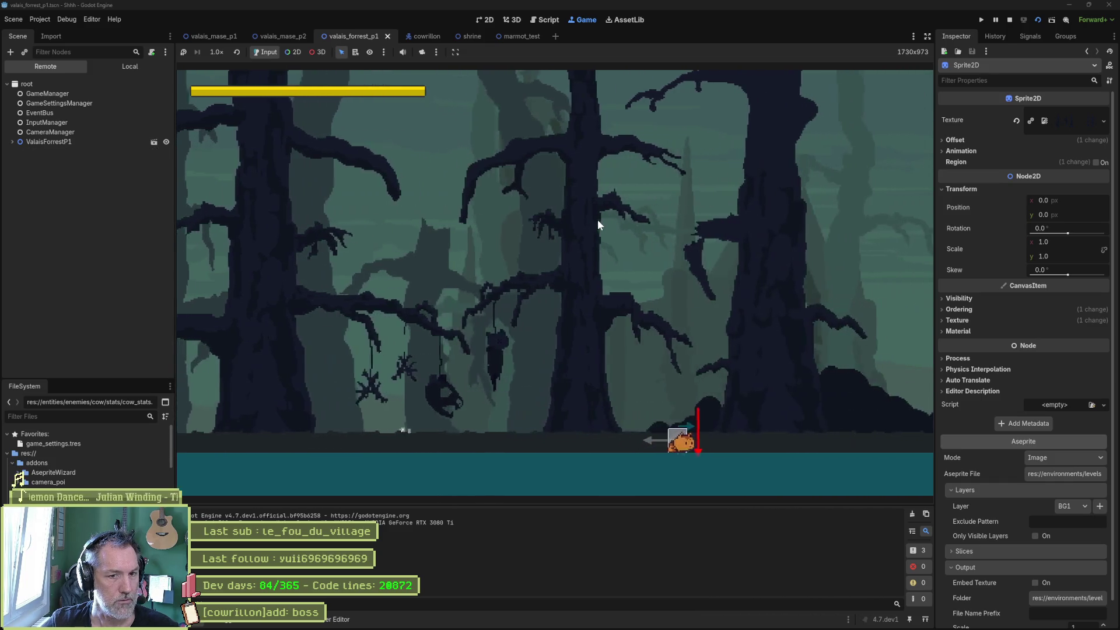
key(Right)
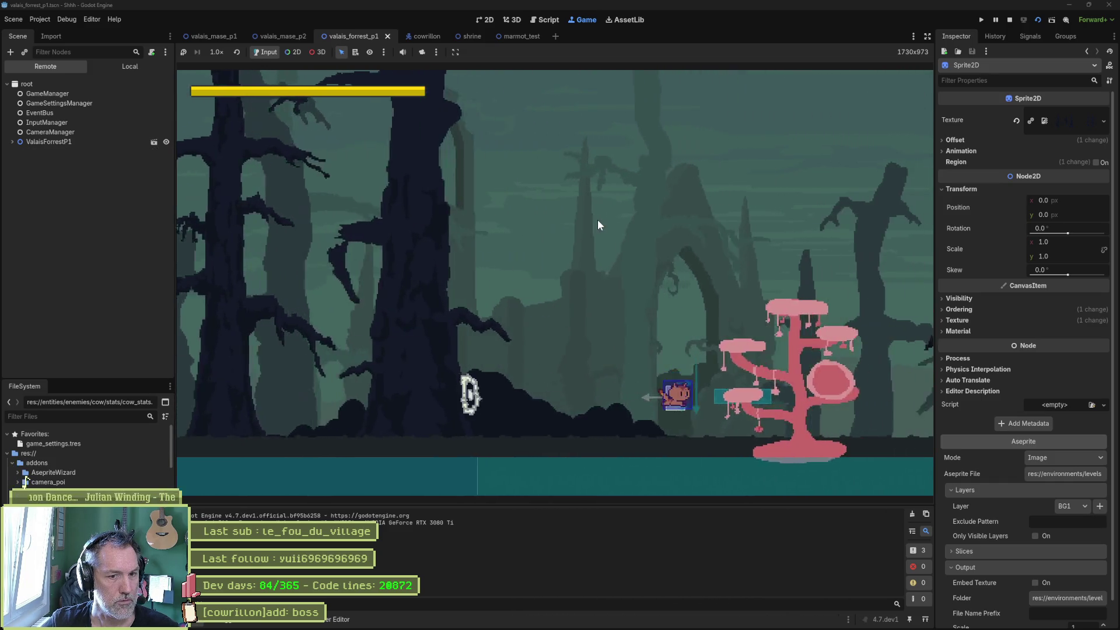
key(space)
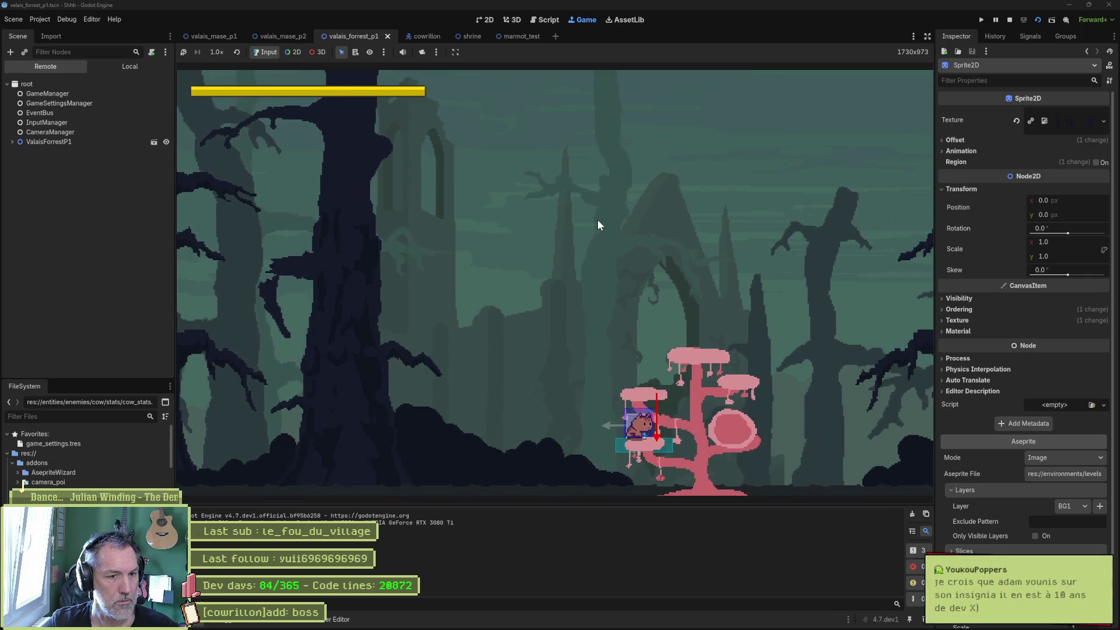
key(F8)
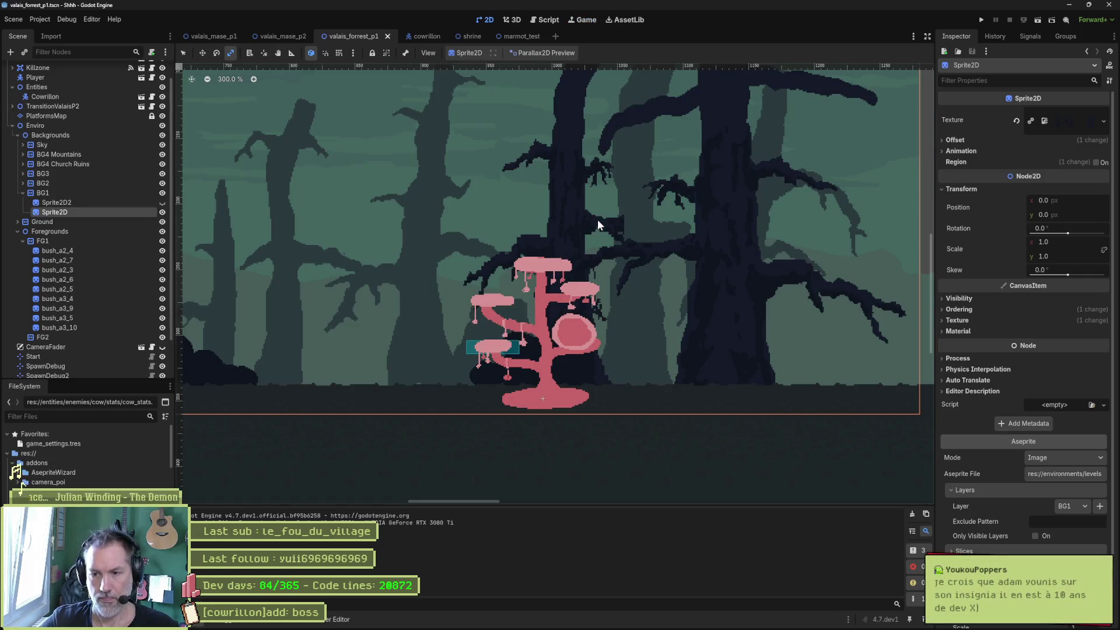
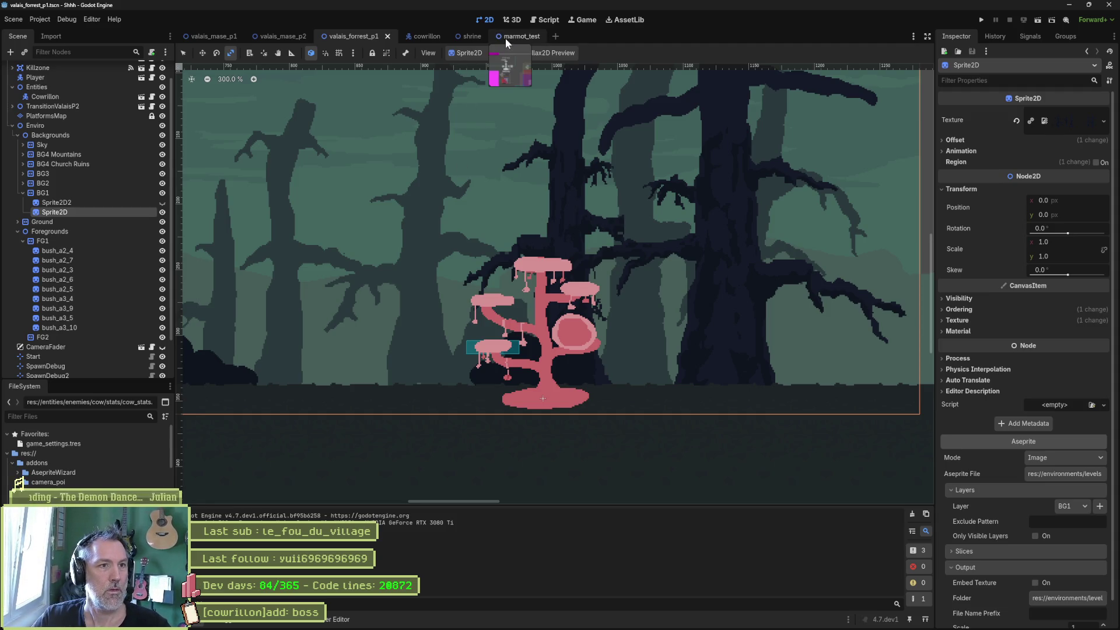
Switch to marmot_test and reveal its EnemyArmorTest scene file in the FileSystem dock.
click(471, 37)
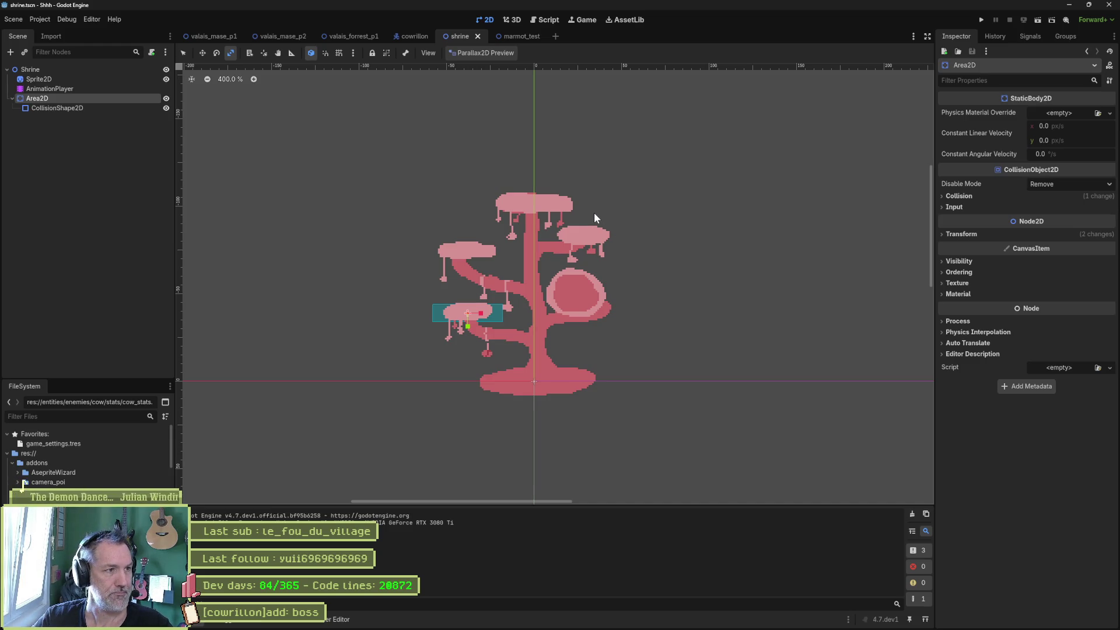
click(513, 36)
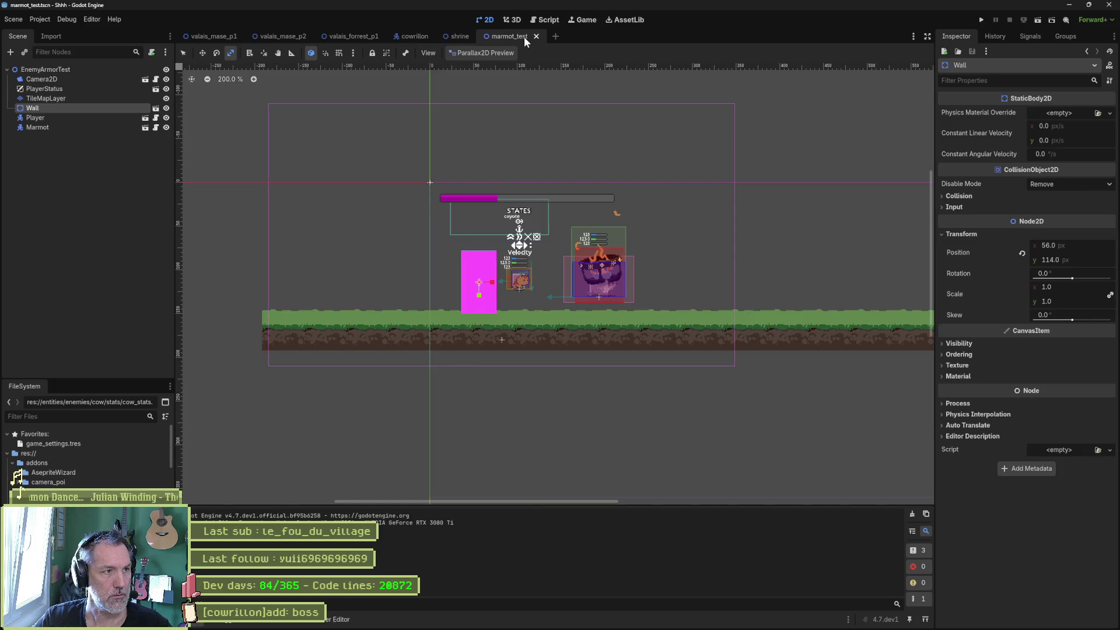
right_click(62, 70)
click(120, 201)
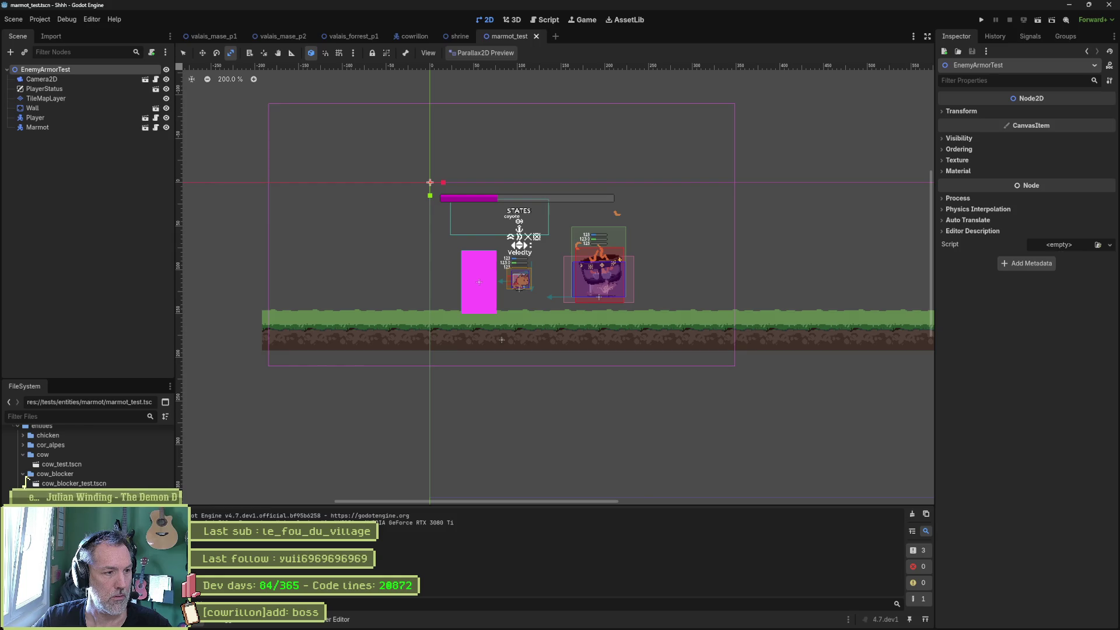
Duplicate the marmot folder as 'shrine' and open its shrine_test.tscn.
key(ctrl+d)
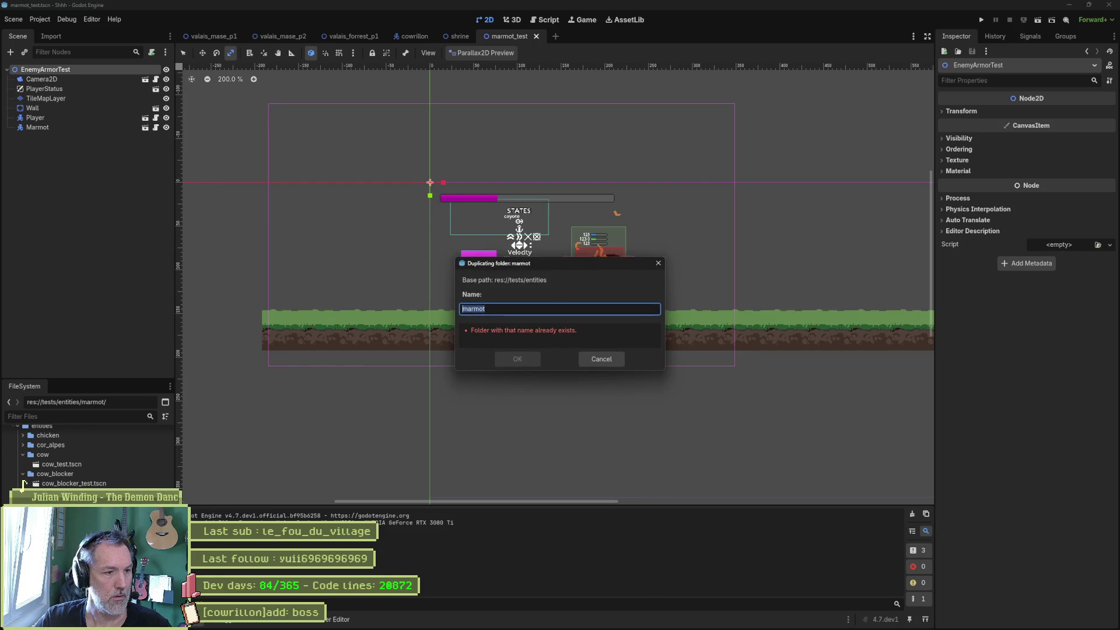
text(shrine)
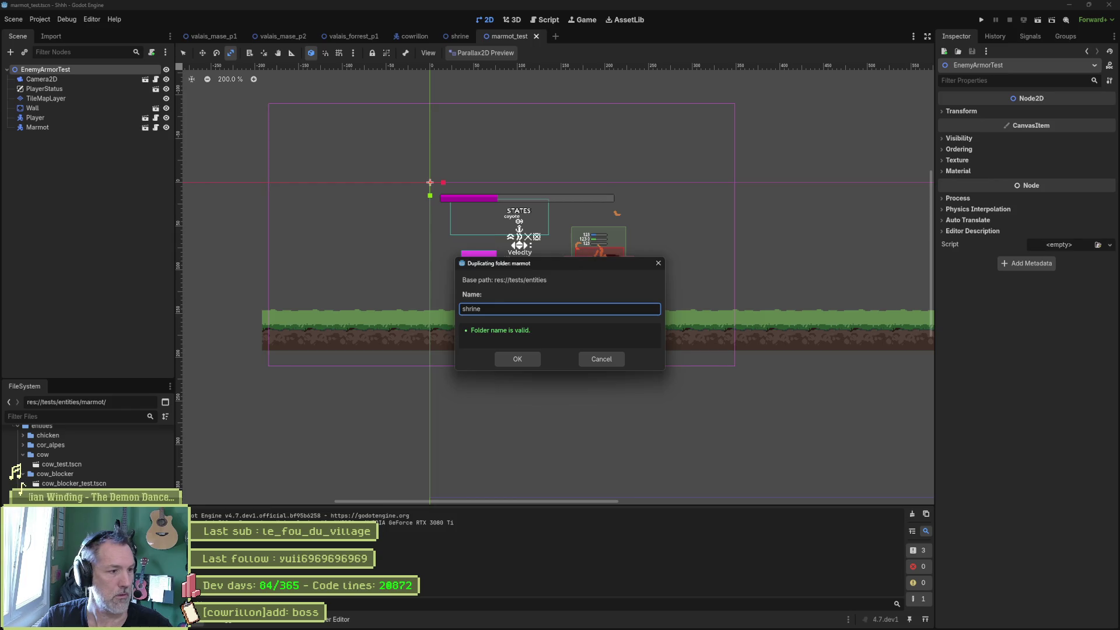
key(Return)
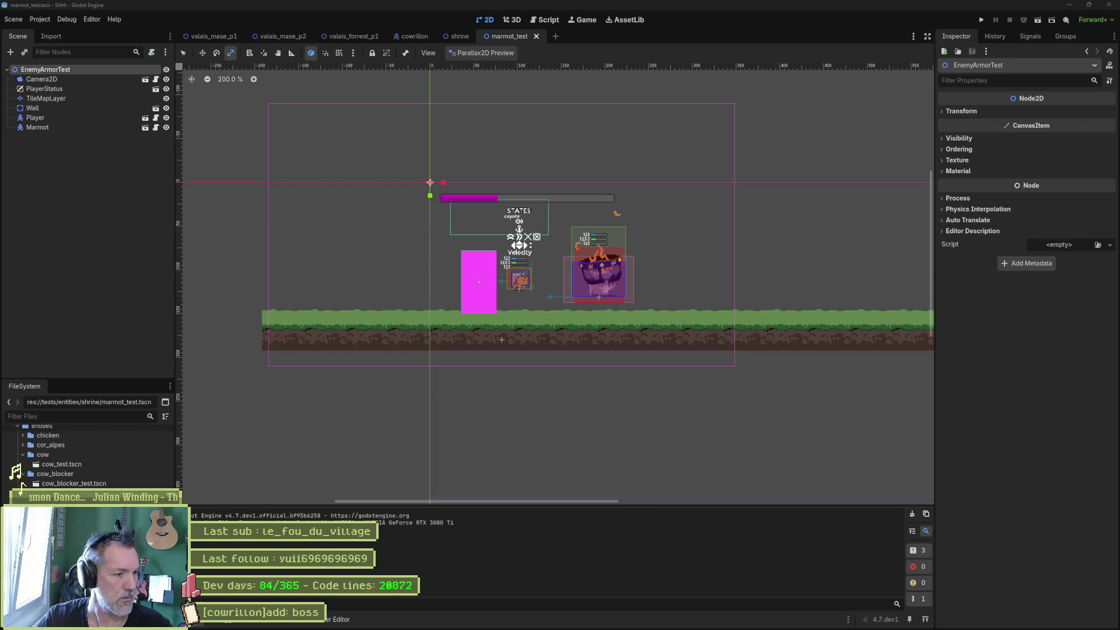
click(24, 483)
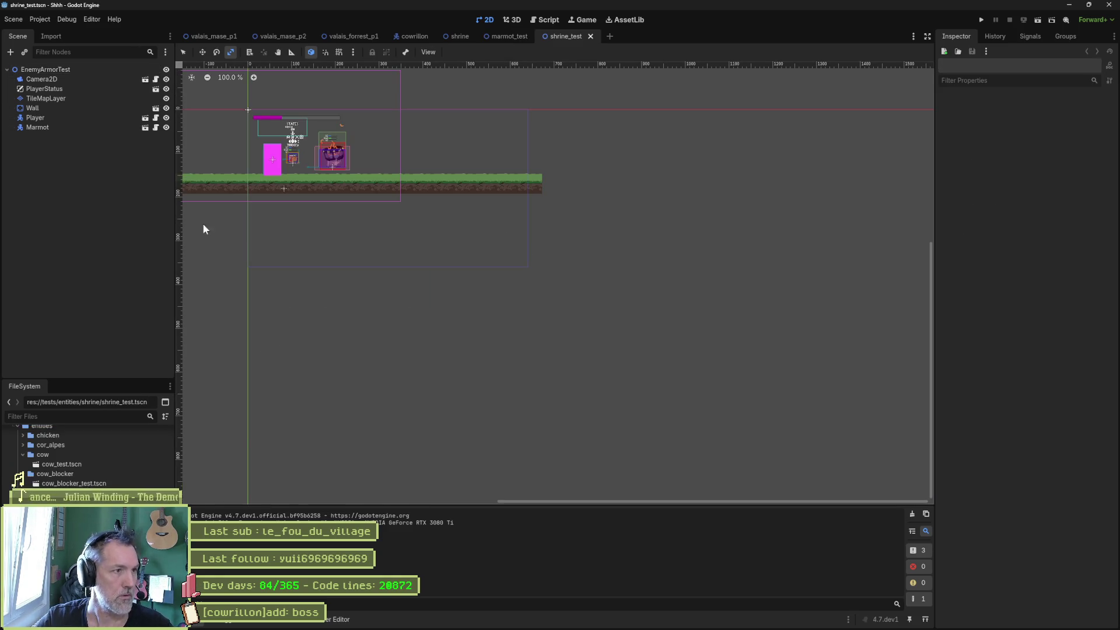
click(63, 126)
Delete the Marmot node from the shrine_test scene.
key(Delete)
key(Return)
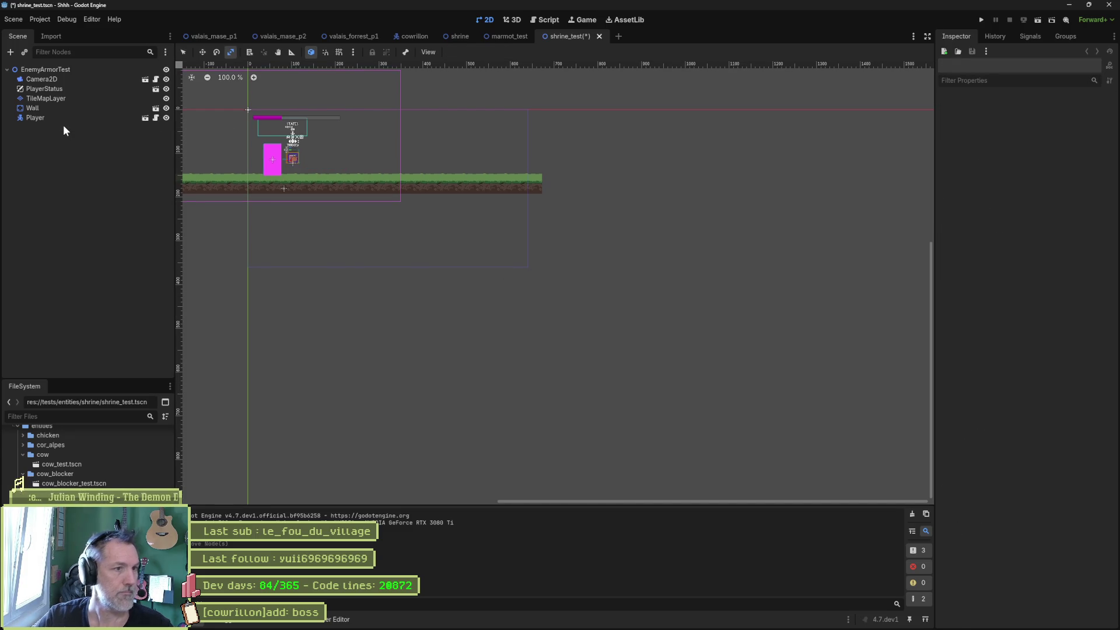
key(ctrl+shift+s)
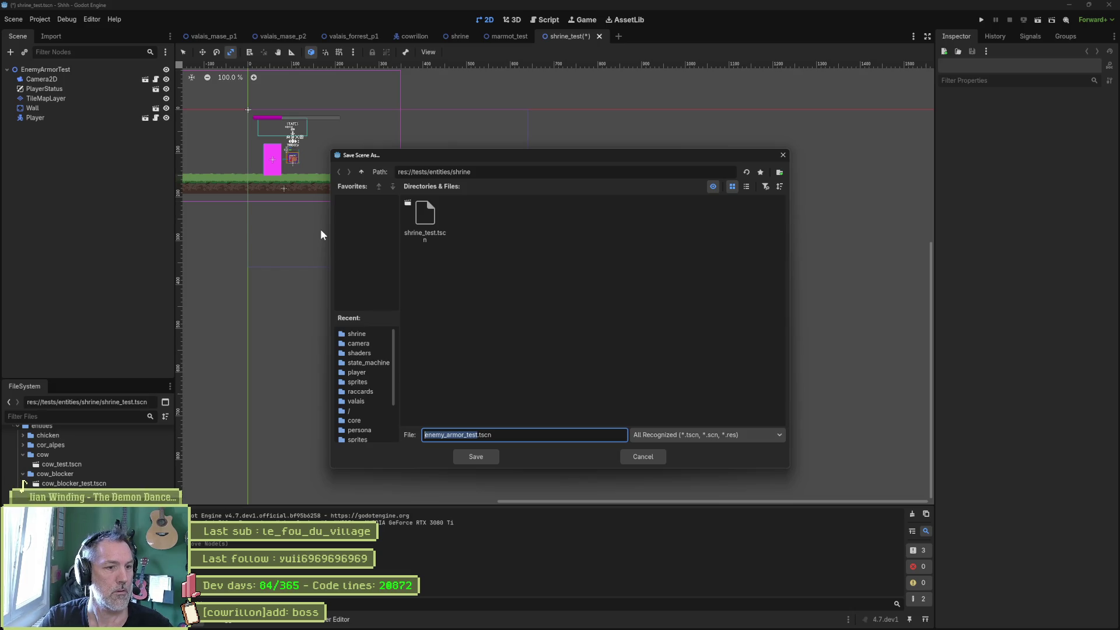
key(Escape)
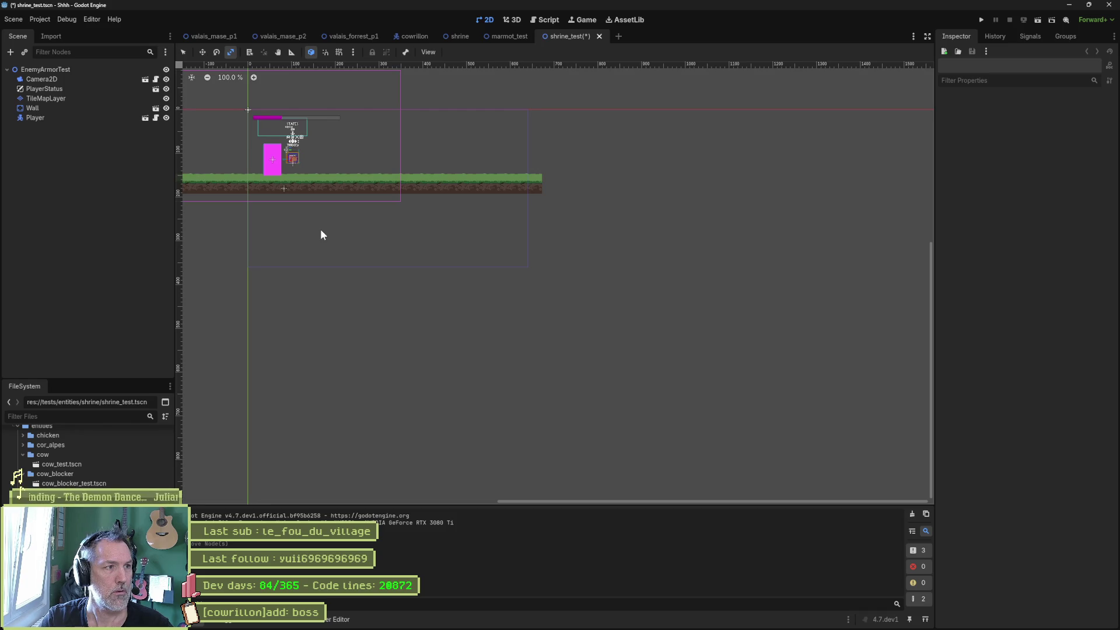
Rename the root to ShrineTest, save, and instance the Shrine scene.
click(86, 69)
key(F2)
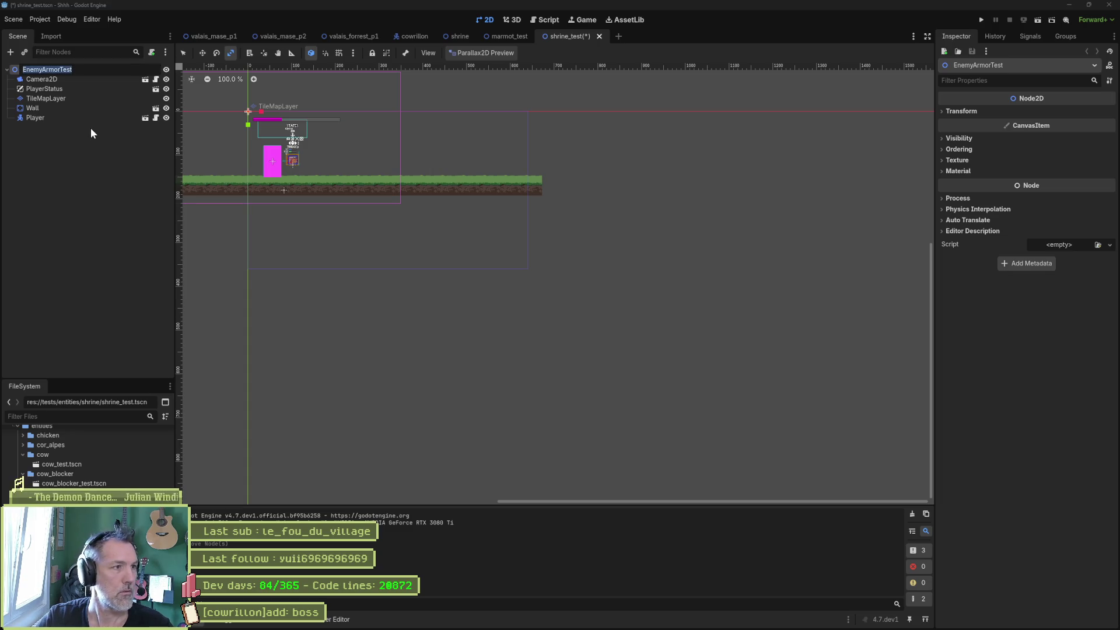
text(ShrineTest)
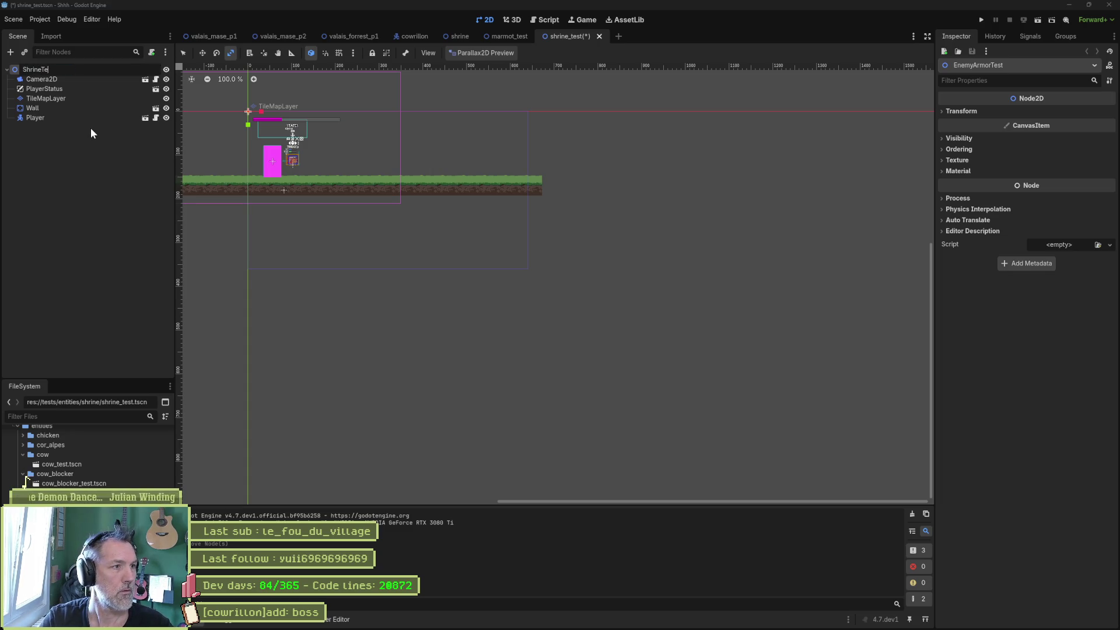
key(Return)
key(ctrl+s)
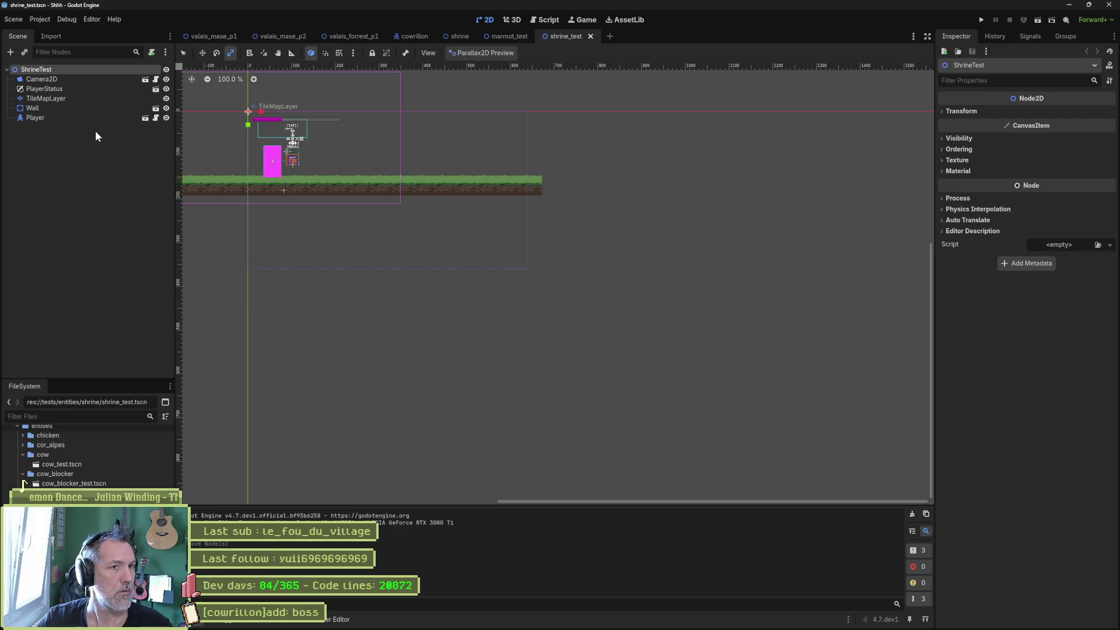
key(ctrl+shift+a)
key(Return)
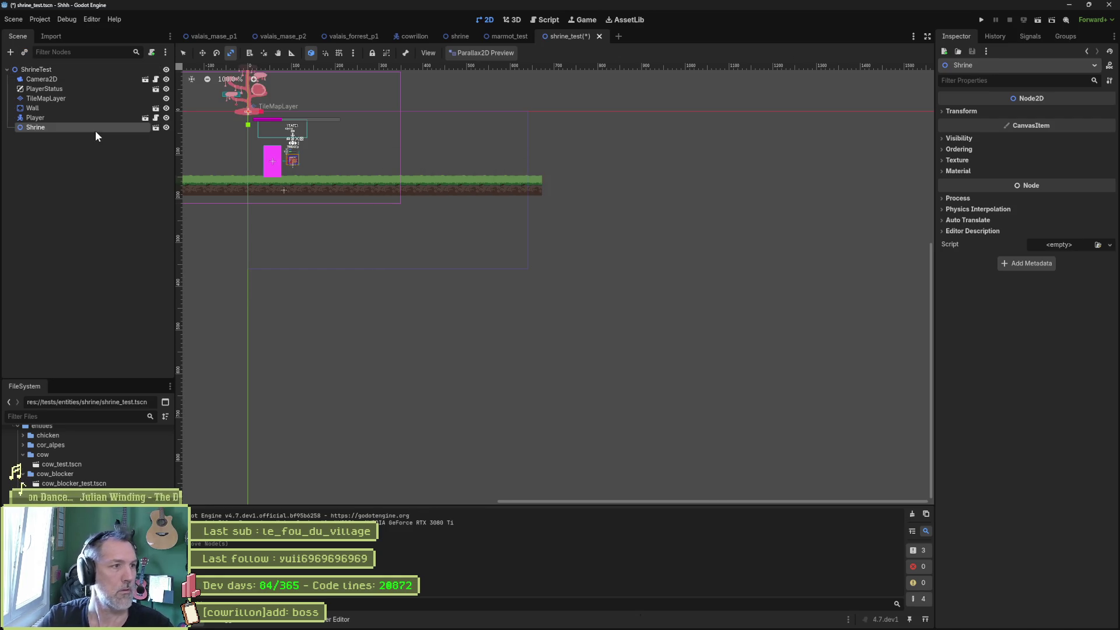
Place the Shrine instance on the ground beside the player.
key(w)
mouse_move(269, 136)
mouse_down()
mouse_move(472, 324)
mouse_move(492, 357)
mouse_up()
scroll(486, 305, up, 3)
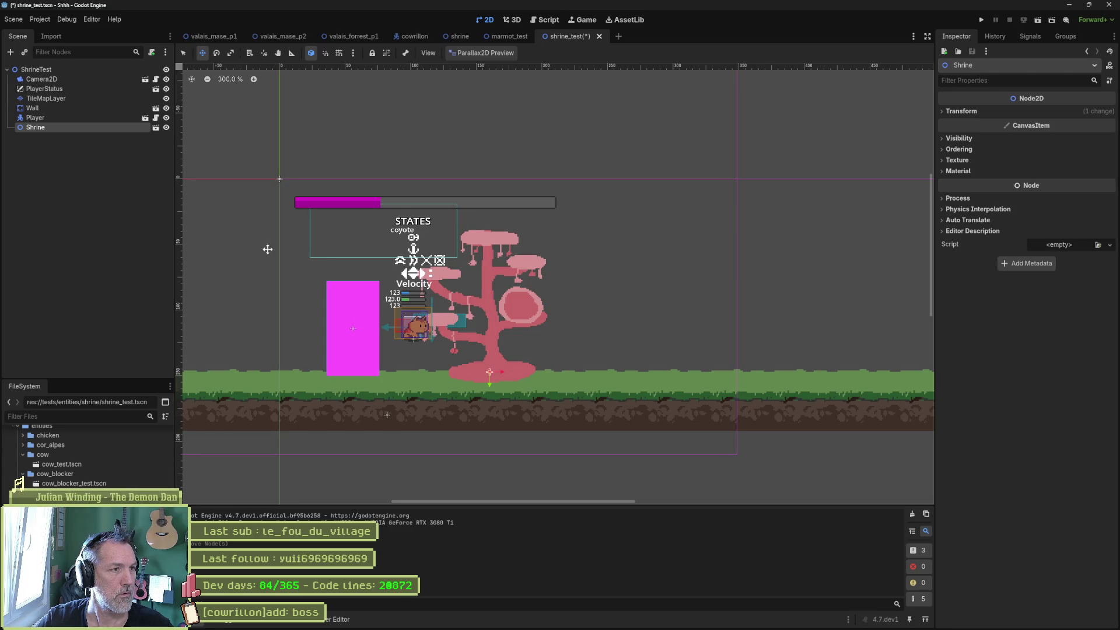
Delete the Wall node and save shrine_test.
click(49, 109)
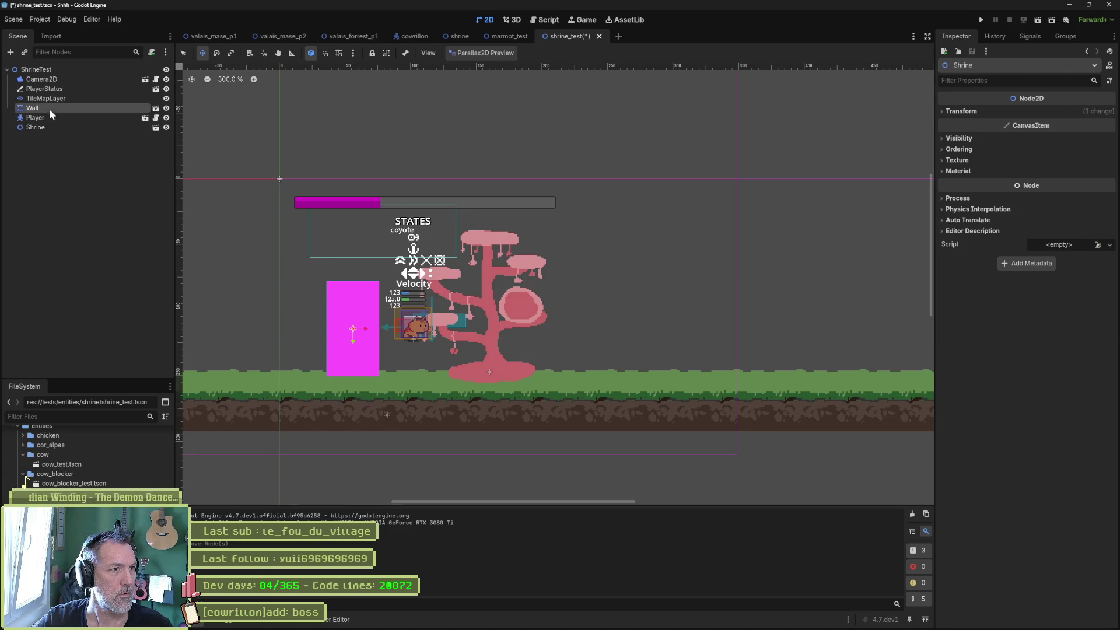
key(Delete)
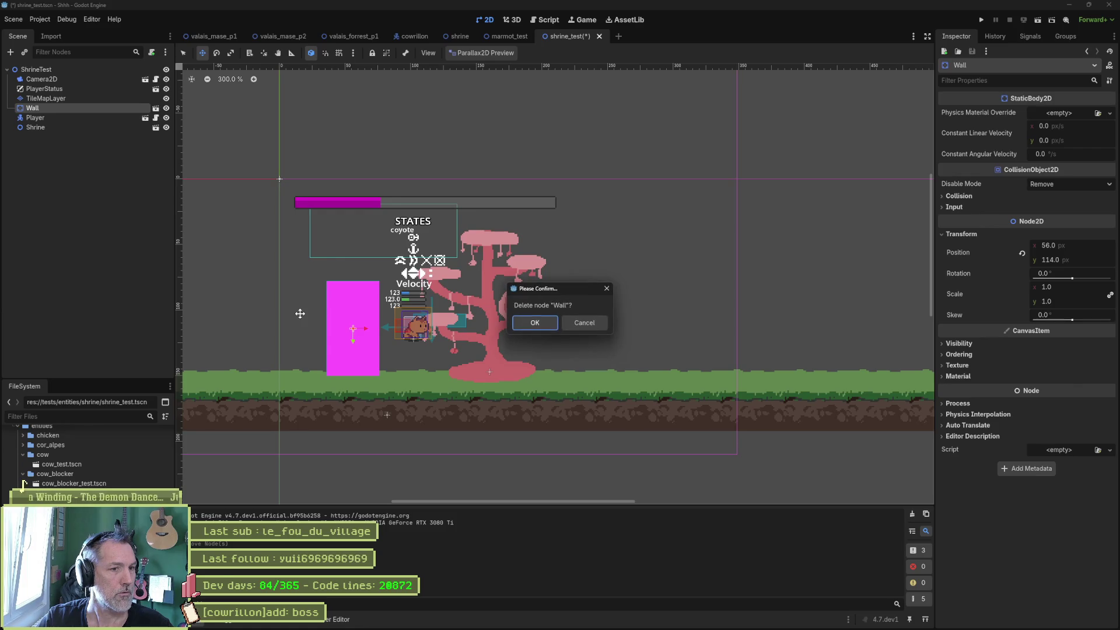
key(Return)
key(ctrl+s)
Test-run the scene, jumping the cat onto the shrine branch, then return to the shrine scene.
key(F6)
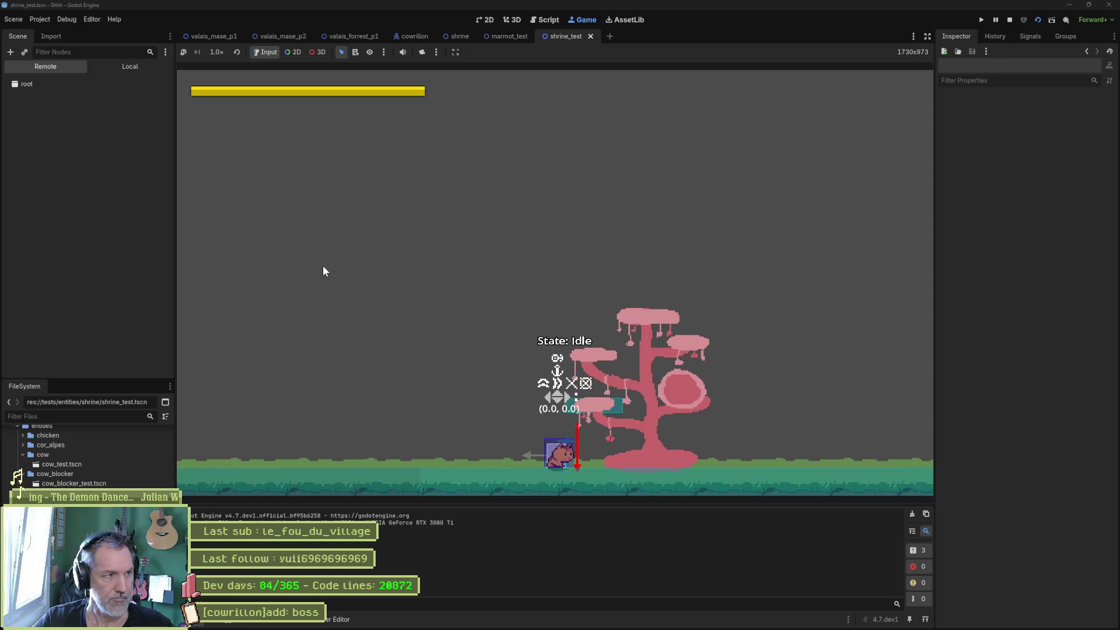
key(Right)
key(space)
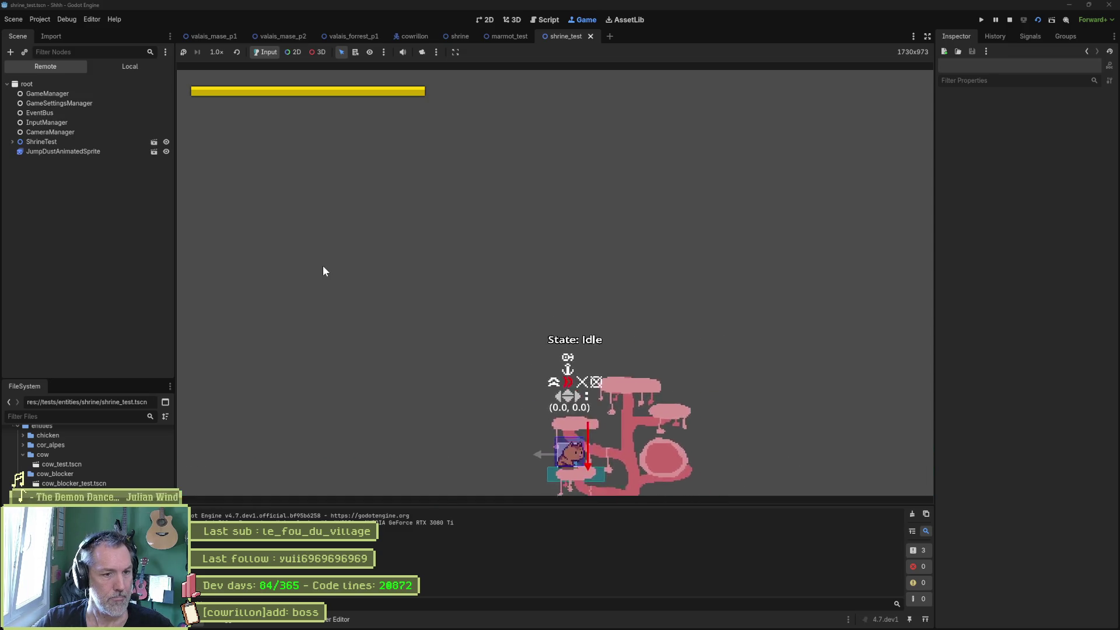
key(F8)
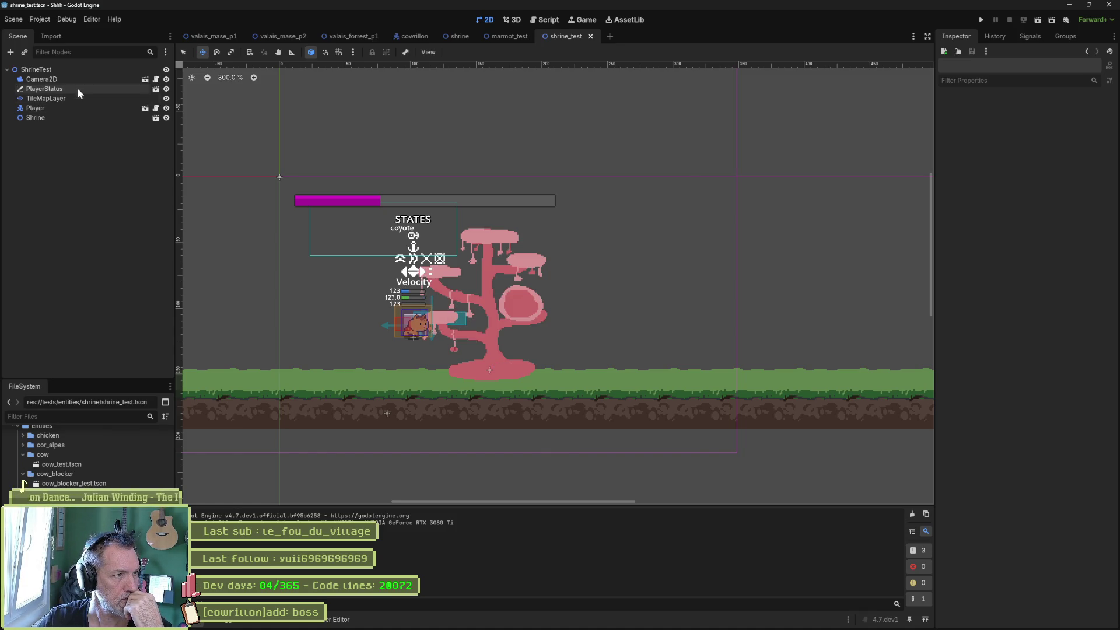
click(504, 37)
click(460, 36)
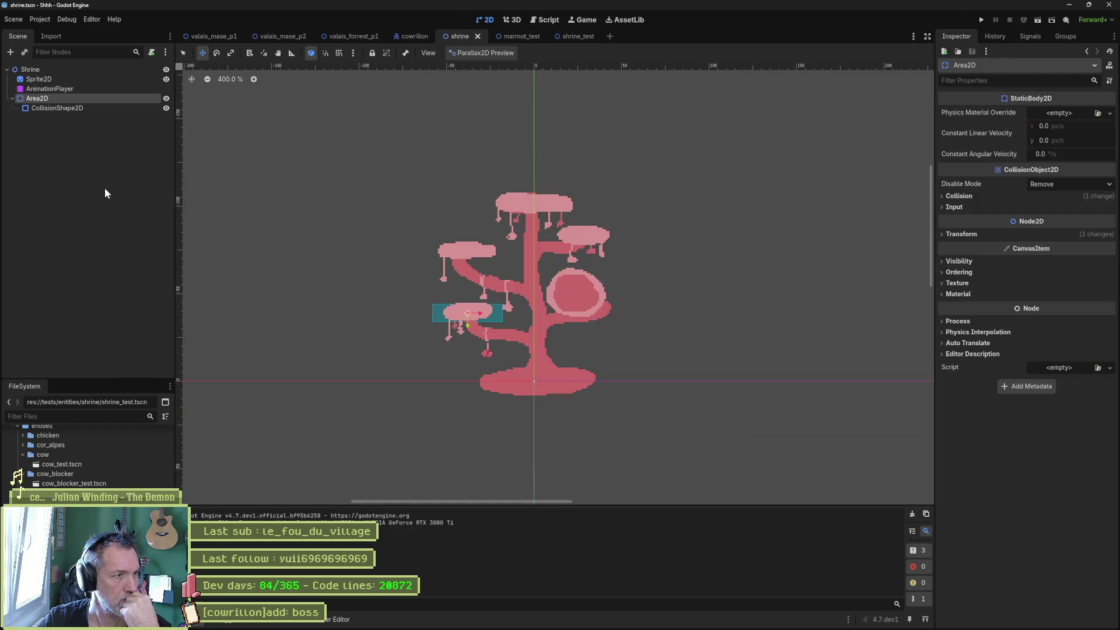
Make the branch collision shape one-way, shorten it from the bottom, and lower the Area2D slightly.
scroll(467, 297, up, 4)
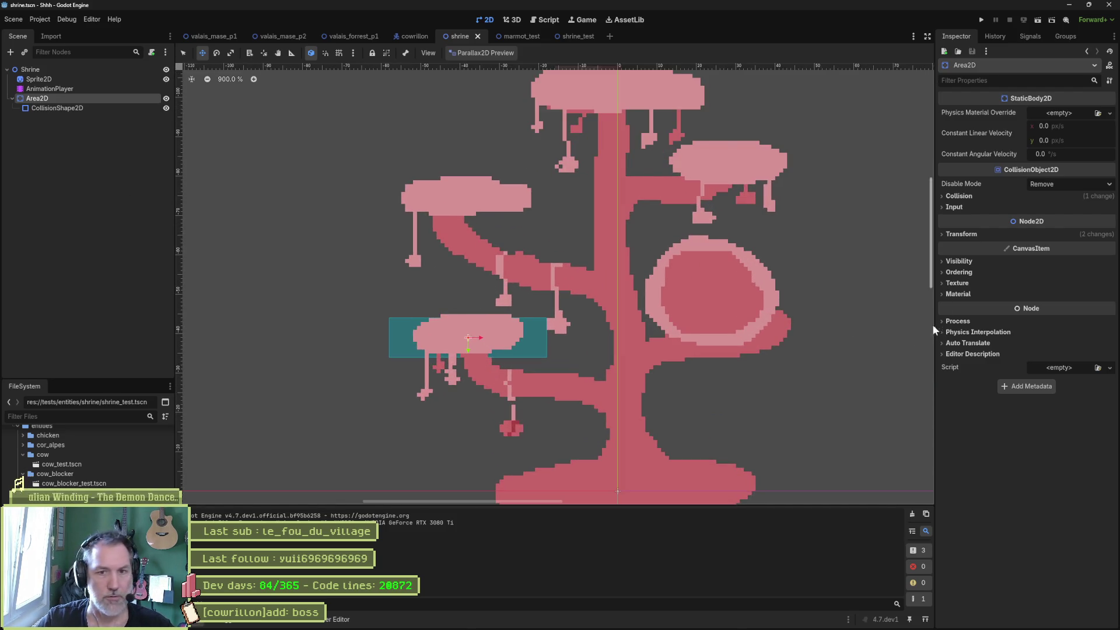
click(967, 198)
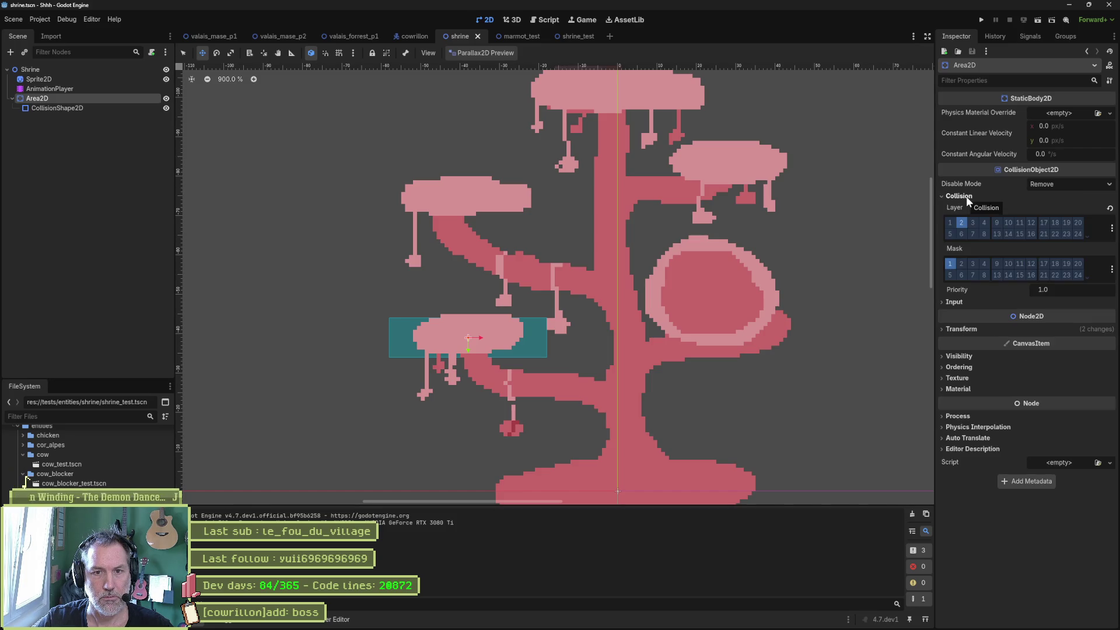
click(528, 338)
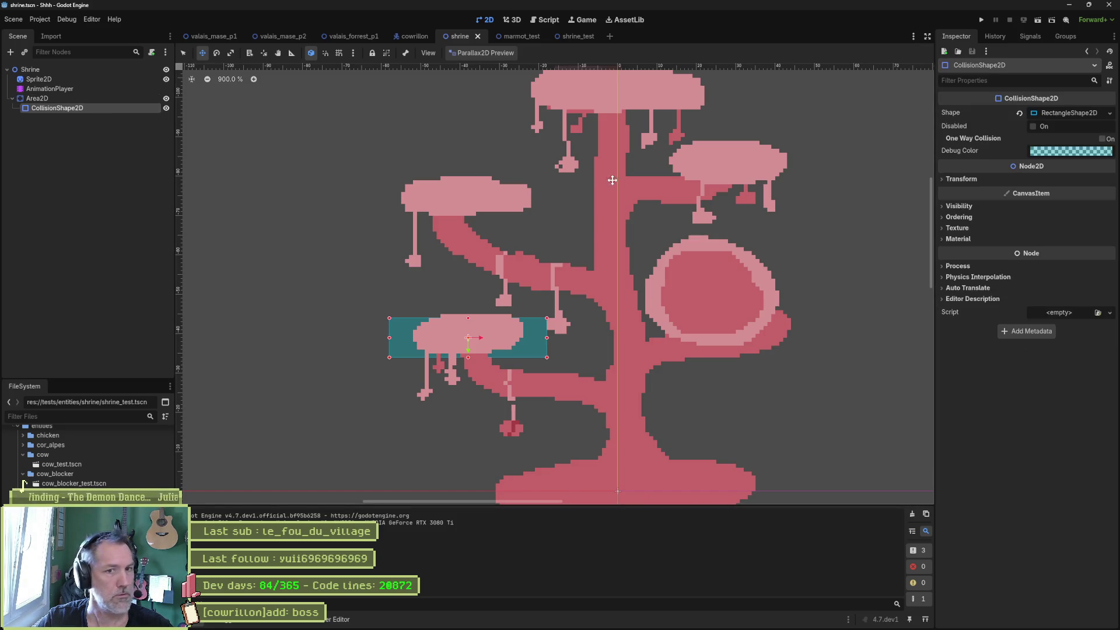
click(1102, 140)
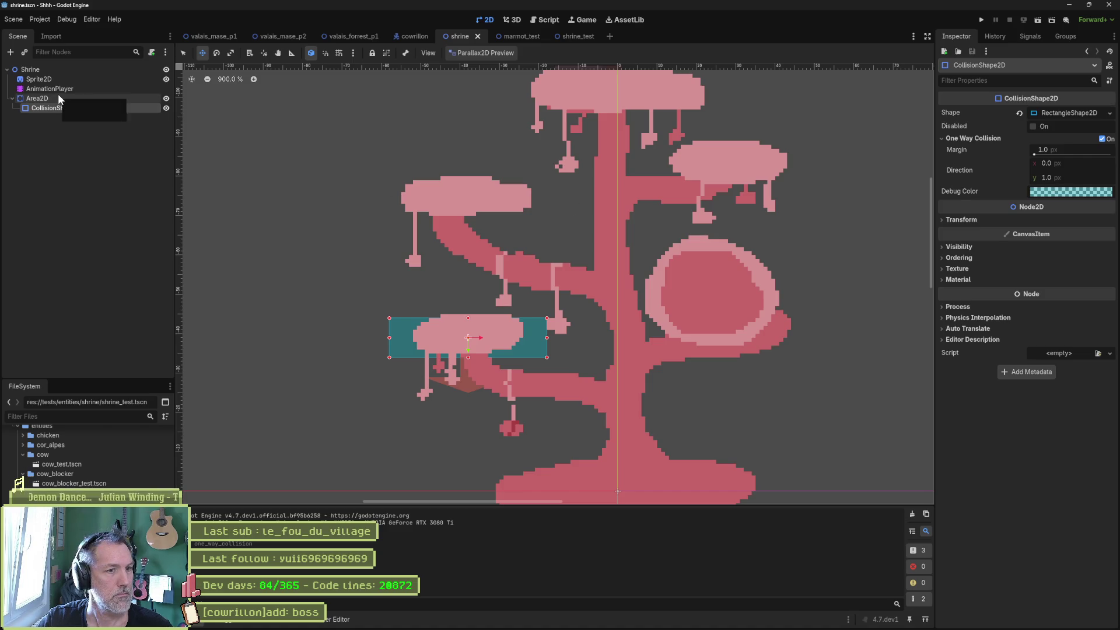
drag(469, 356, 472, 341)
click(87, 98)
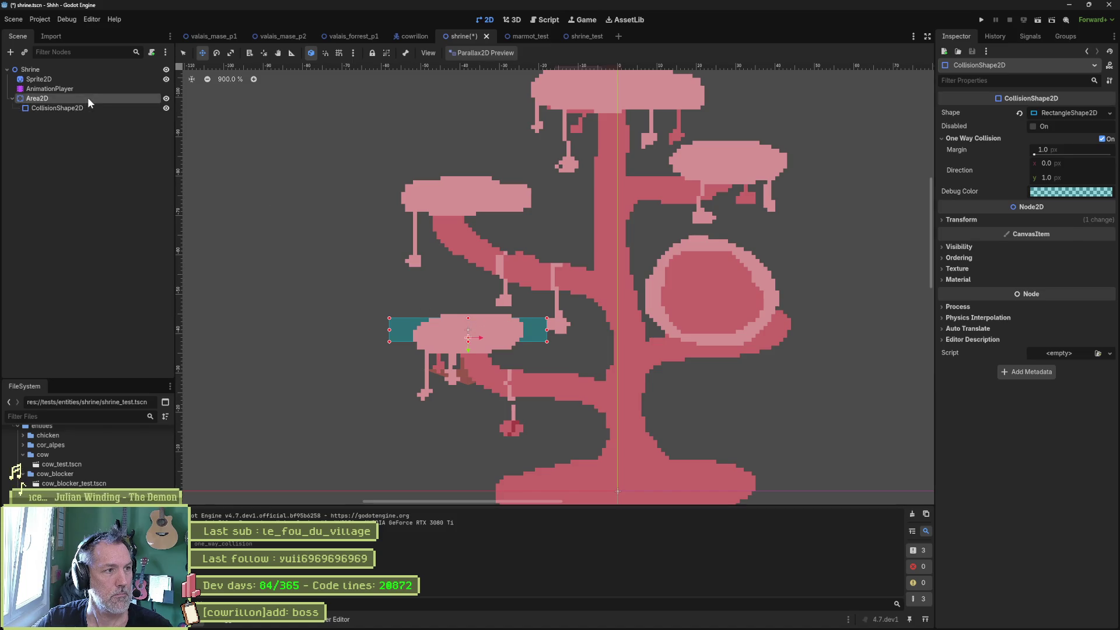
mouse_move(468, 348)
mouse_down()
mouse_move(470, 359)
mouse_move(476, 352)
mouse_up()
Narrow the branch Area2D and duplicate it as Area2D2.
key(s)
key(ctrl+d)
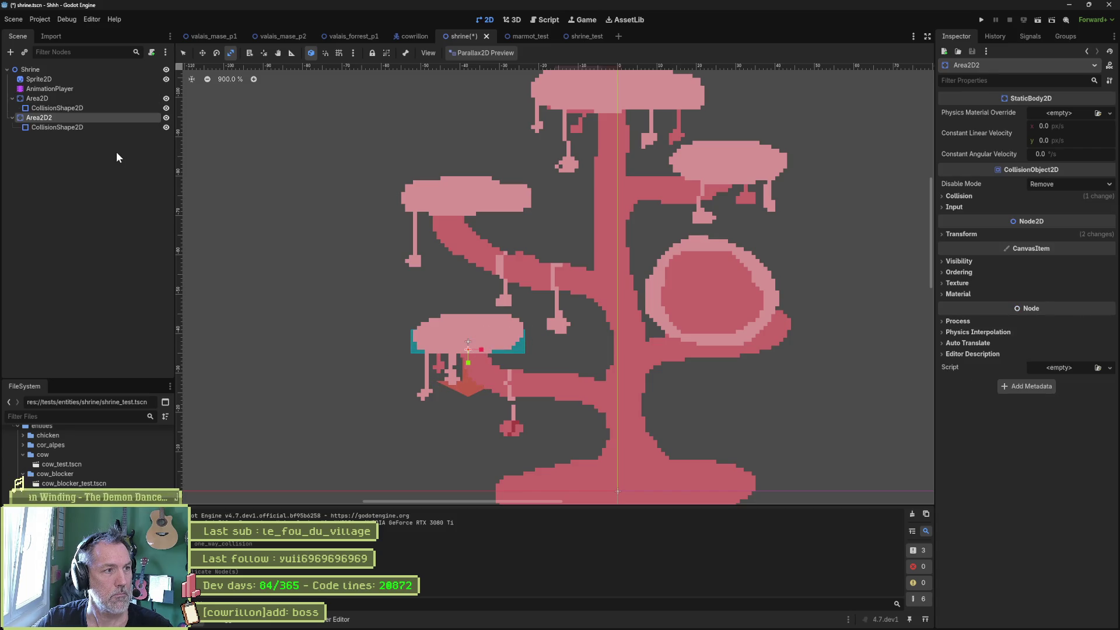
click(97, 109)
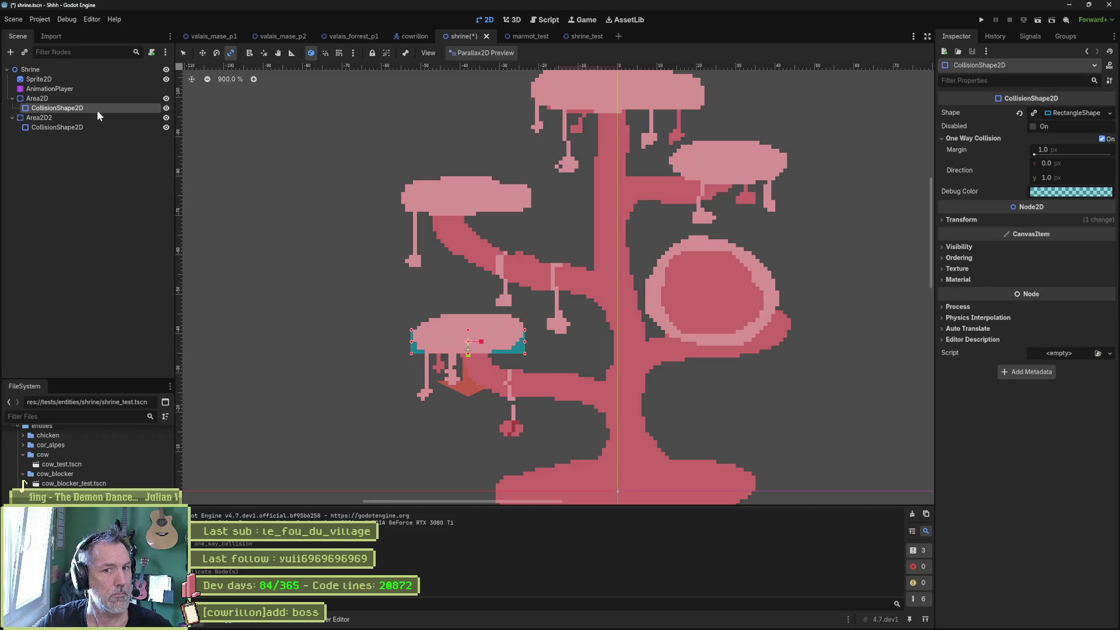
click(86, 125)
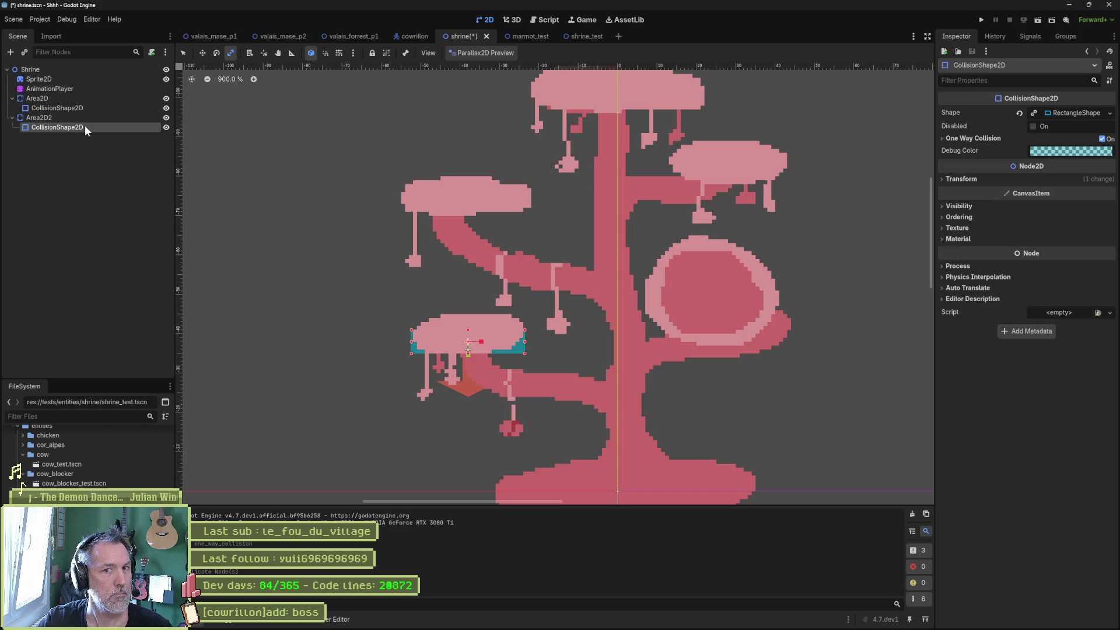
Move Area2D2 under the right-hand round platform and run shrine_test.
click(82, 118)
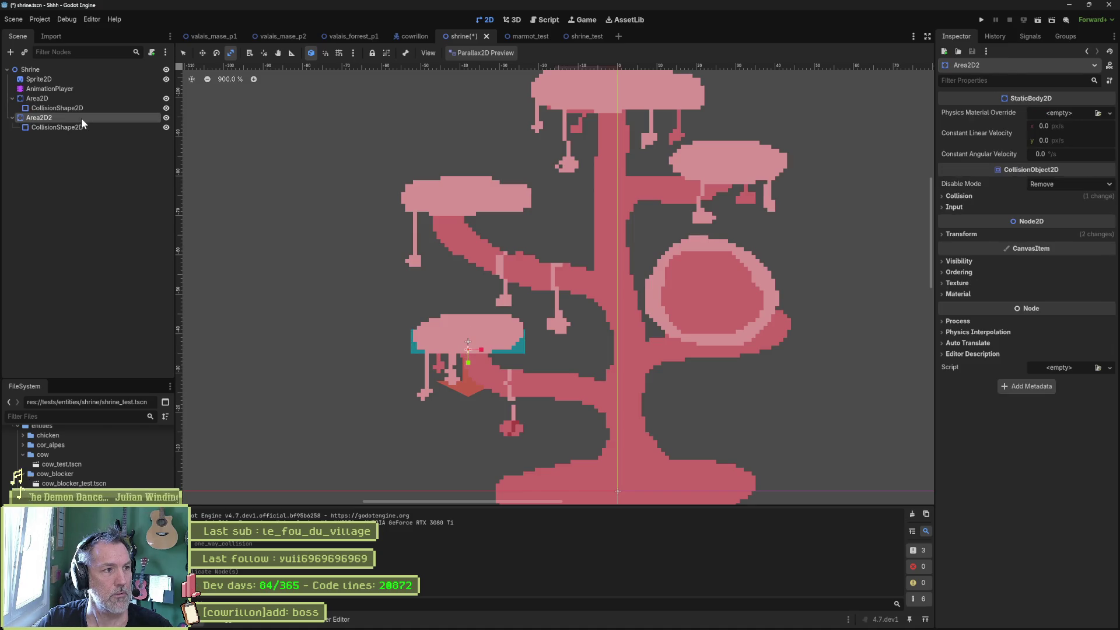
key(w)
mouse_move(505, 342)
mouse_down()
mouse_move(753, 315)
mouse_move(730, 351)
mouse_move(743, 325)
mouse_up()
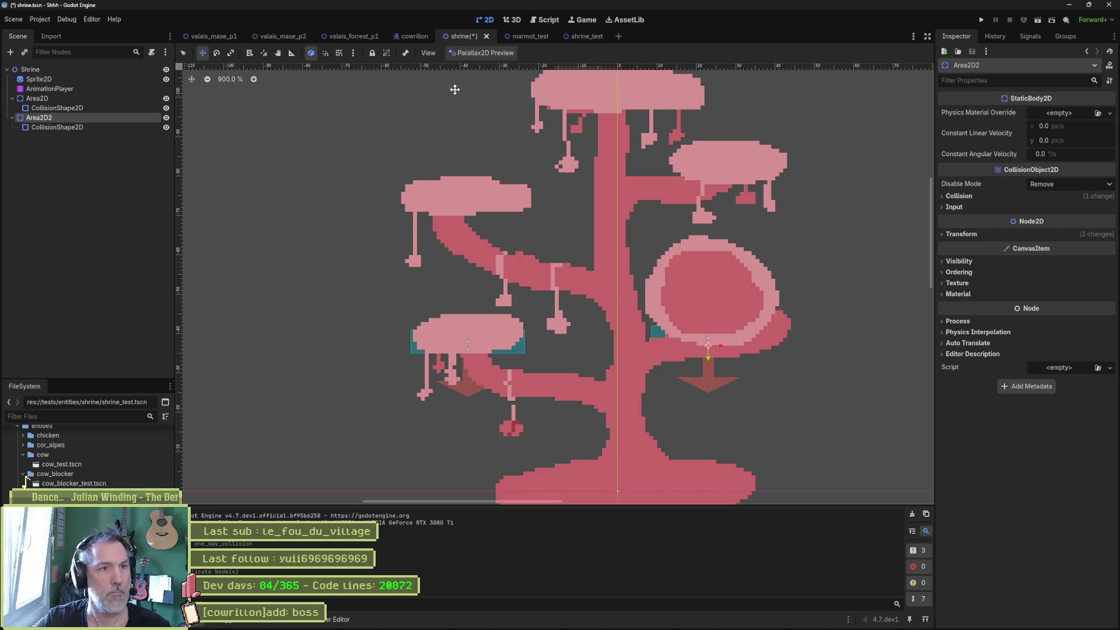
click(580, 35)
key(F6)
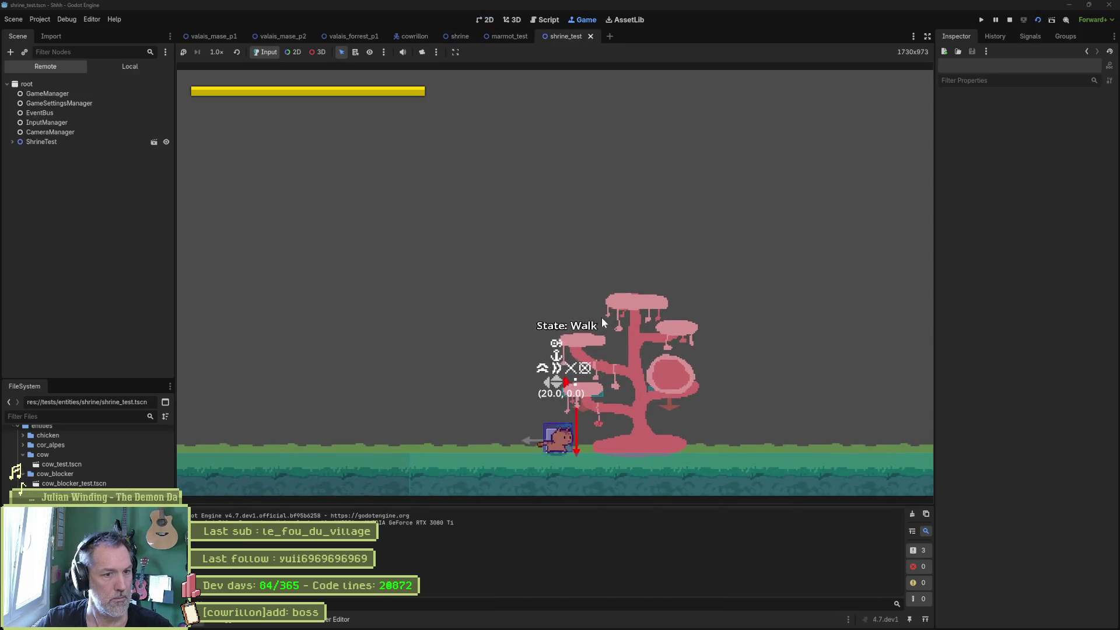
Test the player's jumping, stop the game, close marmot_test and return to the shrine scene.
key(space)
key(Left)
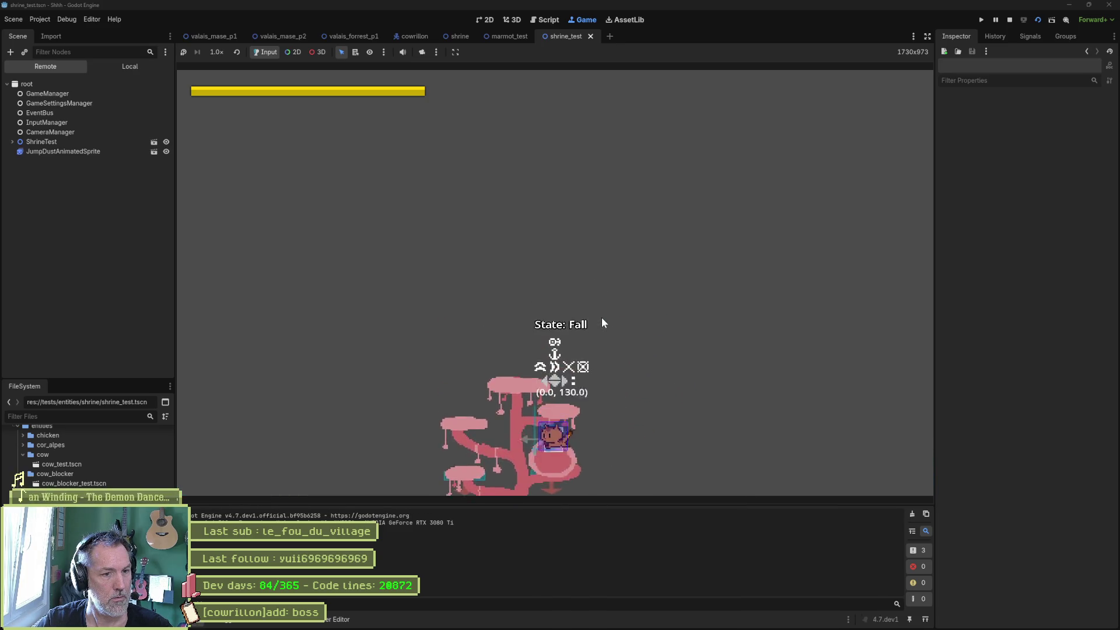
key(F8)
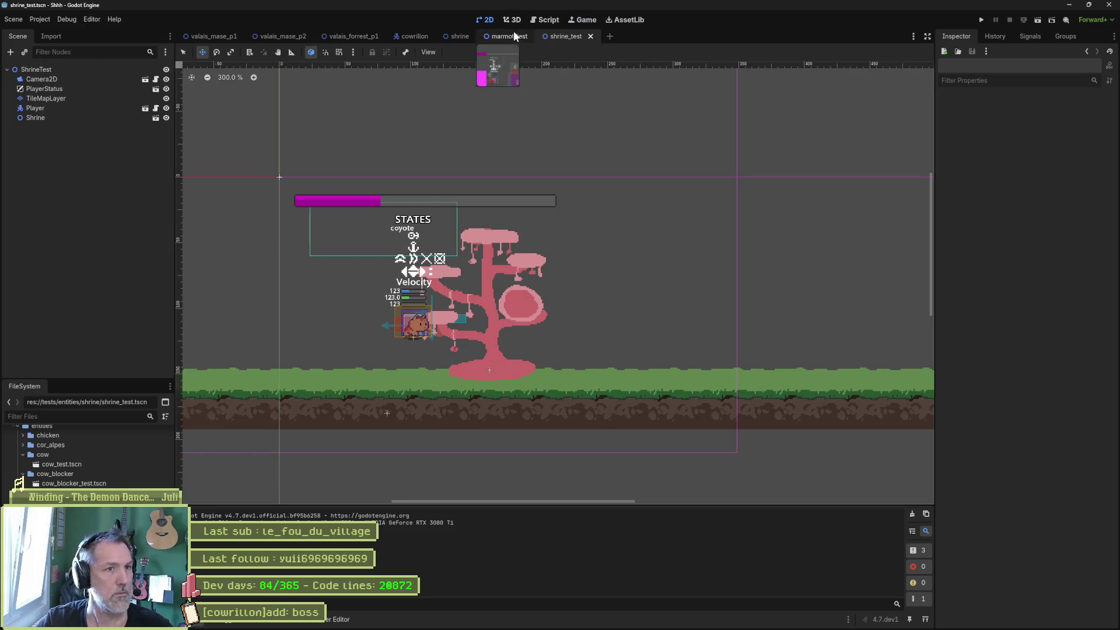
middle_click(484, 34)
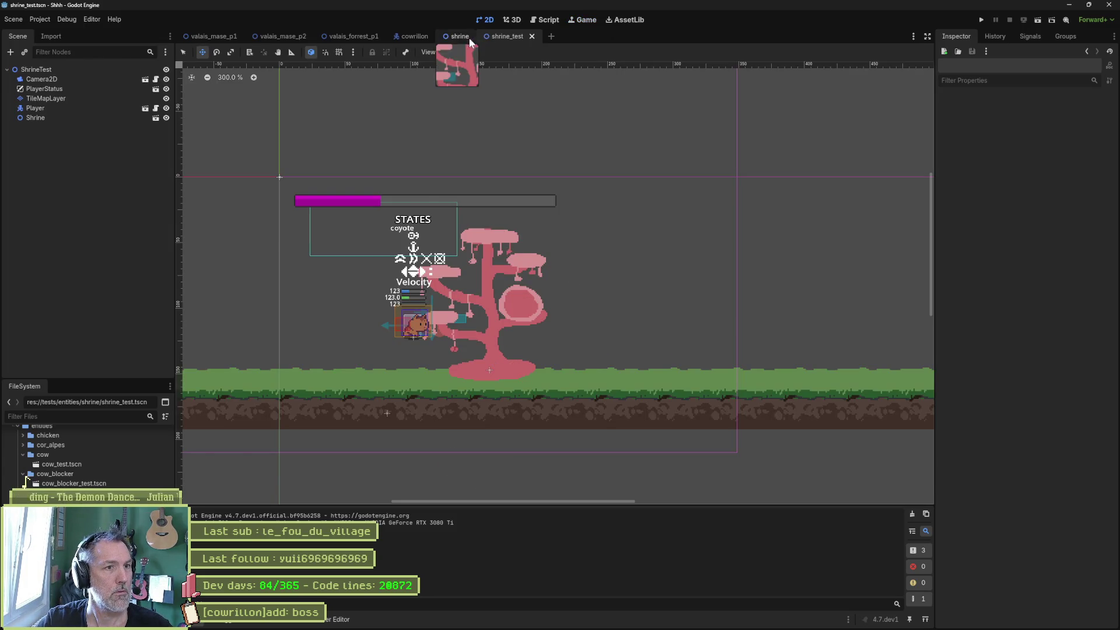
click(469, 37)
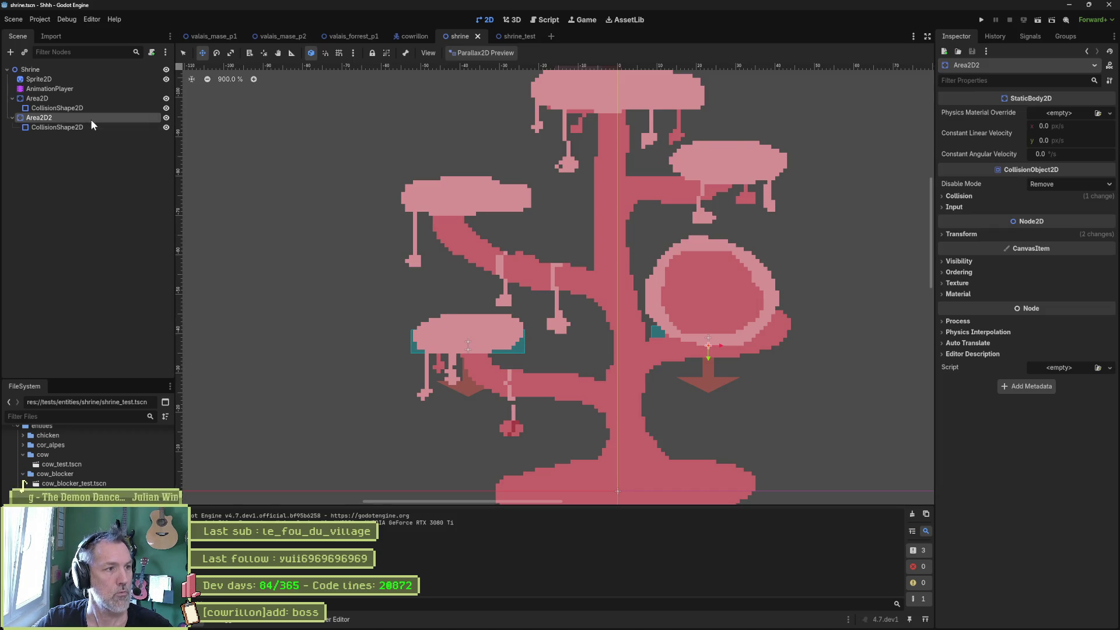
Duplicate the collision area onto the upper-left and top platforms, widening the top one.
key(ctrl+d)
mouse_move(681, 336)
mouse_down()
mouse_move(455, 202)
mouse_move(427, 198)
mouse_move(750, 196)
mouse_move(596, 102)
mouse_move(630, 105)
mouse_up()
key(ctrl+d)
key(ctrl+d)
key(s)
key(w)
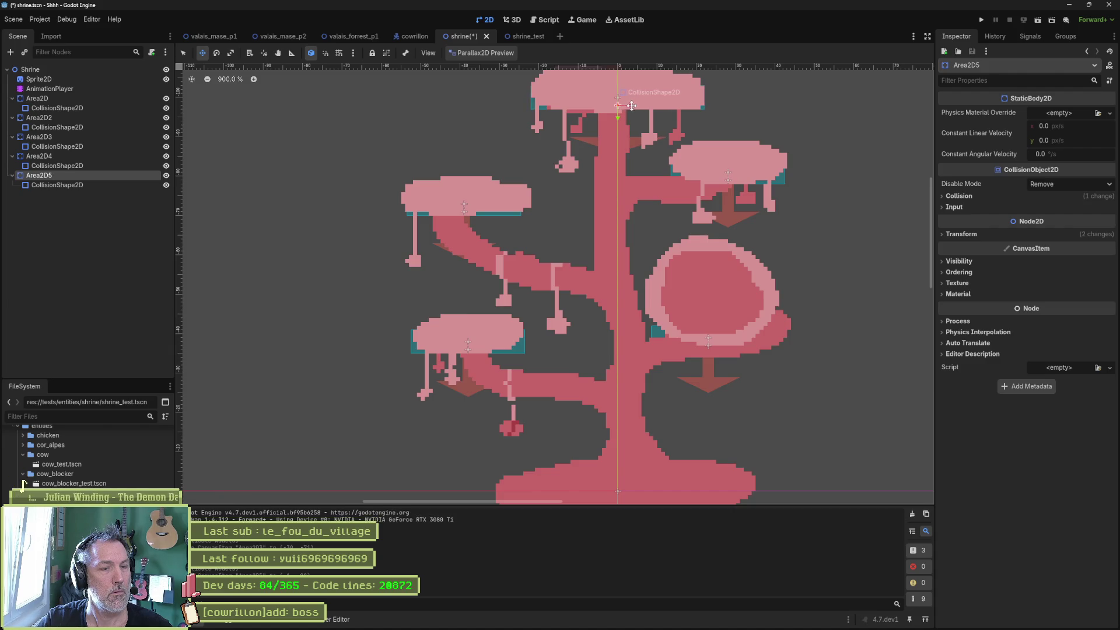
key(ctrl+d)
click(528, 37)
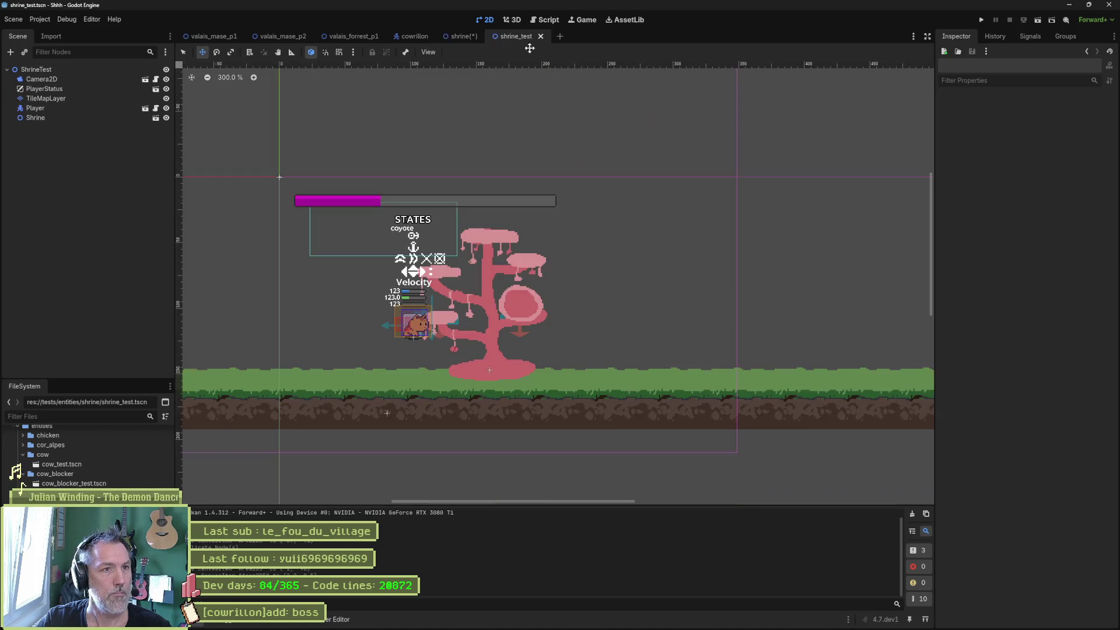
key(F6)
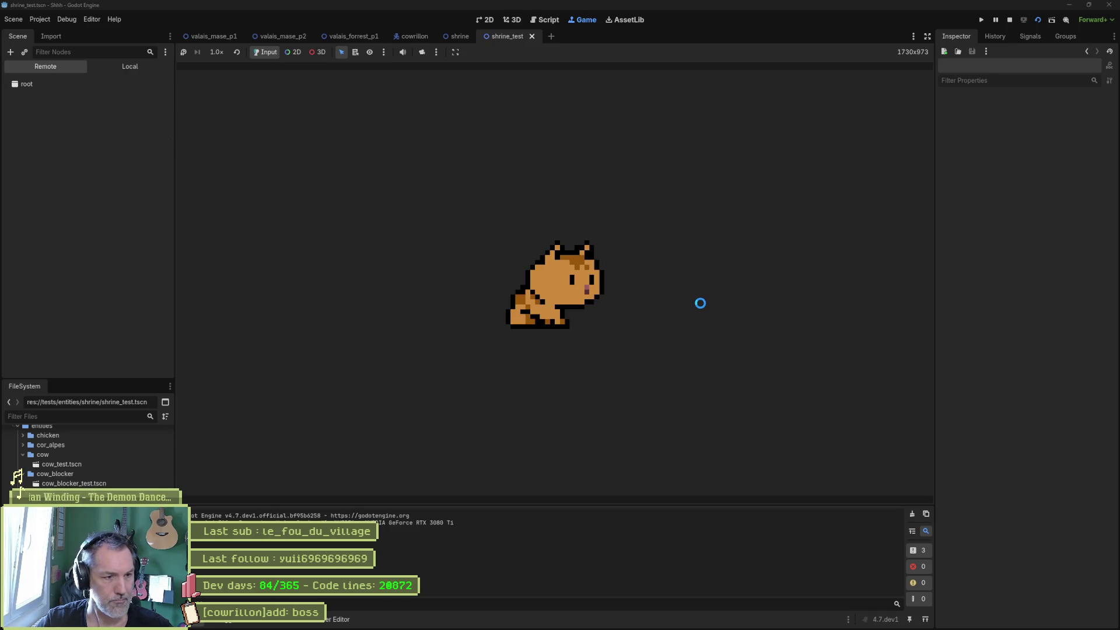
key(space)
key(space)
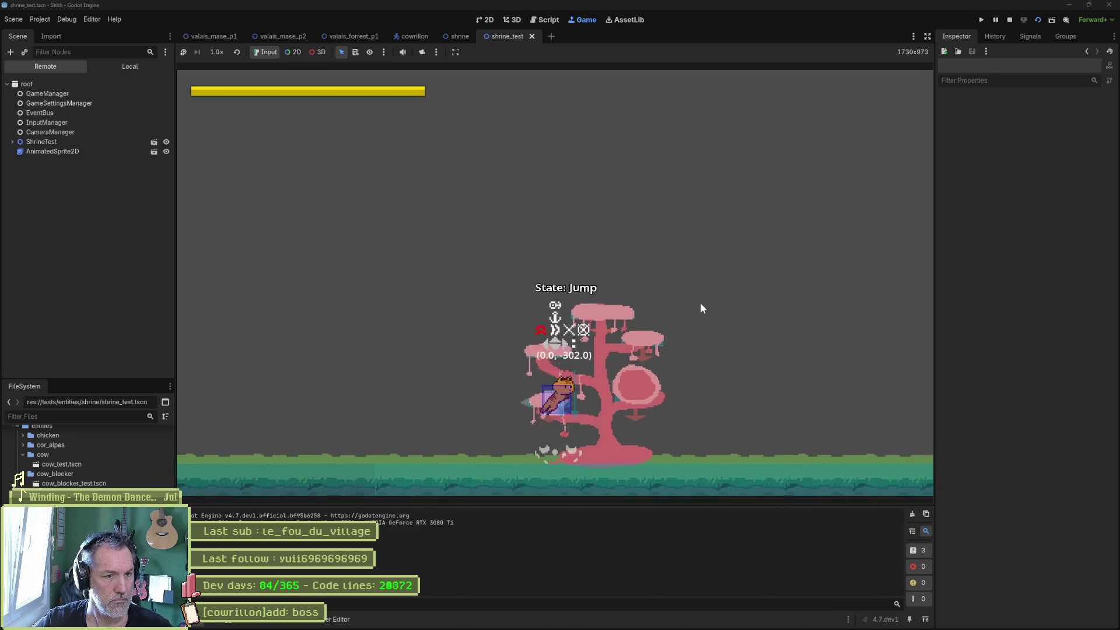
key(Right)
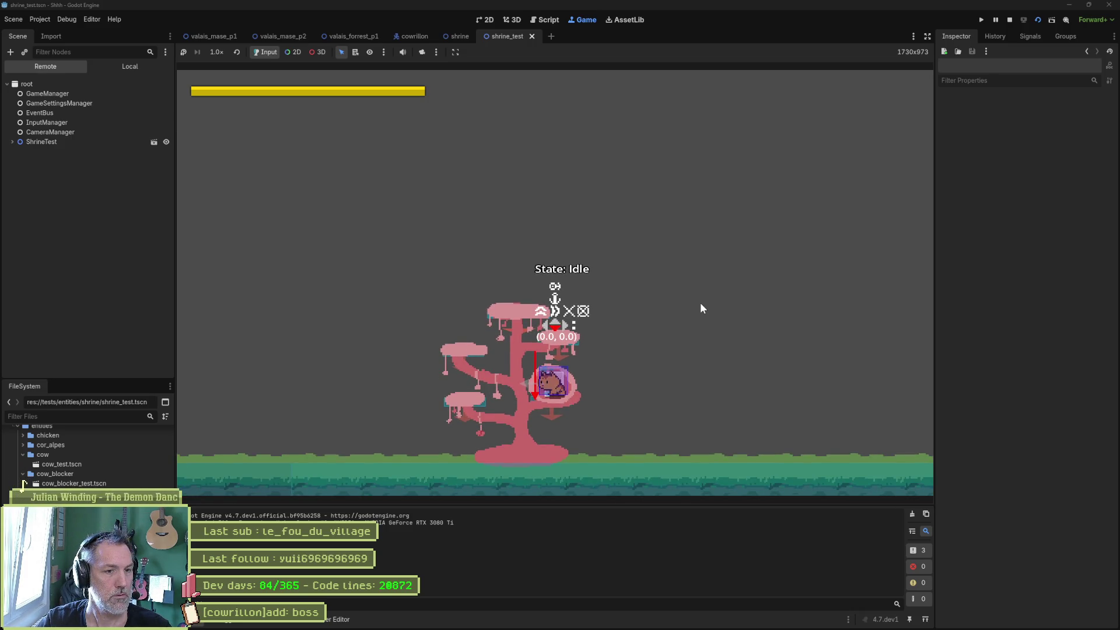
key(F8)
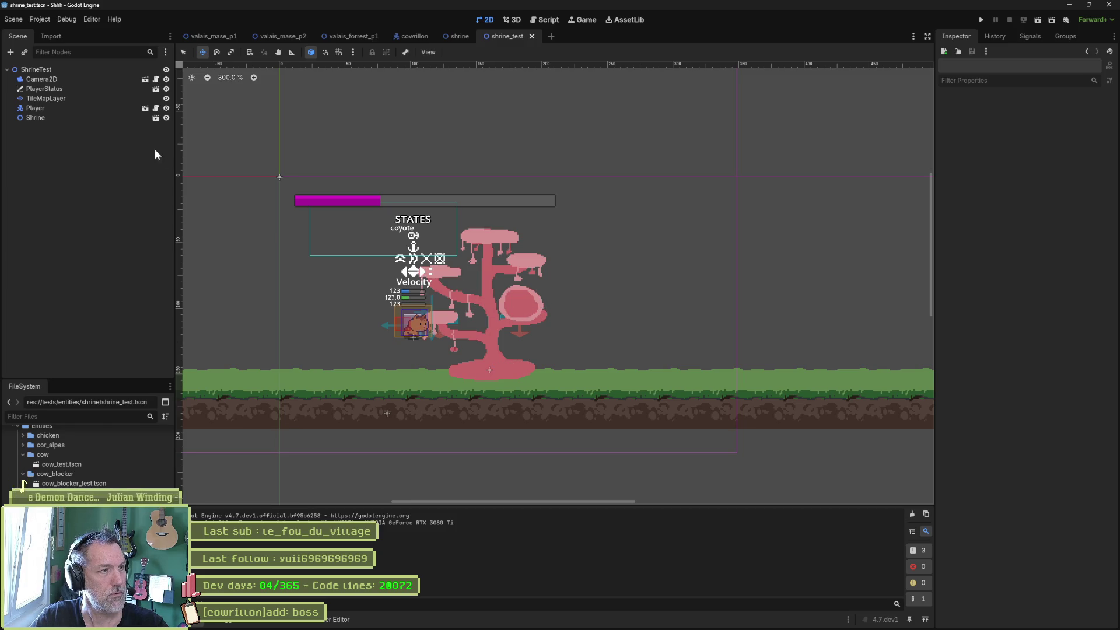
click(102, 110)
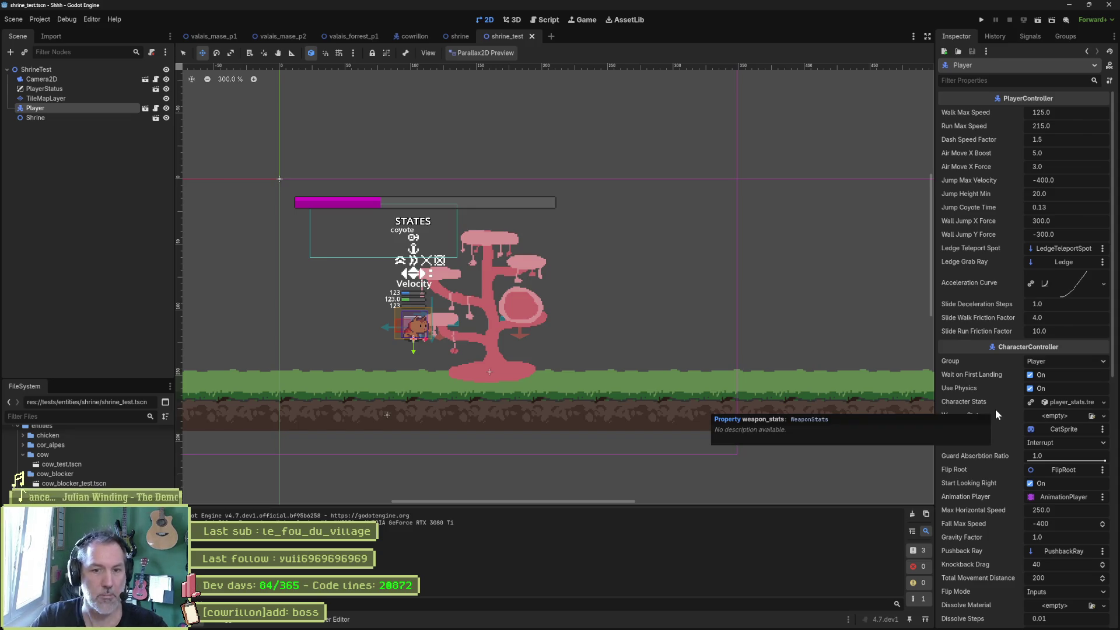
Set the Player's Character Stats Health Value to 50 and run shrine_test.
click(1077, 402)
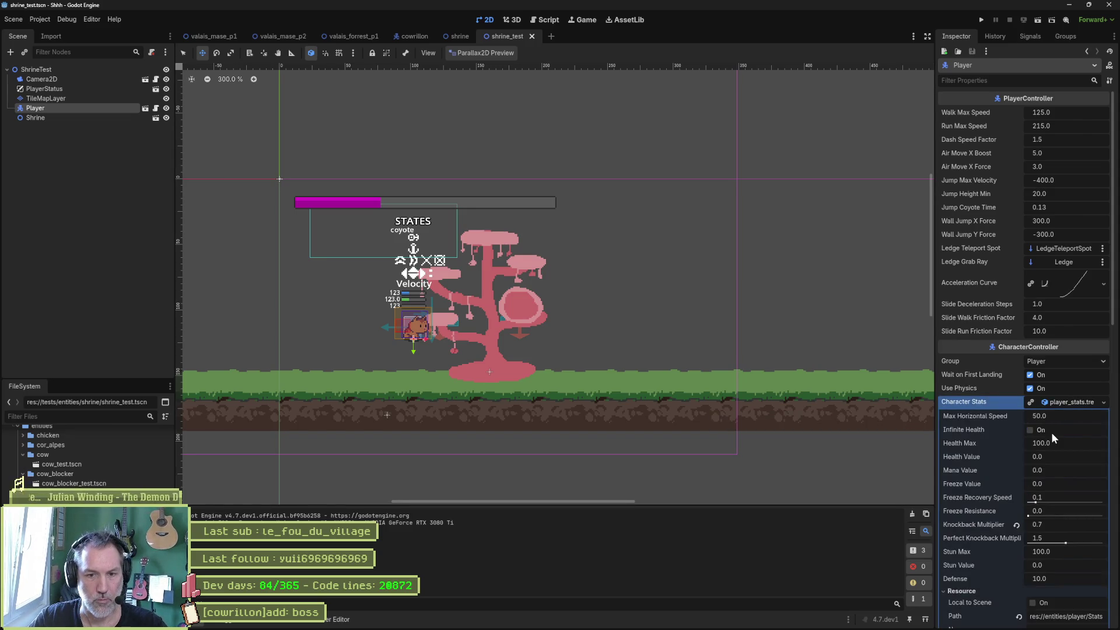
click(1064, 458)
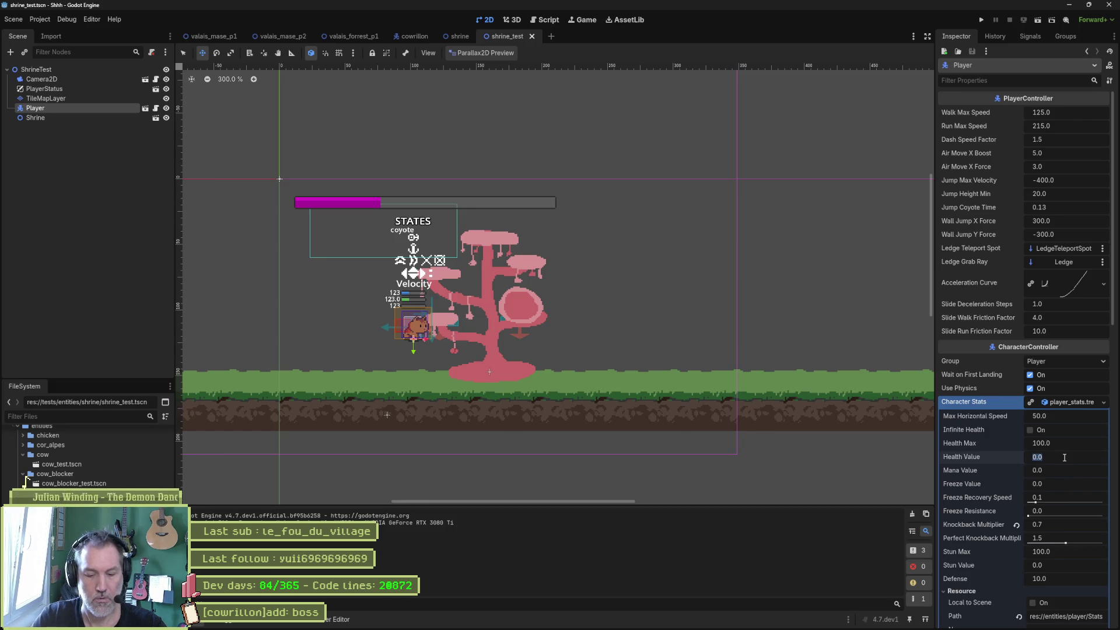
text(50)
key(Return)
key(F6)
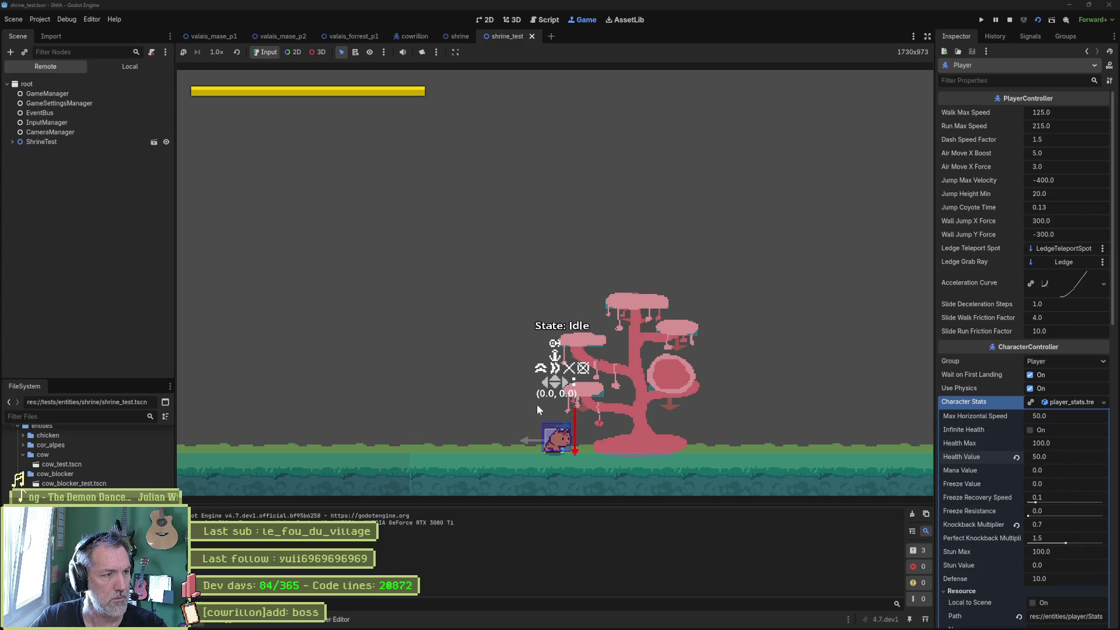
Inspect the running Player in the Remote tree and open its Character Stats.
click(13, 142)
click(40, 181)
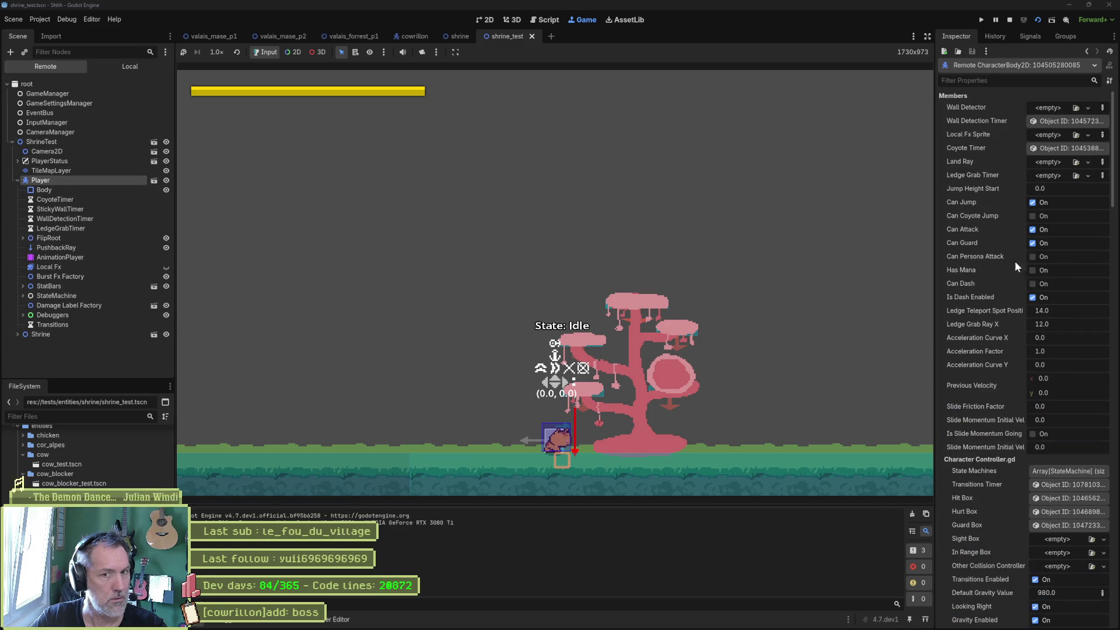
click(1068, 121)
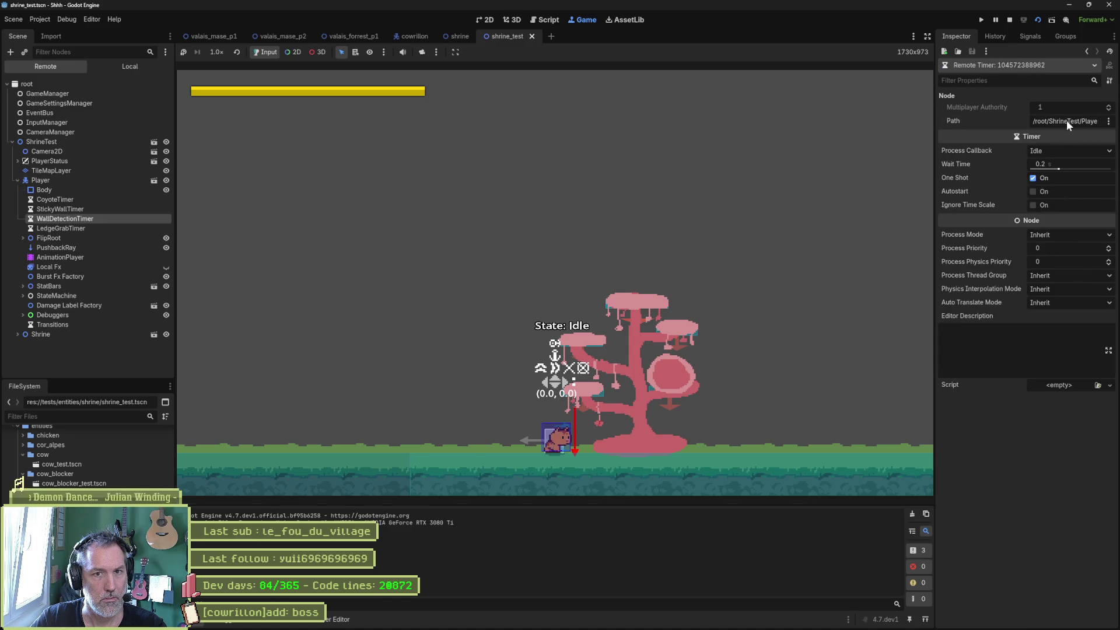
click(1087, 52)
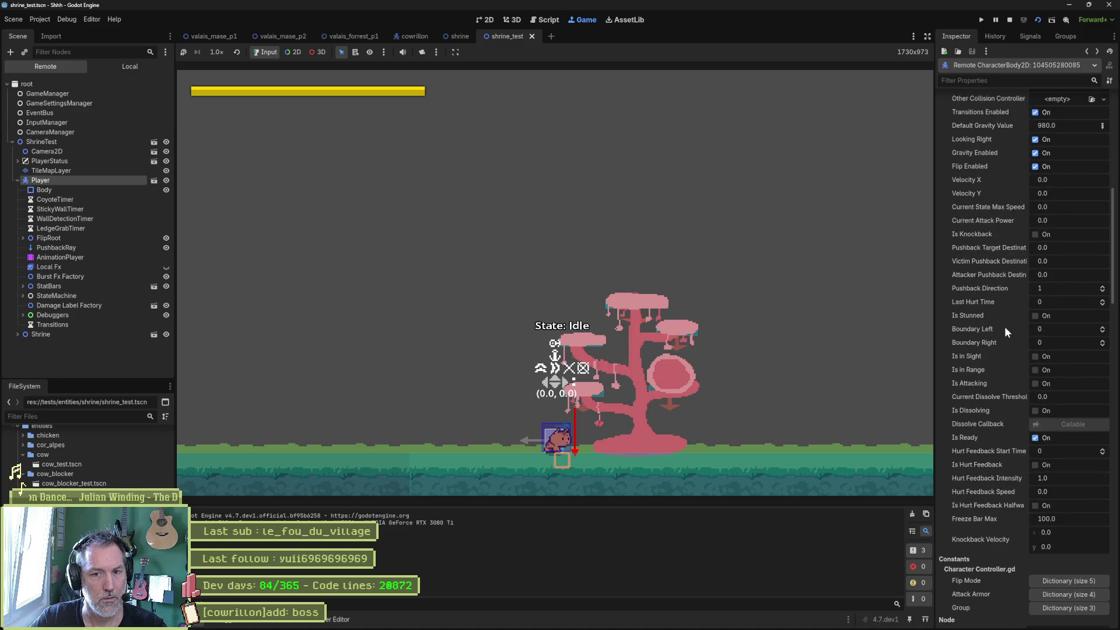
scroll(993, 369, down, 10)
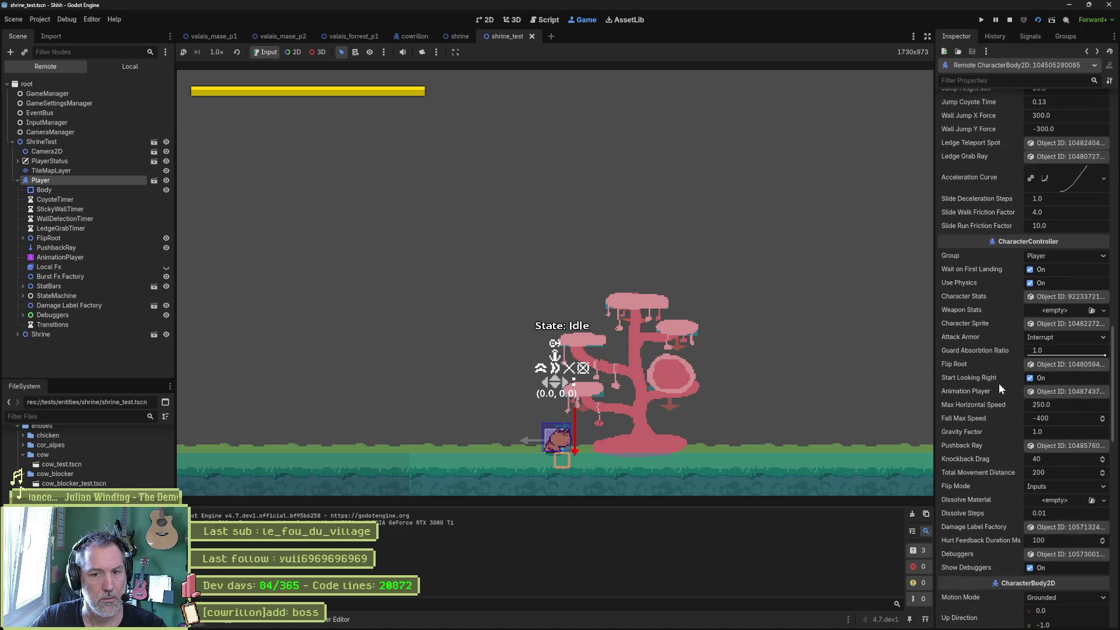
click(1056, 297)
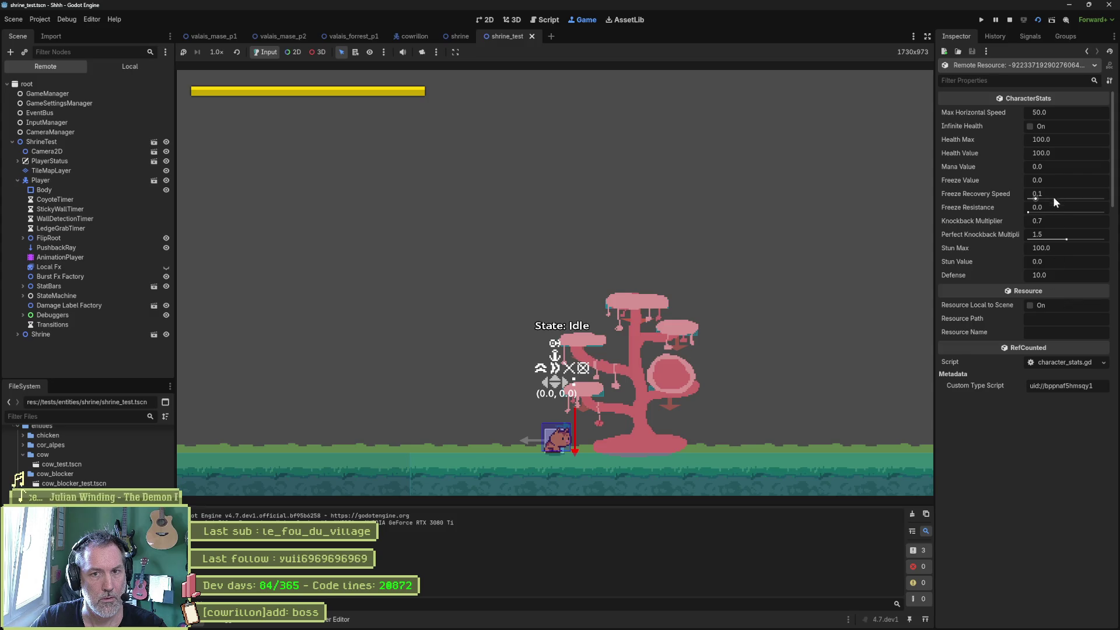
Set the live Health Value to 50, then stop the game and reselect Player.
click(1070, 153)
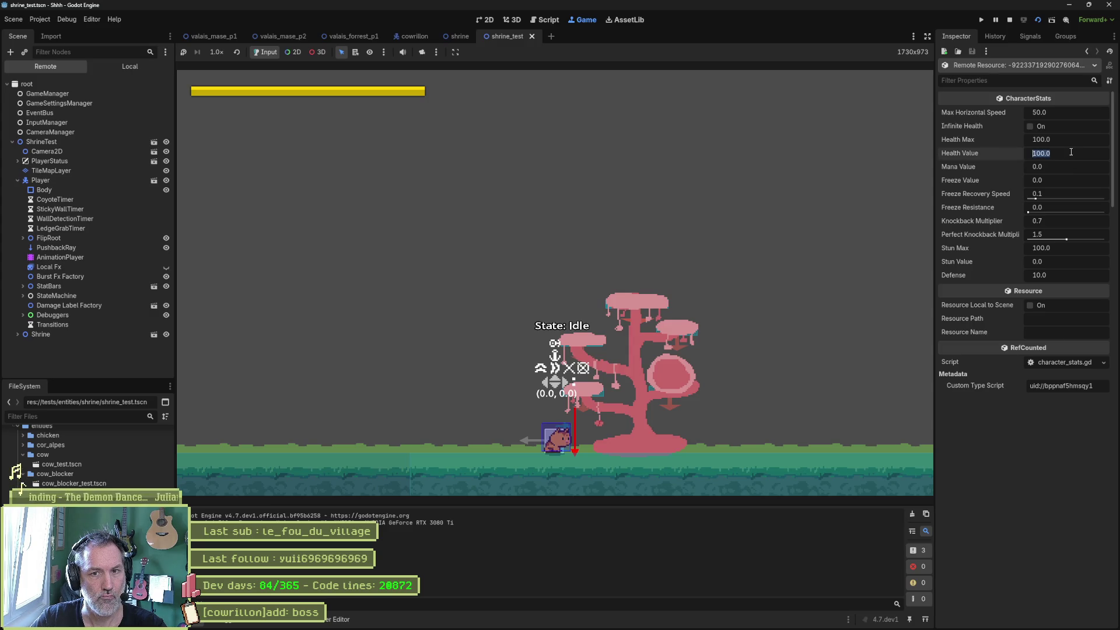
text(50)
key(Return)
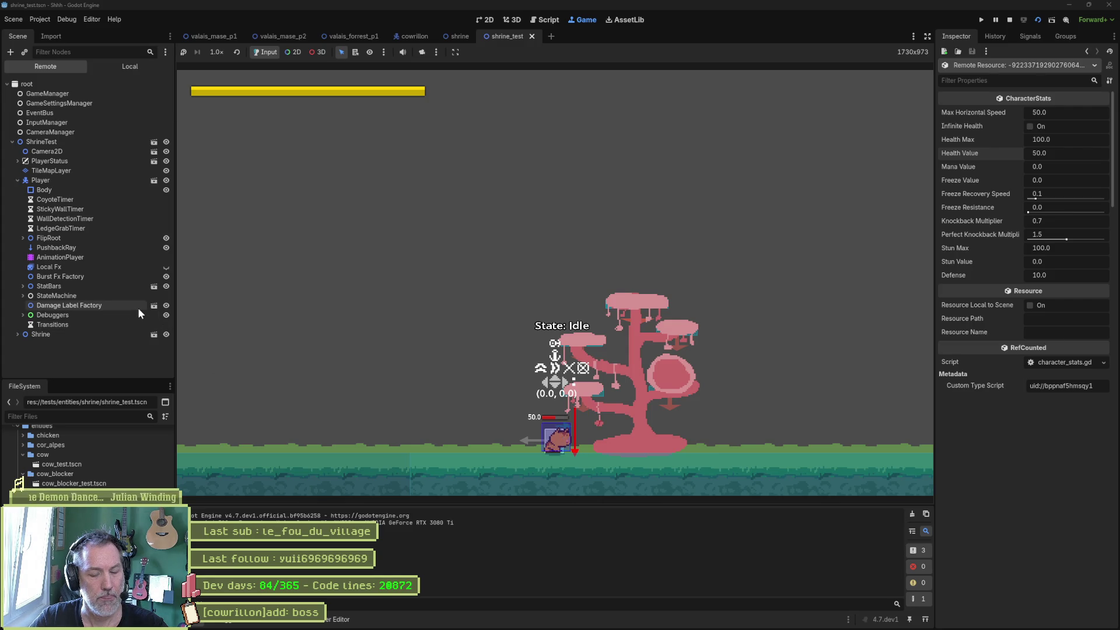
key(F8)
click(35, 108)
scroll(975, 422, down, 10)
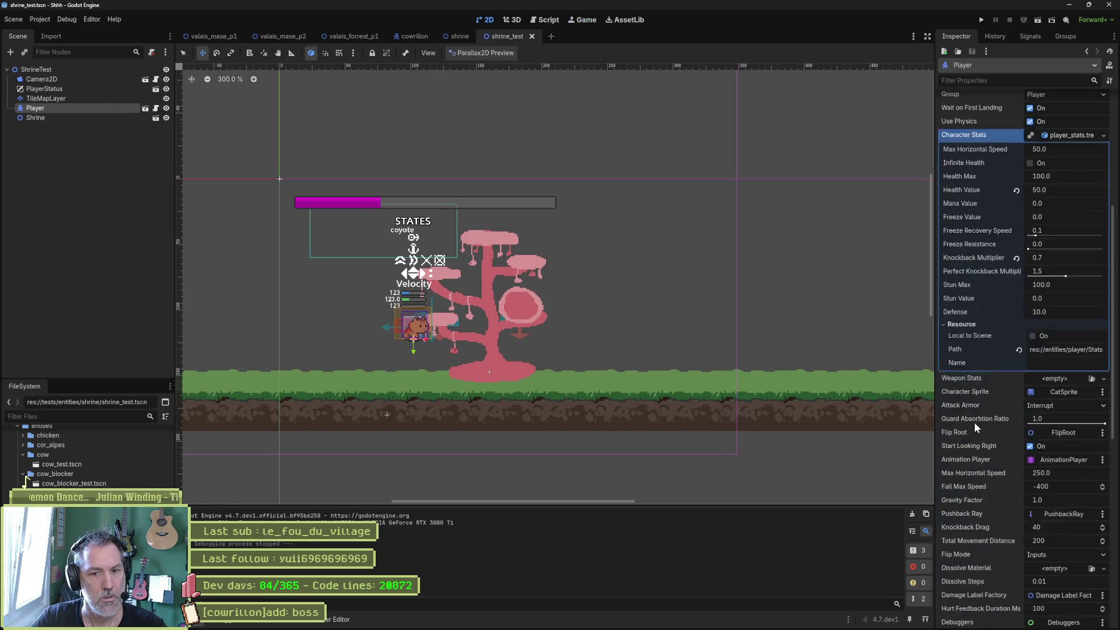
click(1030, 502)
key(ctrl+s)
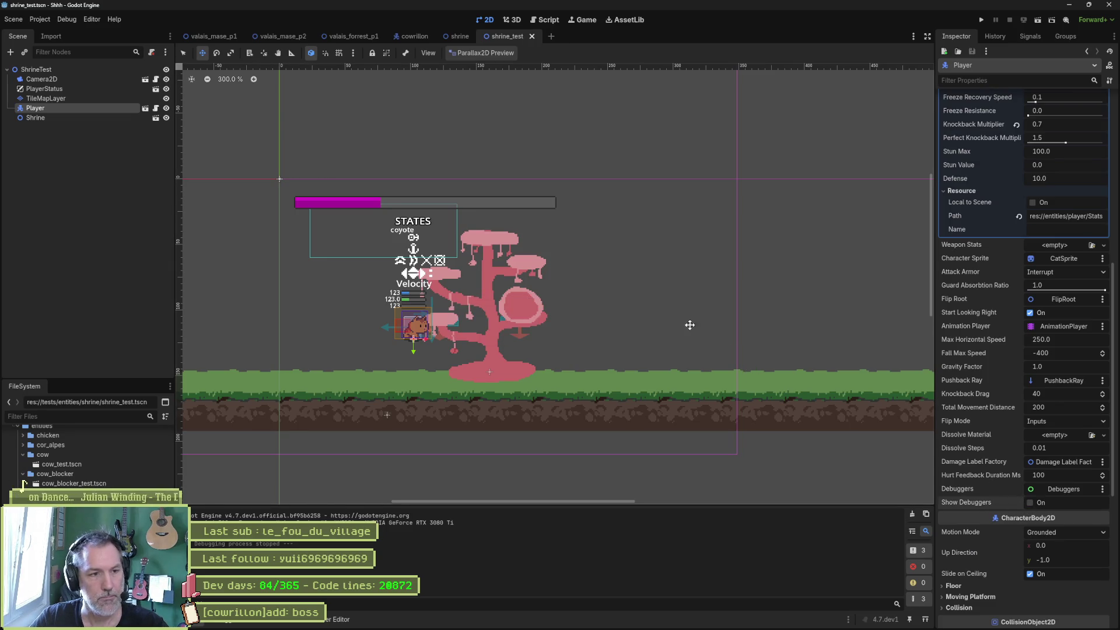
key(F6)
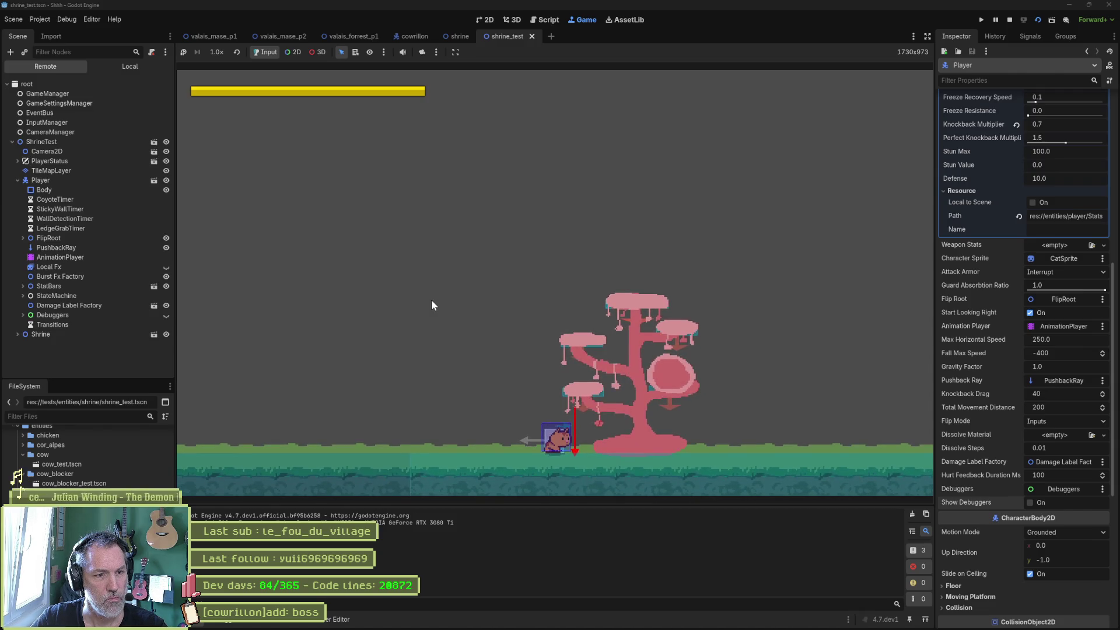
key(F8)
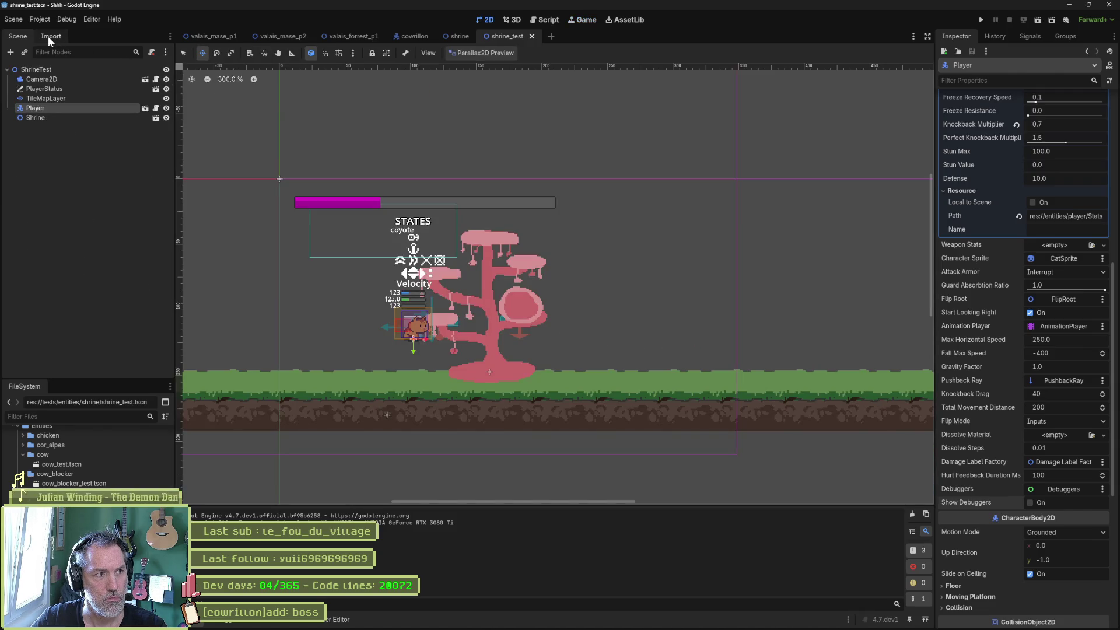
click(66, 19)
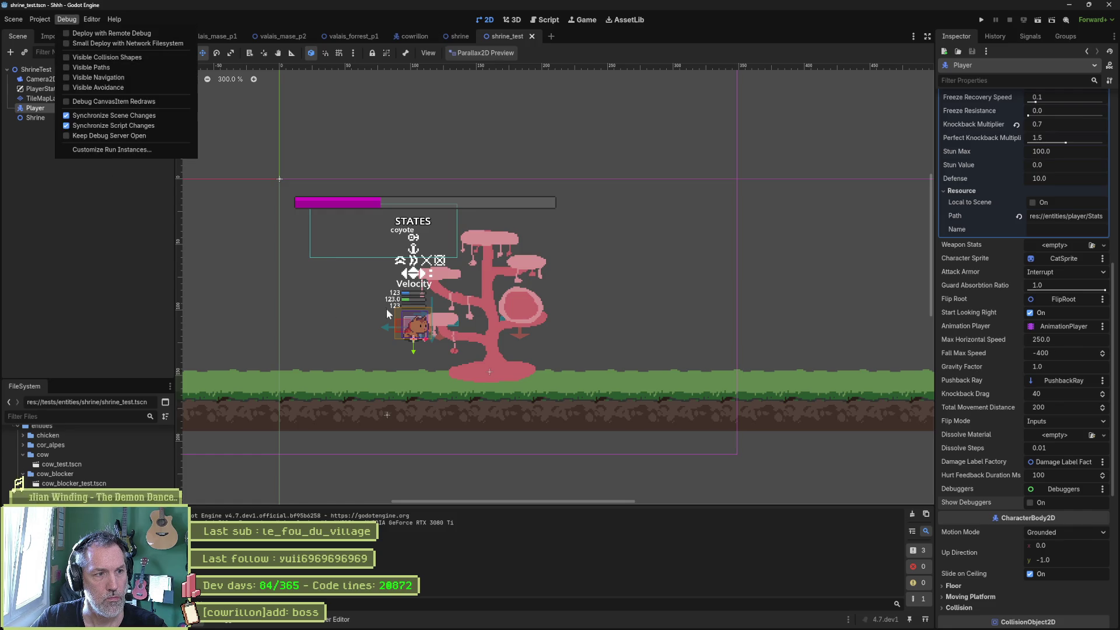
key(F6)
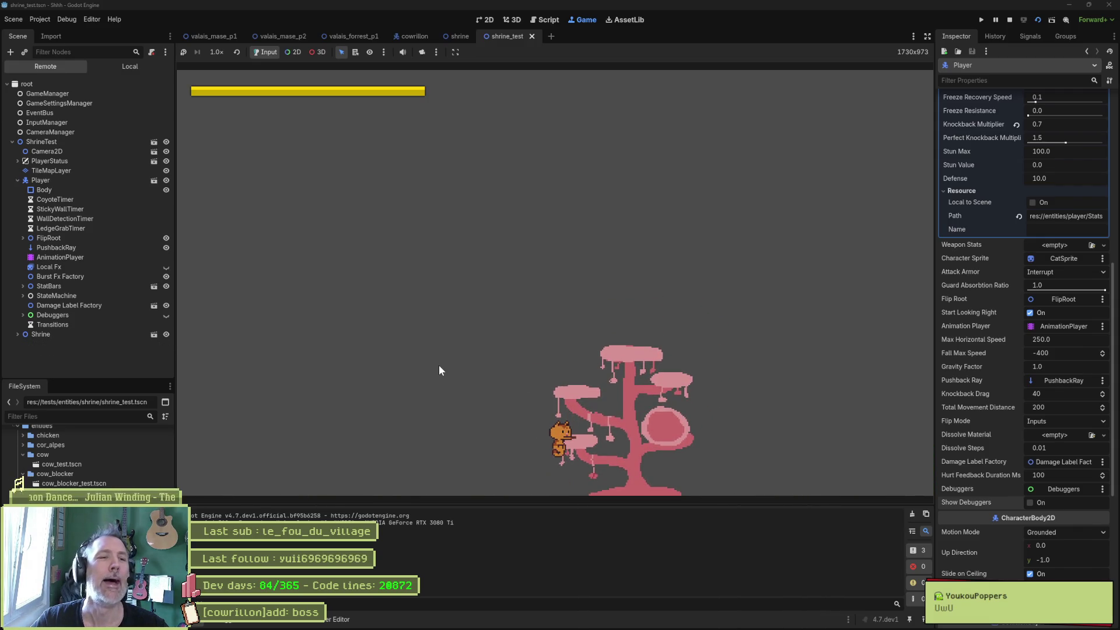
key(F8)
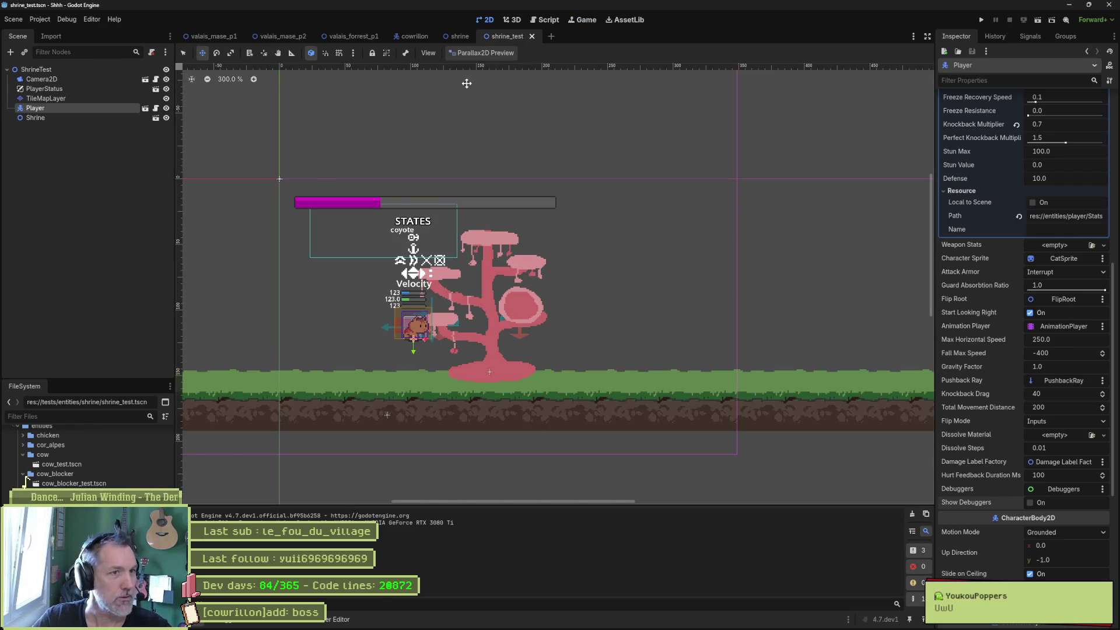
click(458, 36)
Narrow the lower-left cloud's Area2D collision shape slightly with the Scale tool.
drag(597, 233, 516, 293)
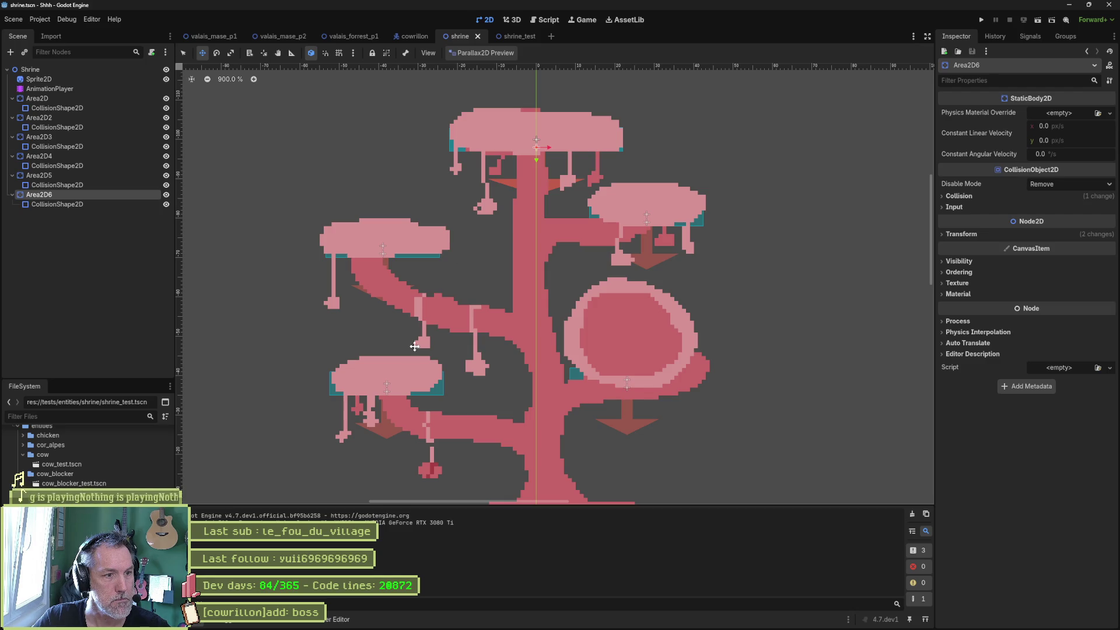
key(q)
click(386, 385)
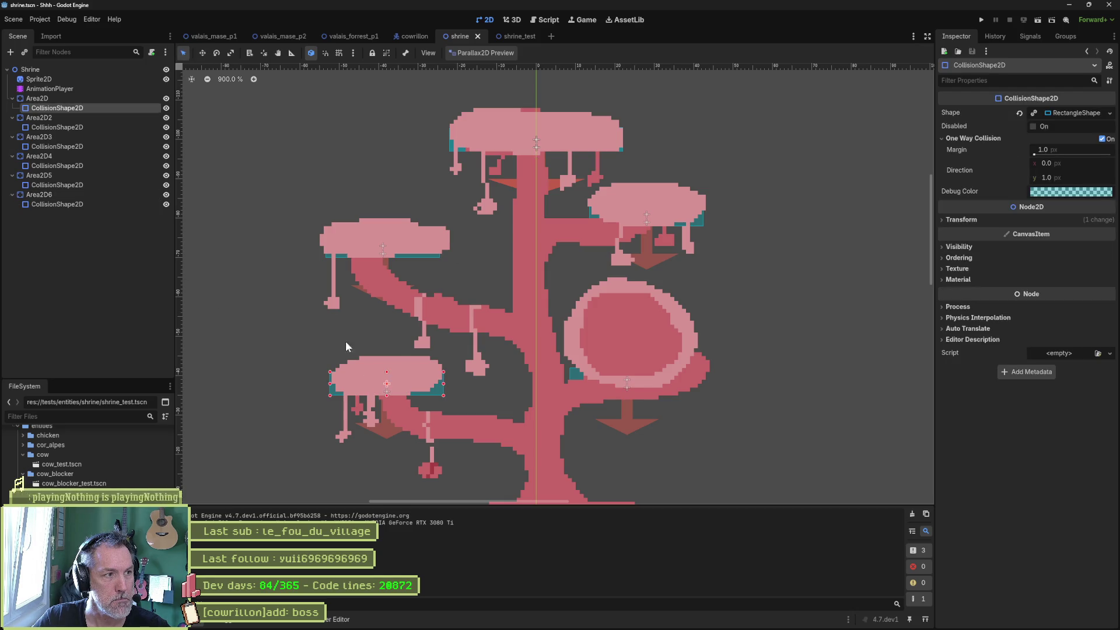
click(37, 98)
key(s)
drag(399, 391, 398, 390)
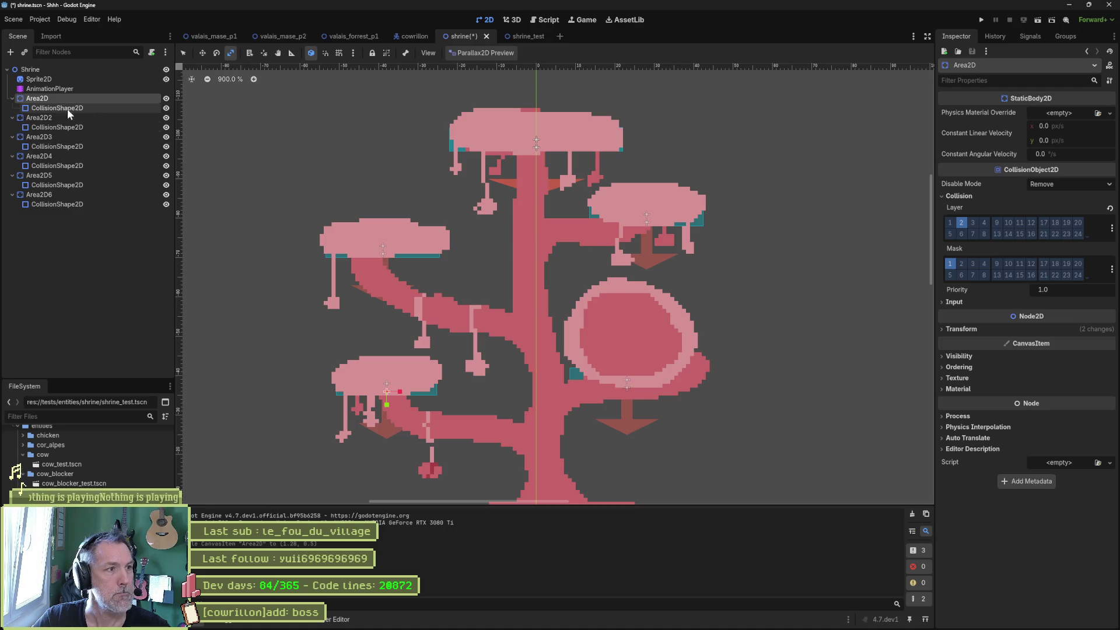
Narrow the right-hand cloud's Area2D4 shape and rescale the top cloud's Area2D5.
click(58, 118)
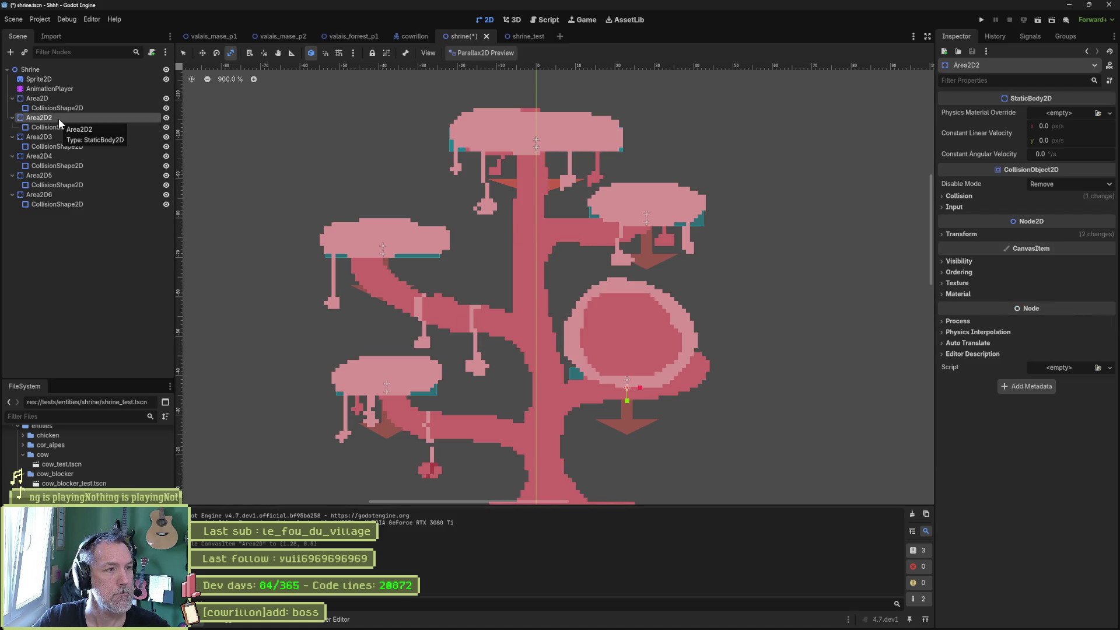
click(56, 137)
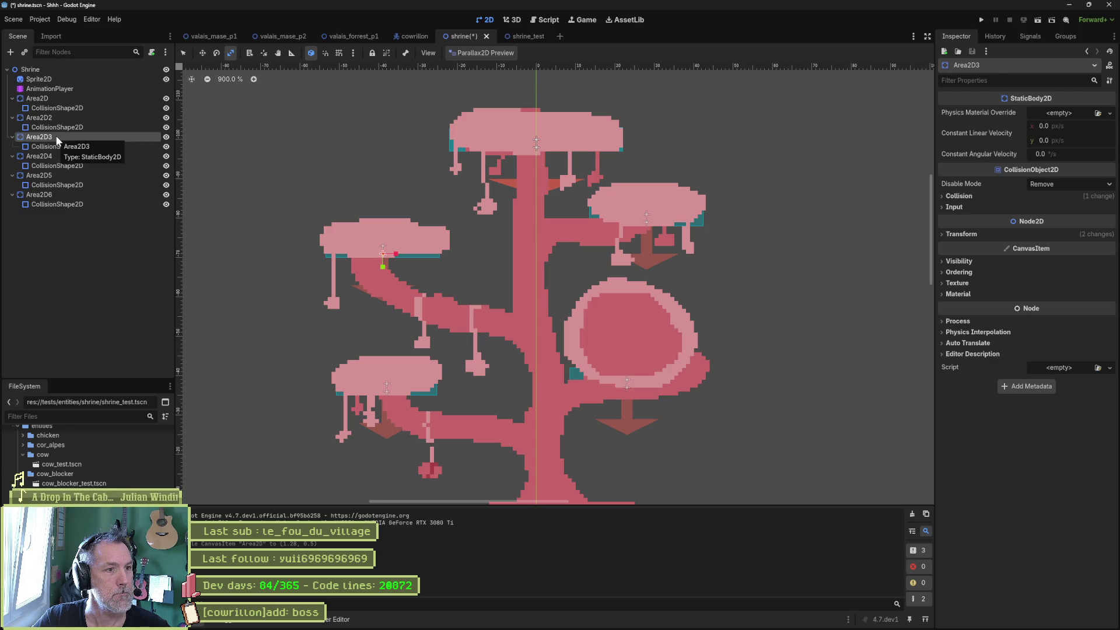
click(57, 156)
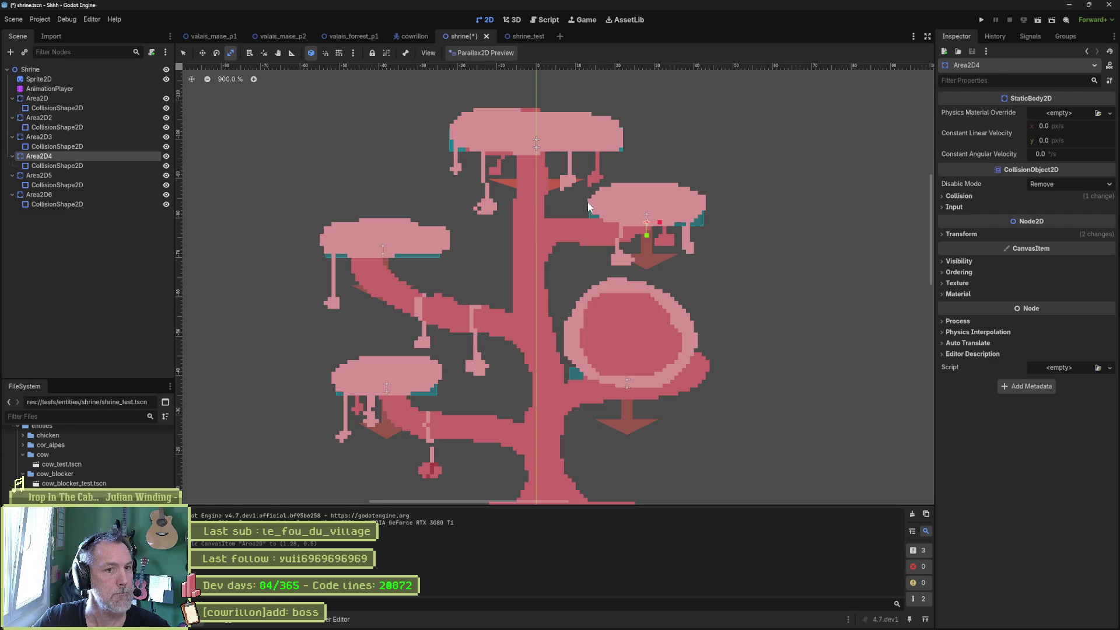
drag(660, 227, 660, 228)
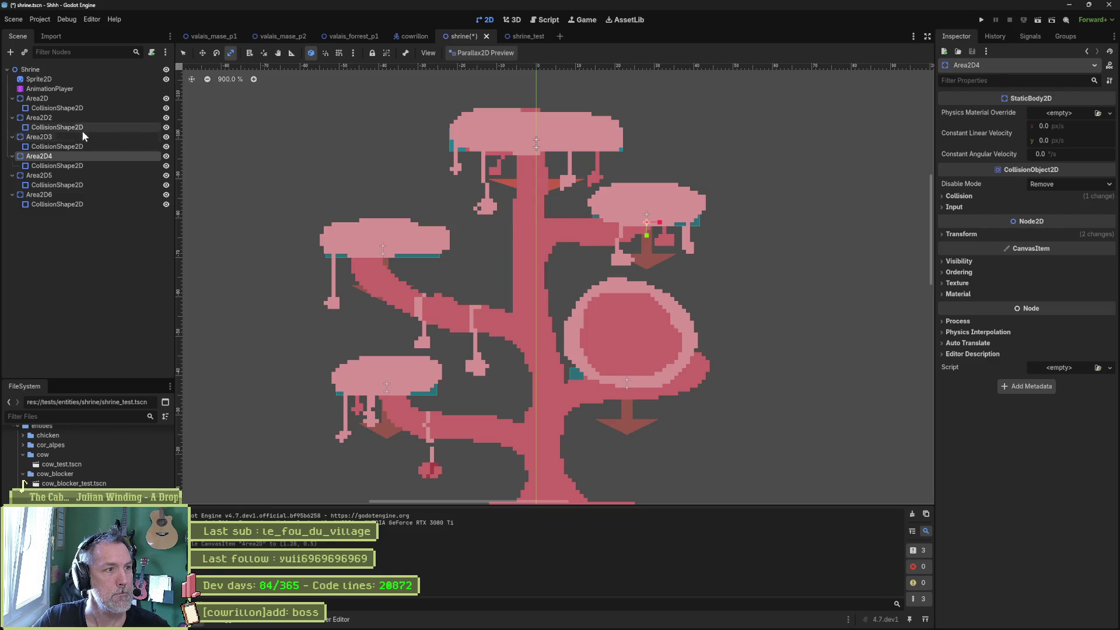
click(80, 175)
drag(549, 149, 549, 149)
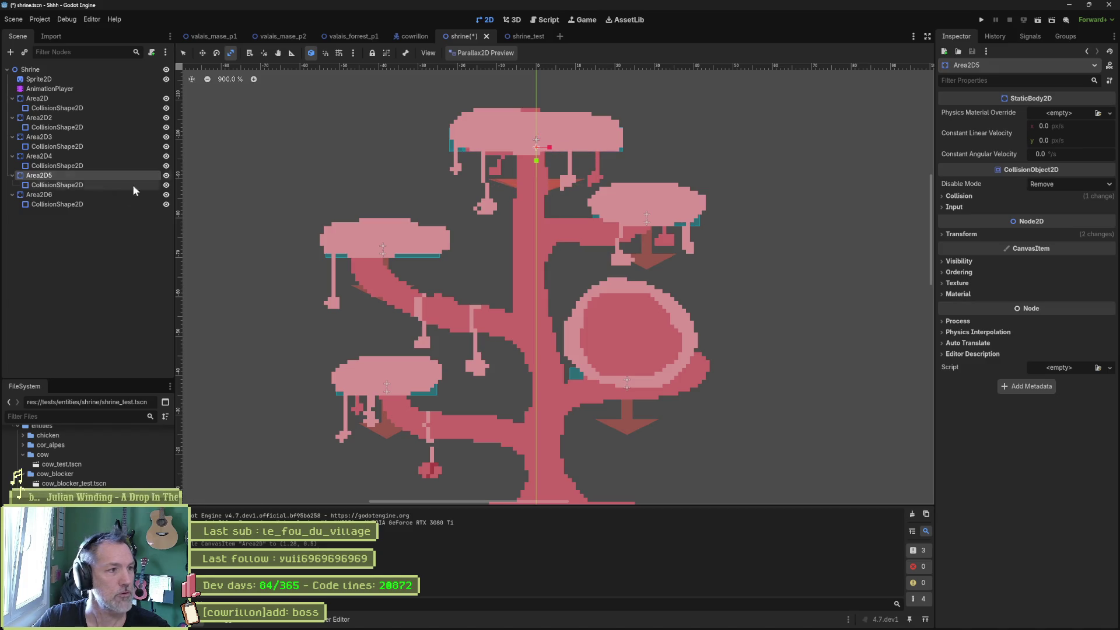
click(91, 196)
Delete the Area2D6 node.
key(Delete)
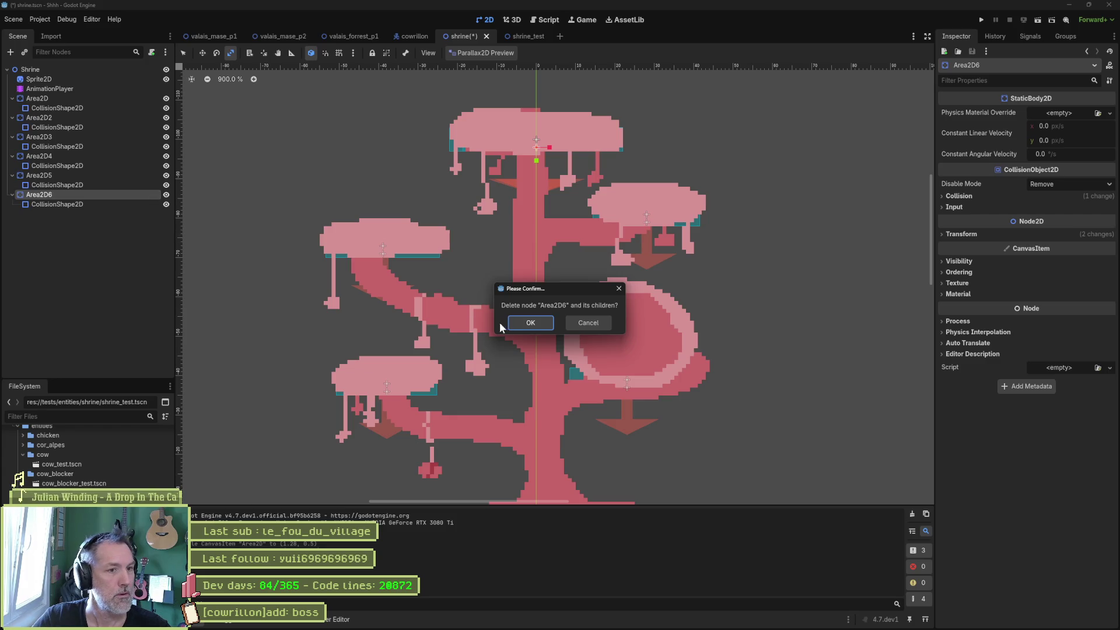
key(Return)
click(64, 176)
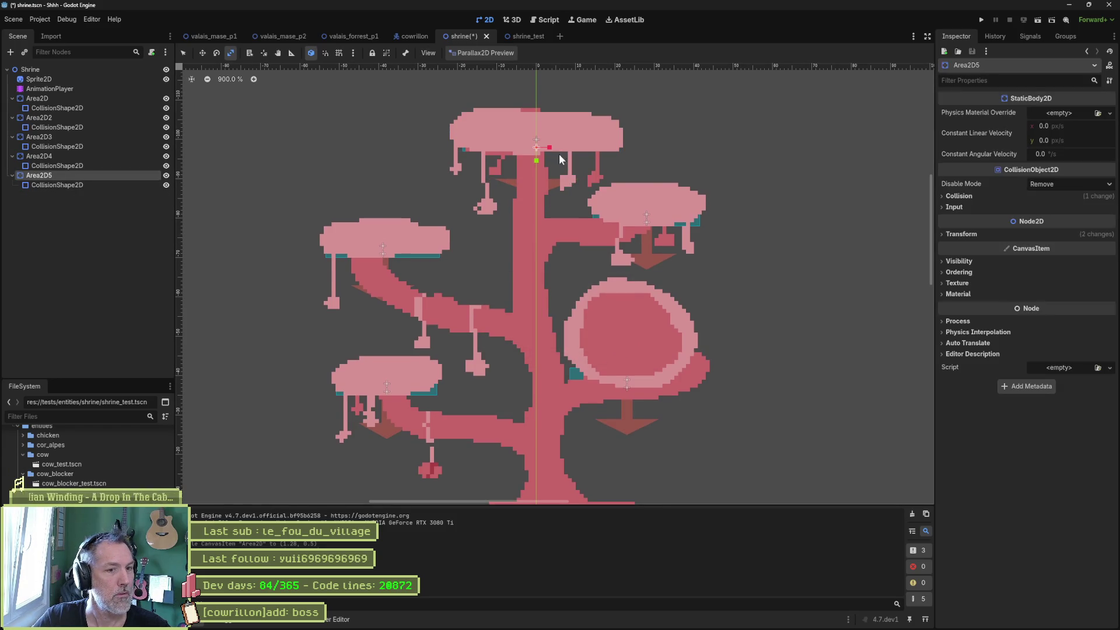
Nudge Area2D5's collision shape down 2 px, save the shrine scene, and return to shrine_test.
key(w)
mouse_move(537, 157)
mouse_down()
mouse_move(533, 173)
mouse_move(534, 160)
mouse_up()
key(ctrl+s)
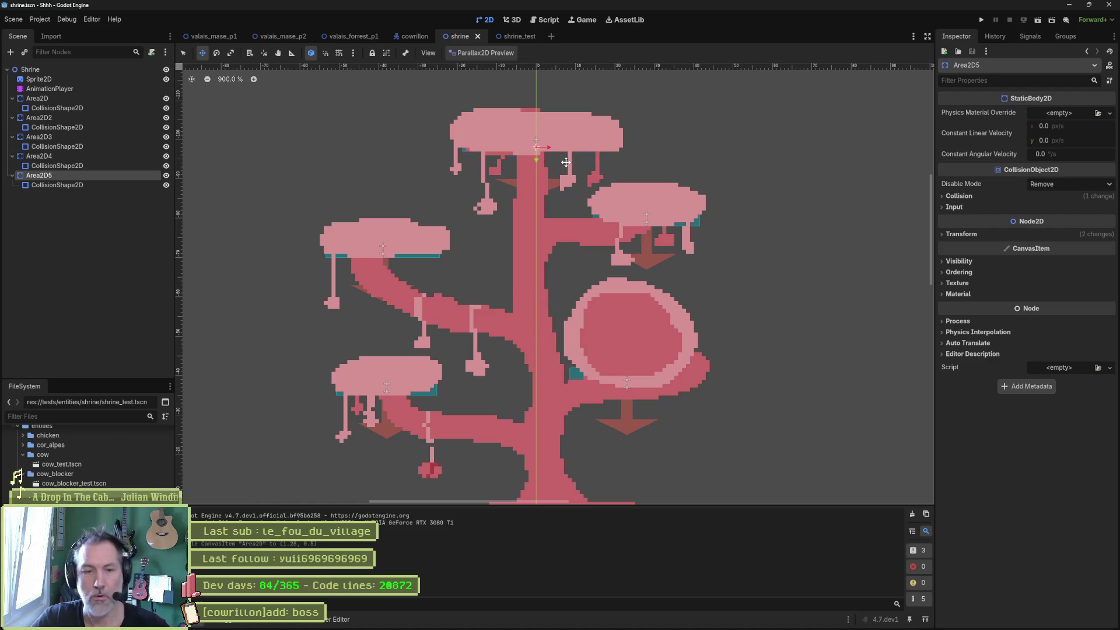
click(521, 36)
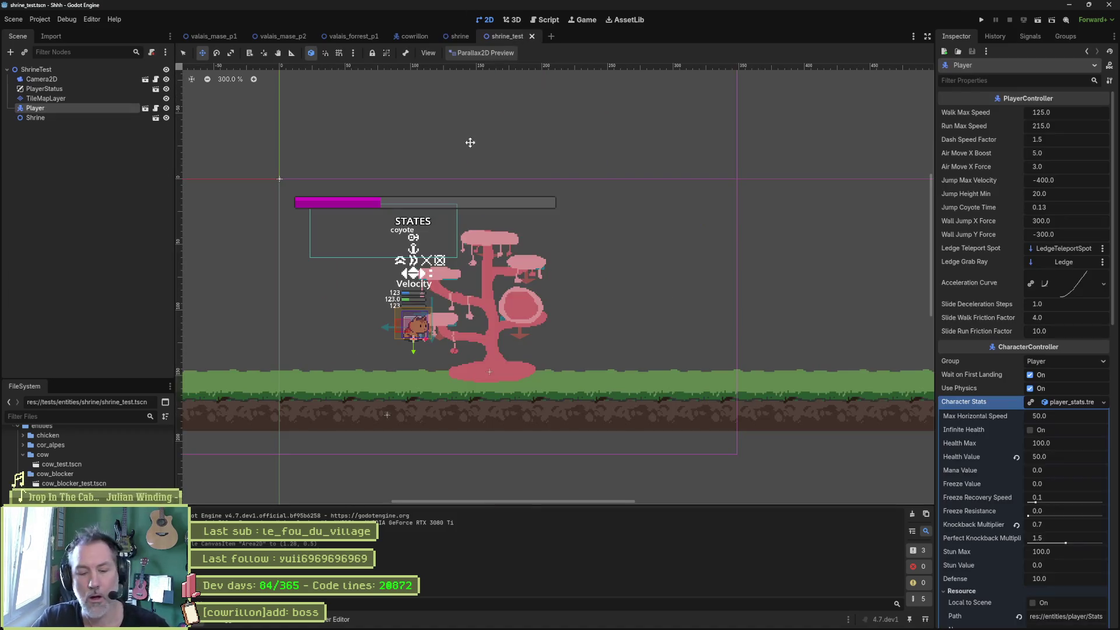
key(F6)
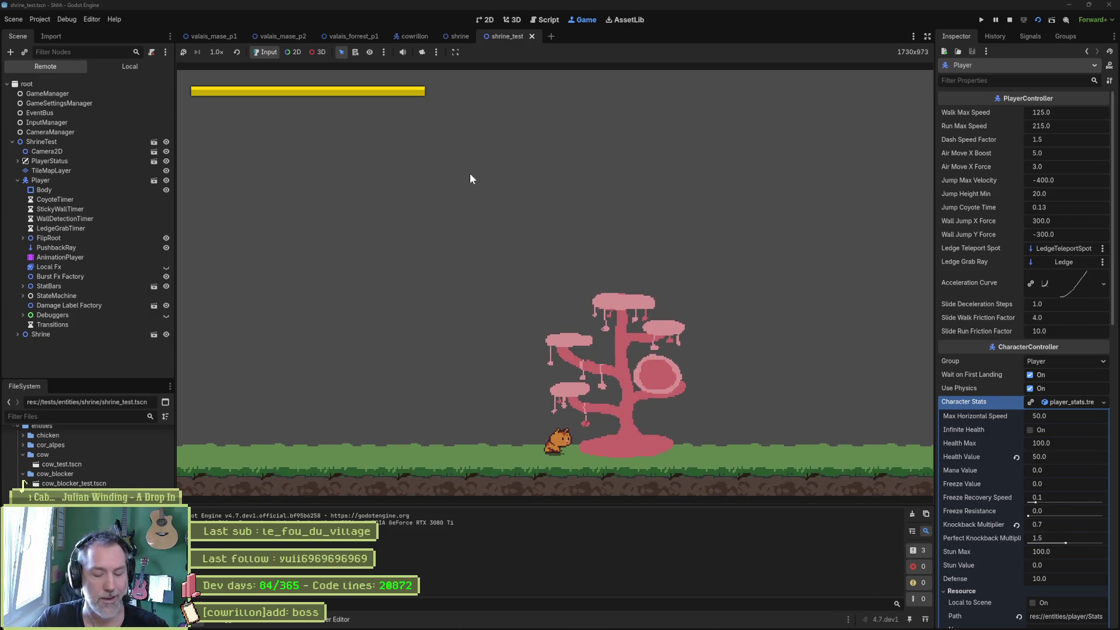
key(space)
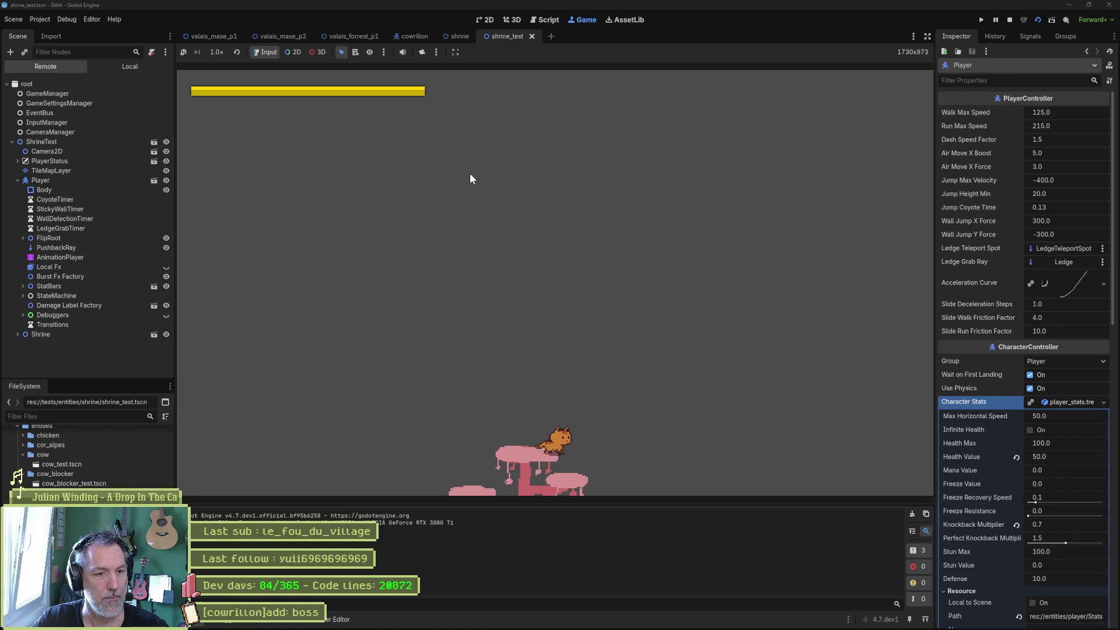
key(space)
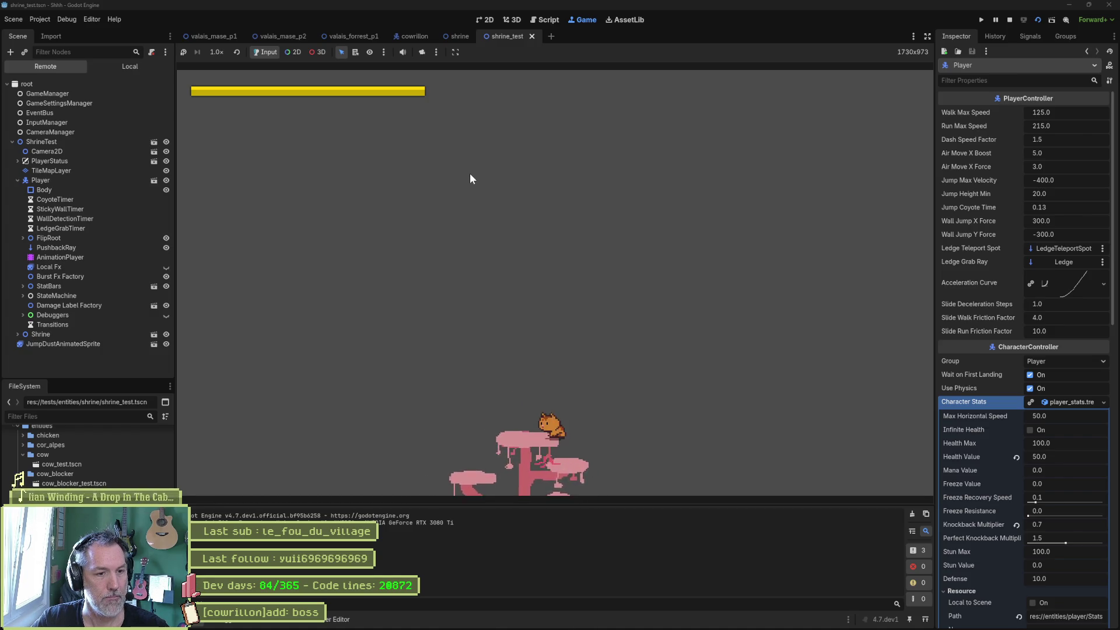
key(space)
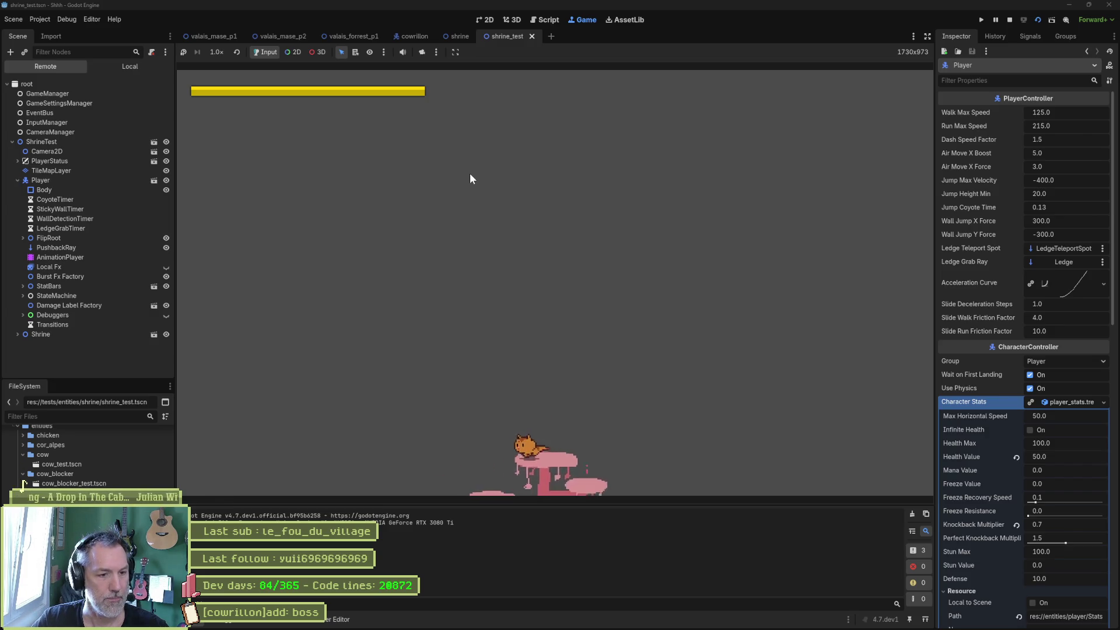
key(space)
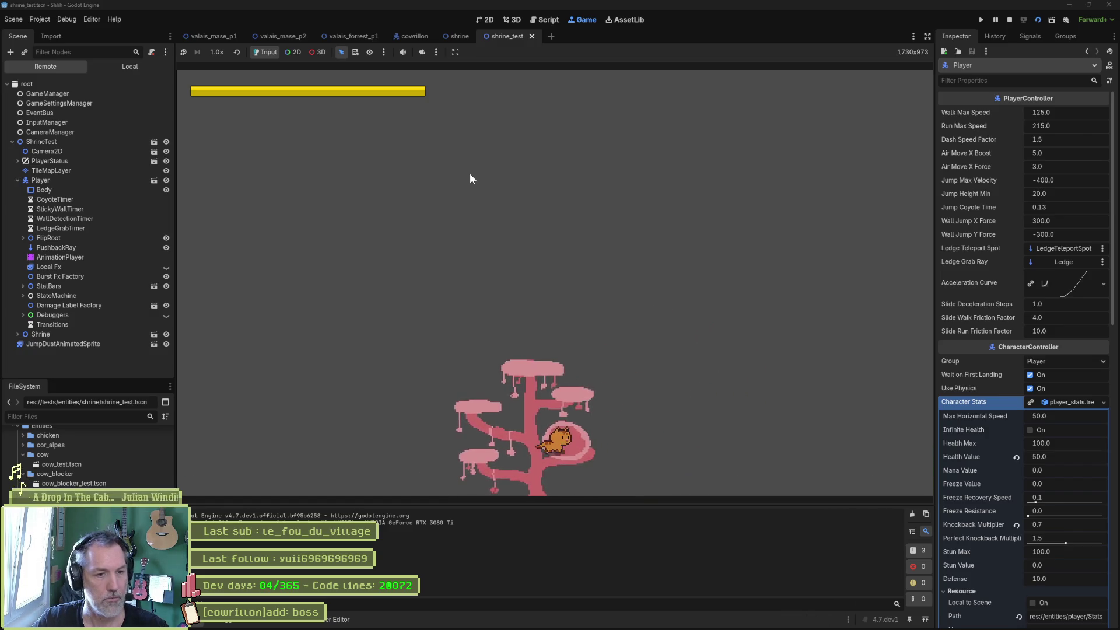
key(F8)
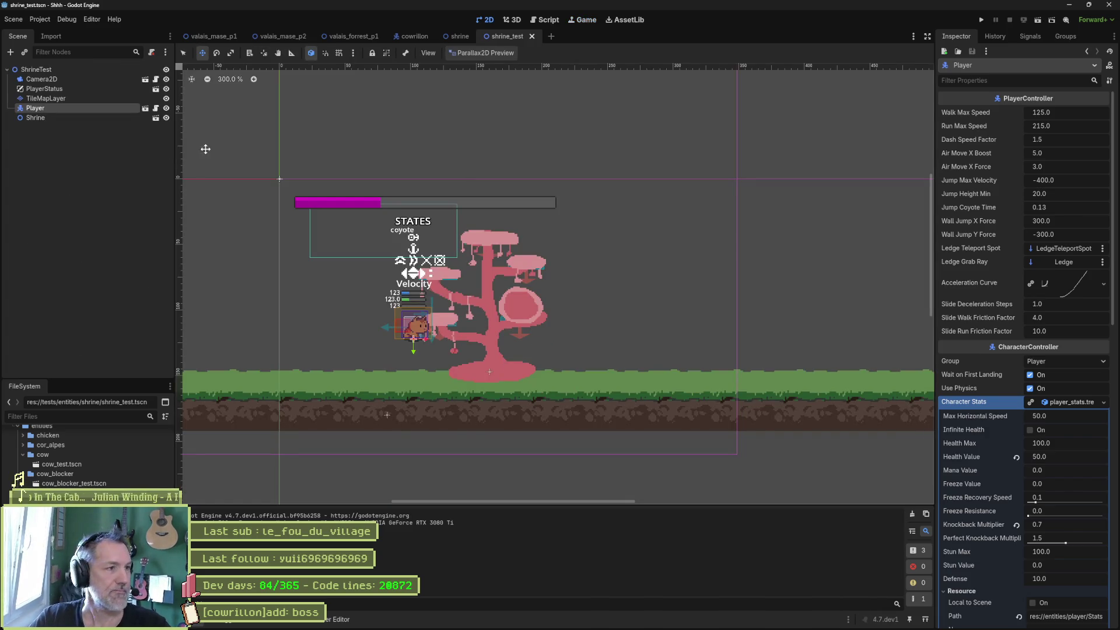
Move the Player slightly left and down beside the shrine tree, then switch to the shrine scene.
drag(365, 370, 342, 392)
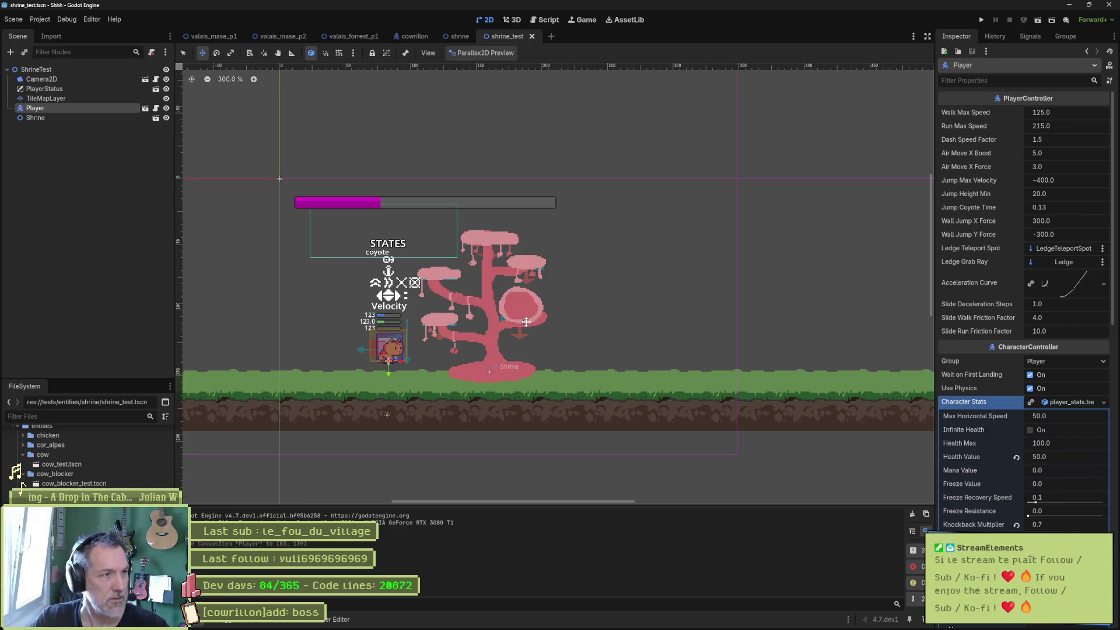
click(458, 36)
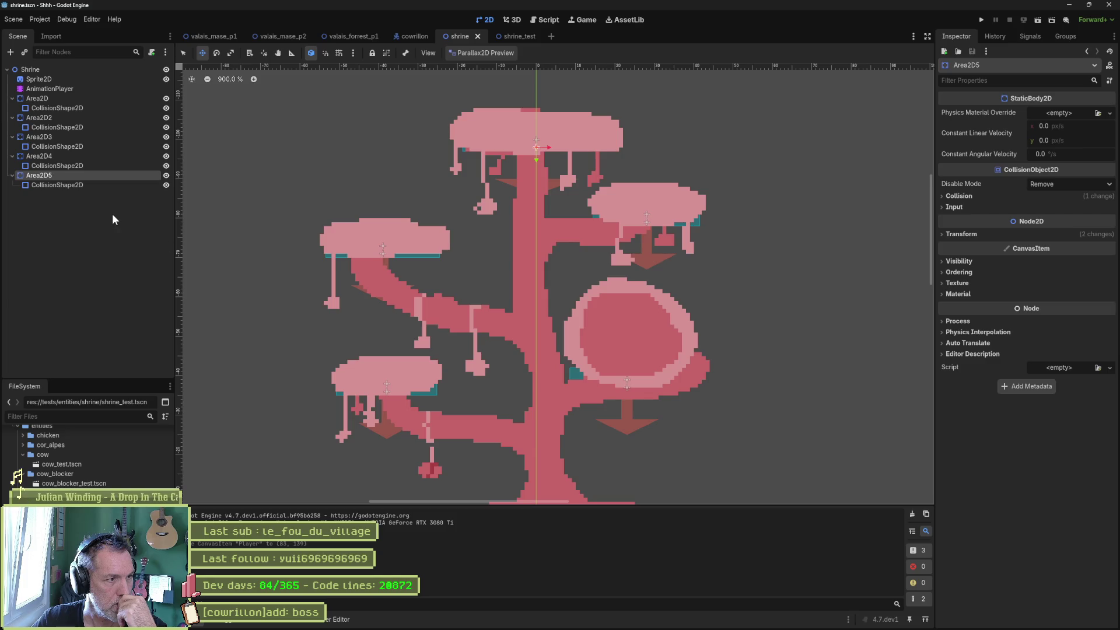
Rename the second platform body Area2D2 to SaveArea2D.
click(89, 97)
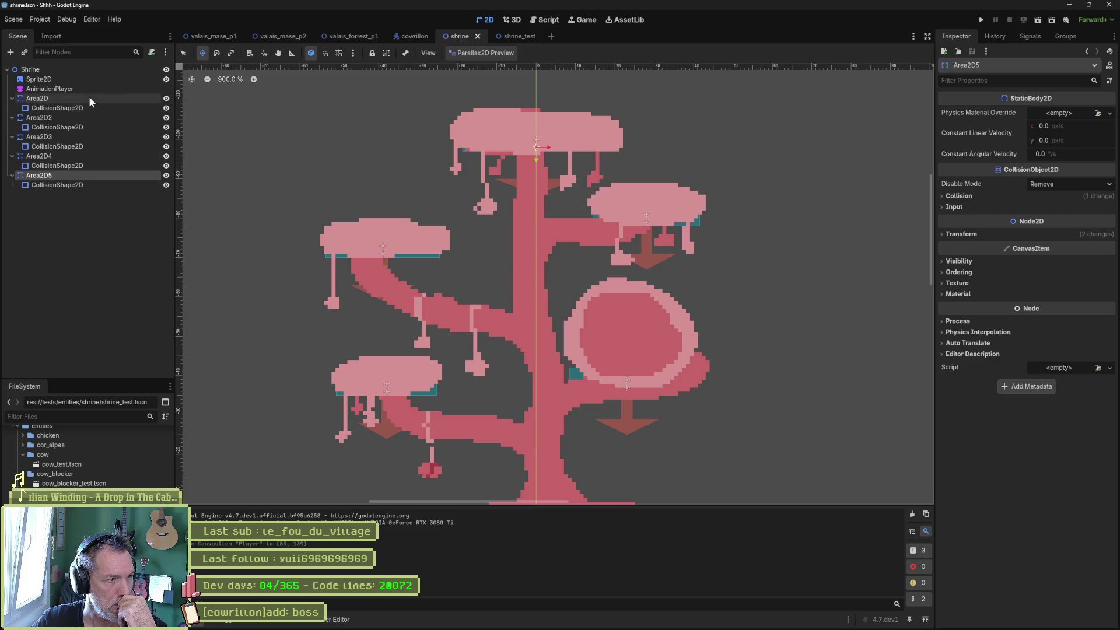
click(85, 118)
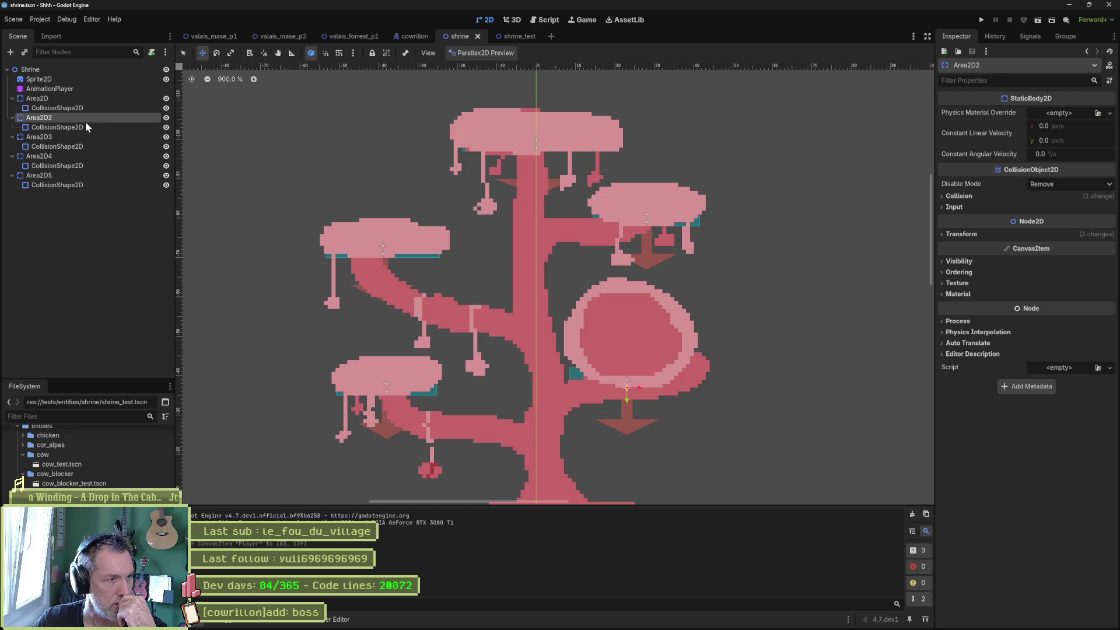
key(F2)
text(SaveAre)
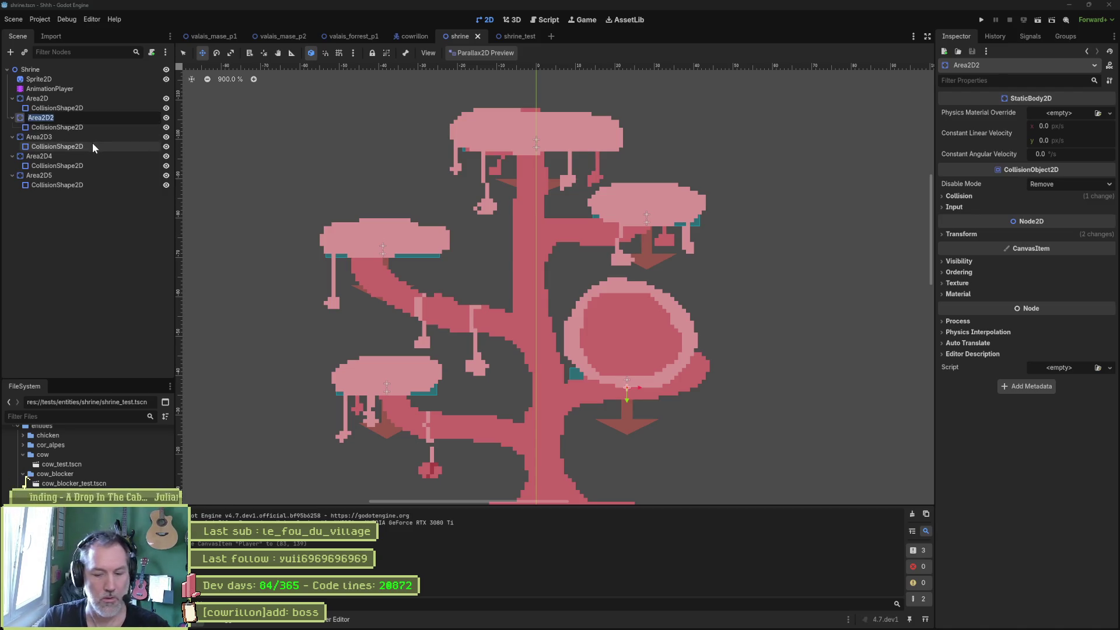
text(a2D)
key(Return)
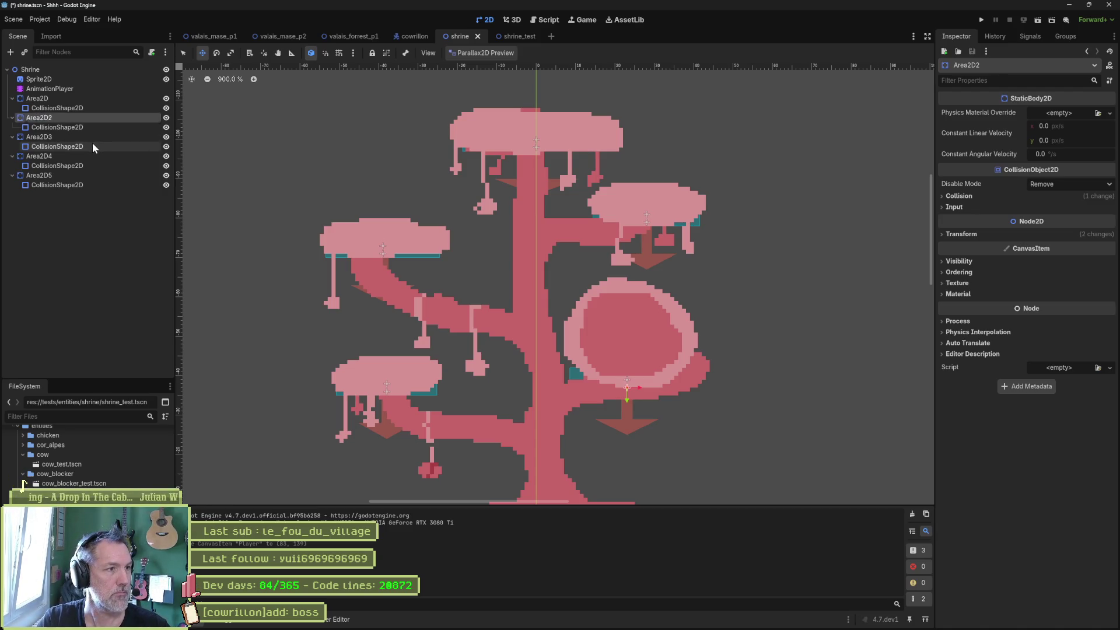
Collapse the Area2D branches in the Scene dock, cancel a script attach, and select the root Shrine node.
click(12, 136)
click(13, 146)
click(12, 156)
click(12, 118)
click(12, 98)
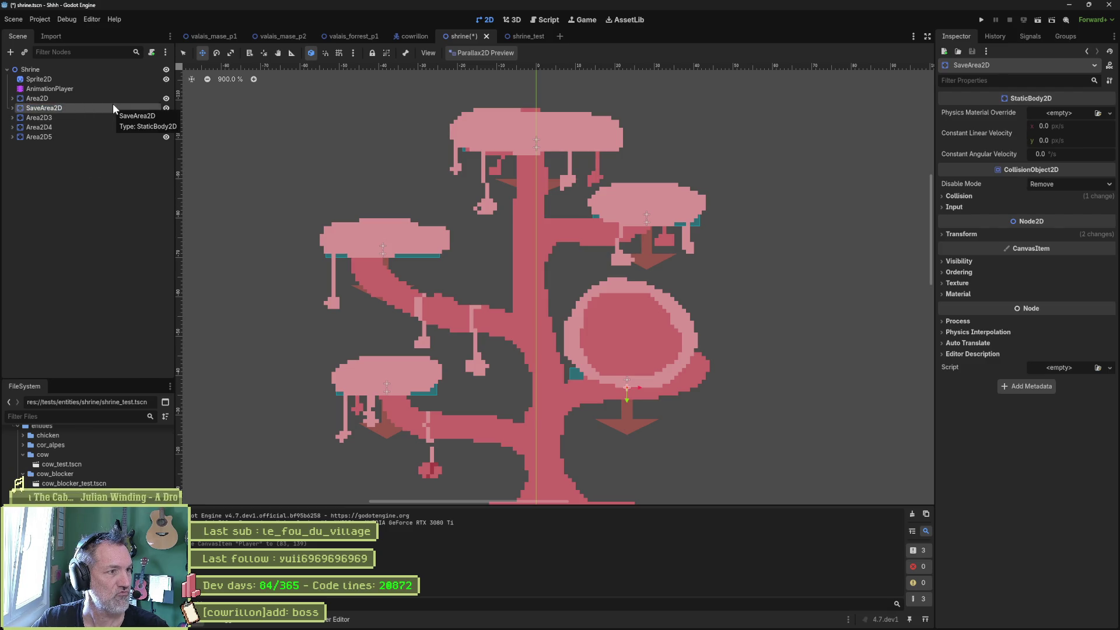
click(152, 53)
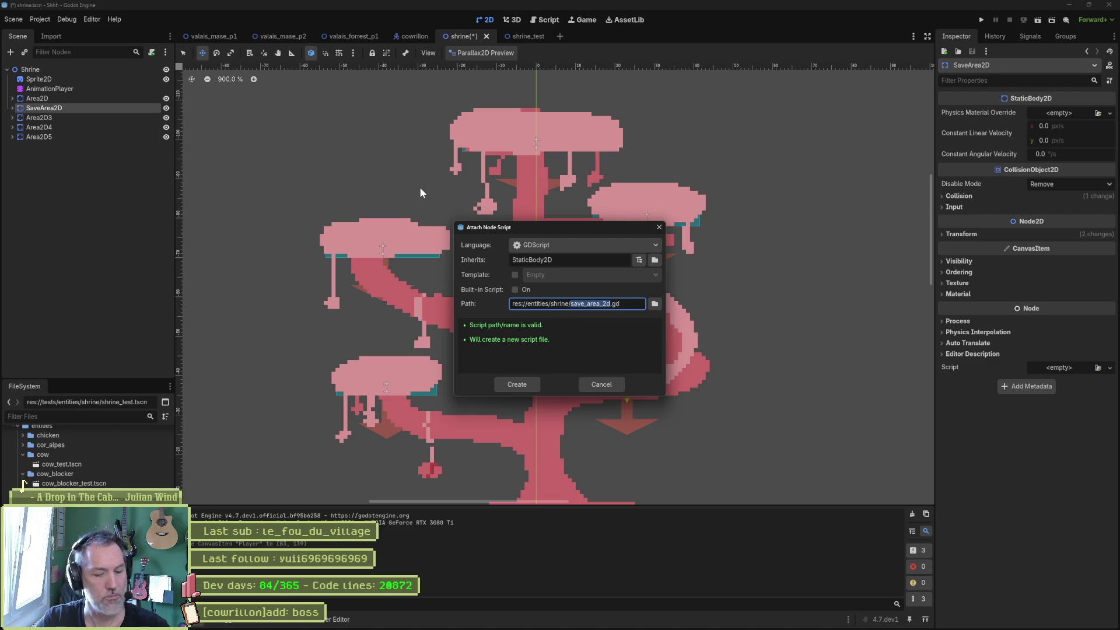
key(Escape)
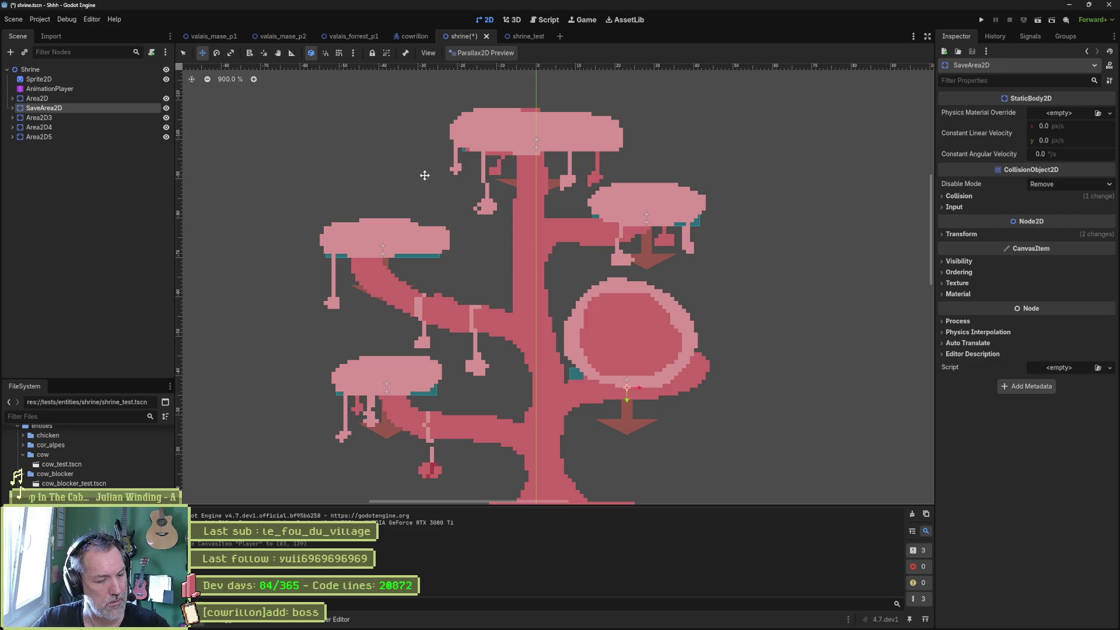
click(87, 70)
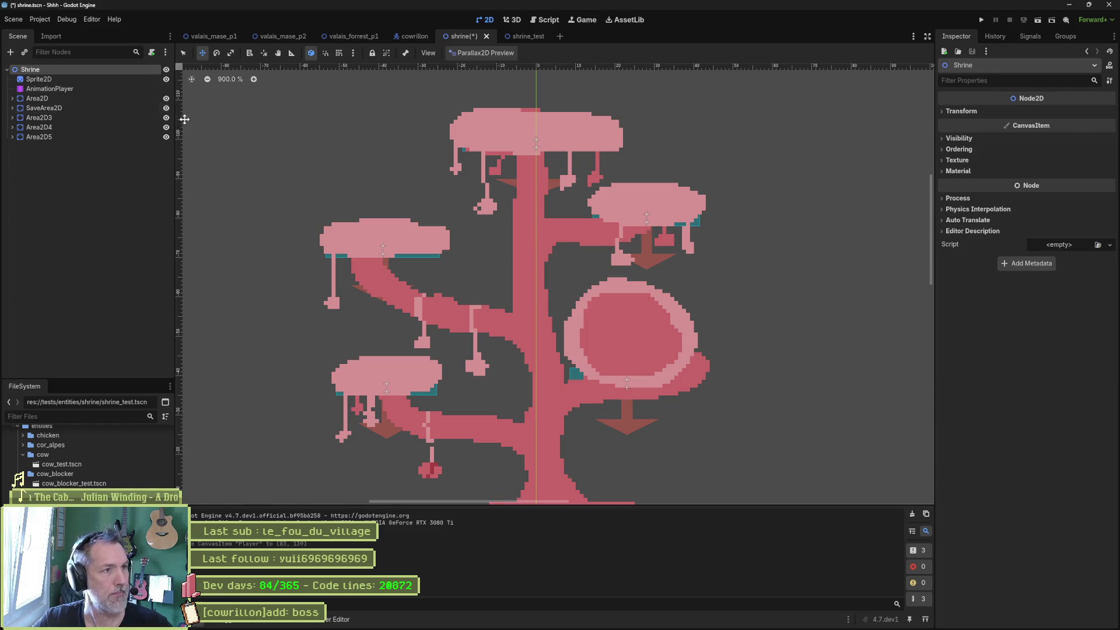
Attach a new shrine.gd script to Shrine declaring class_name Shrine, save, and return to 2D.
click(150, 53)
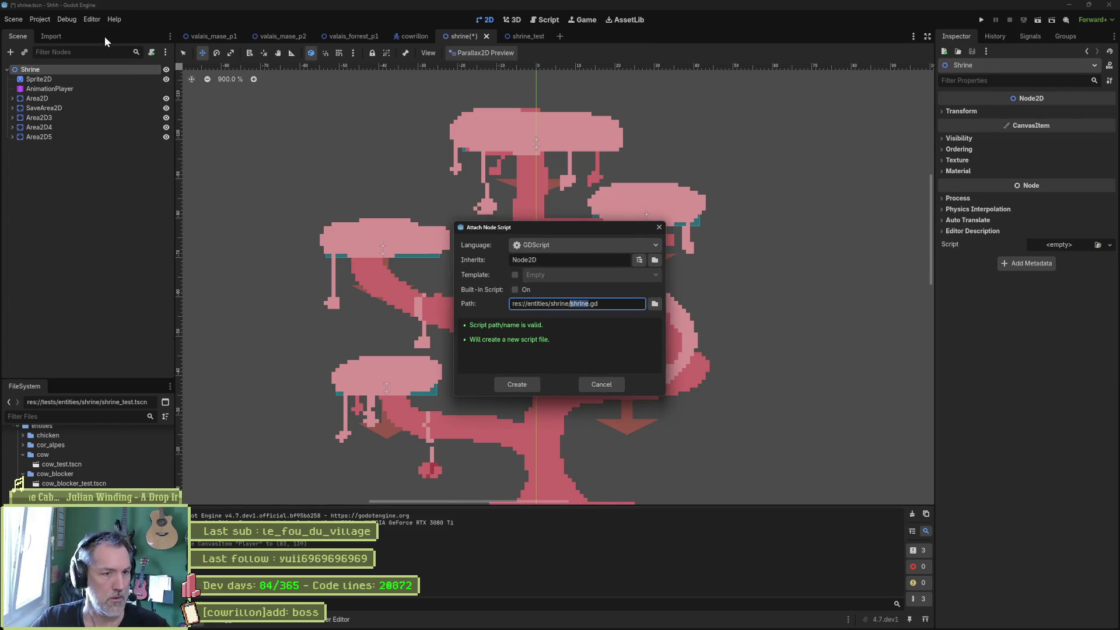
click(522, 384)
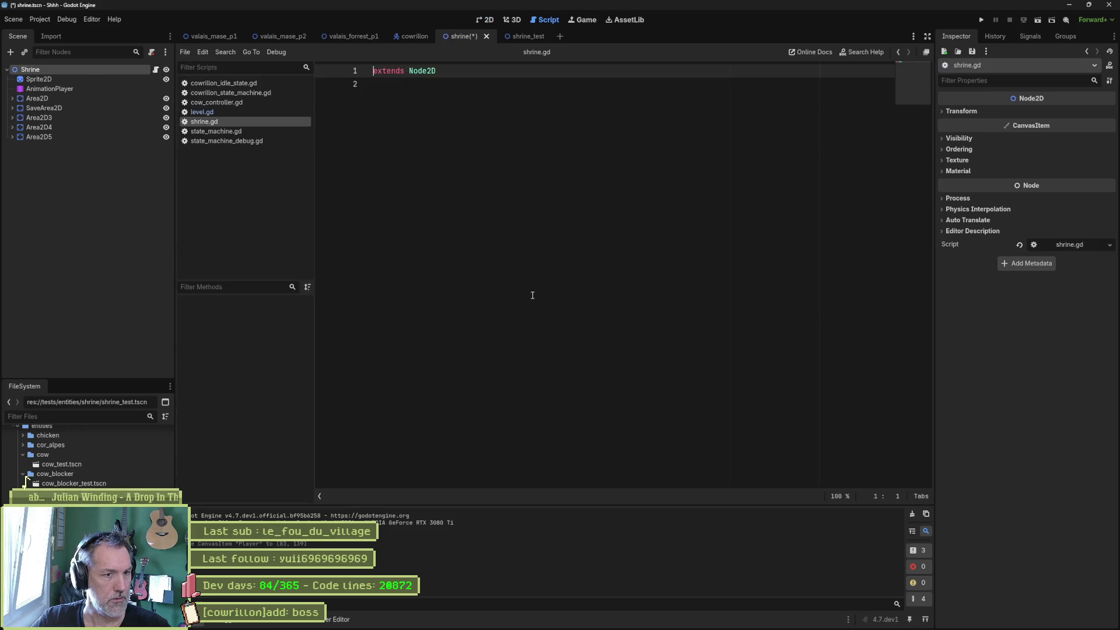
key(ctrl+a)
text(class_n)
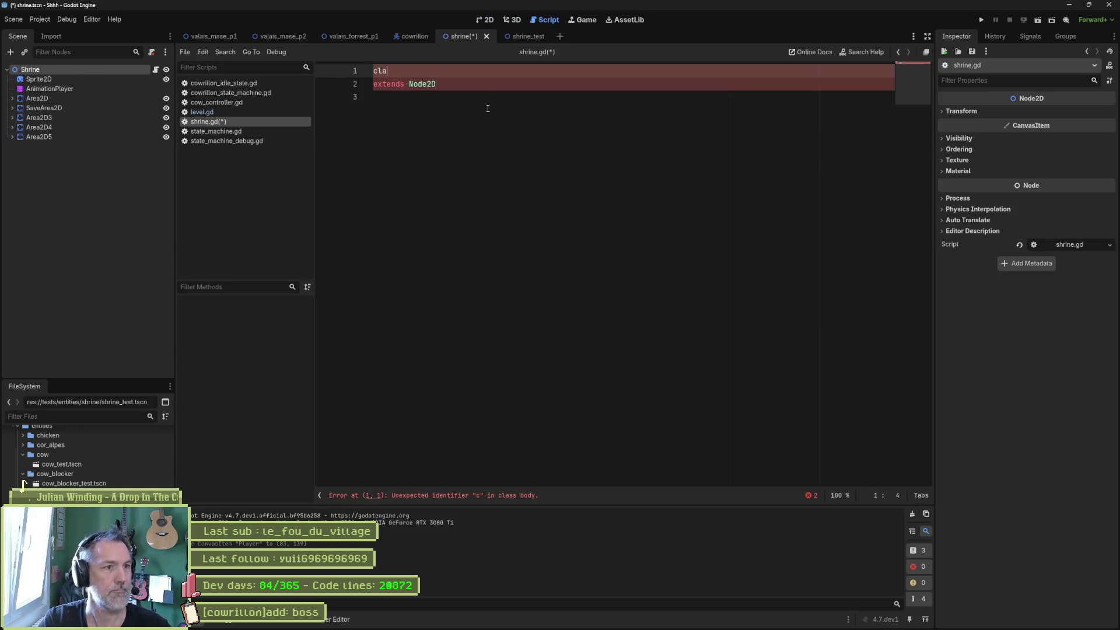
key(Return)
text(Shrine)
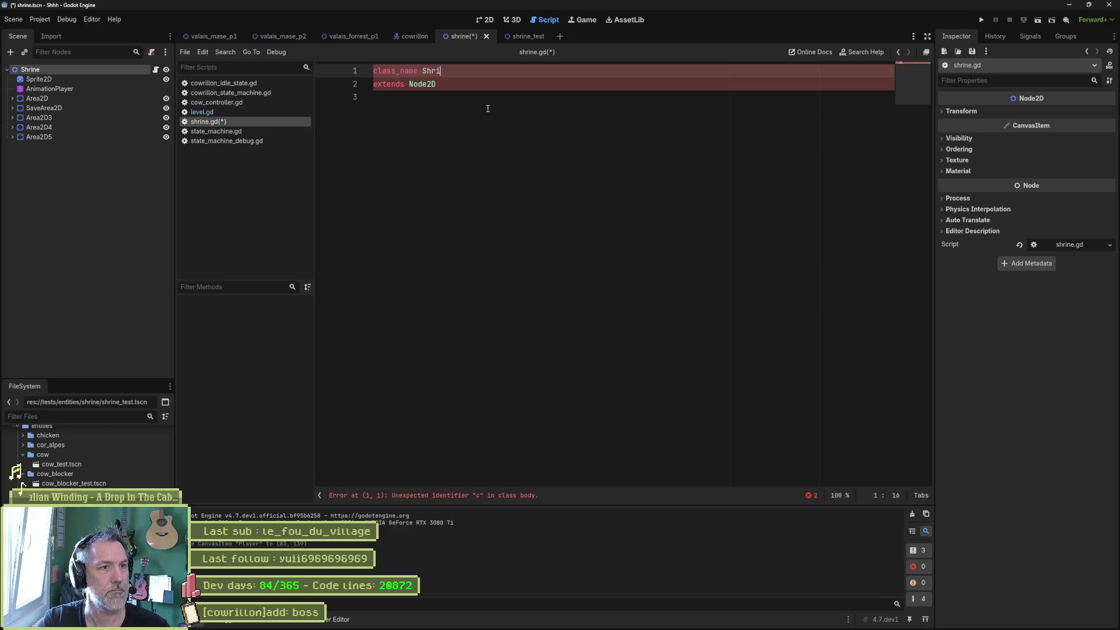
click(413, 177)
key(ctrl+s)
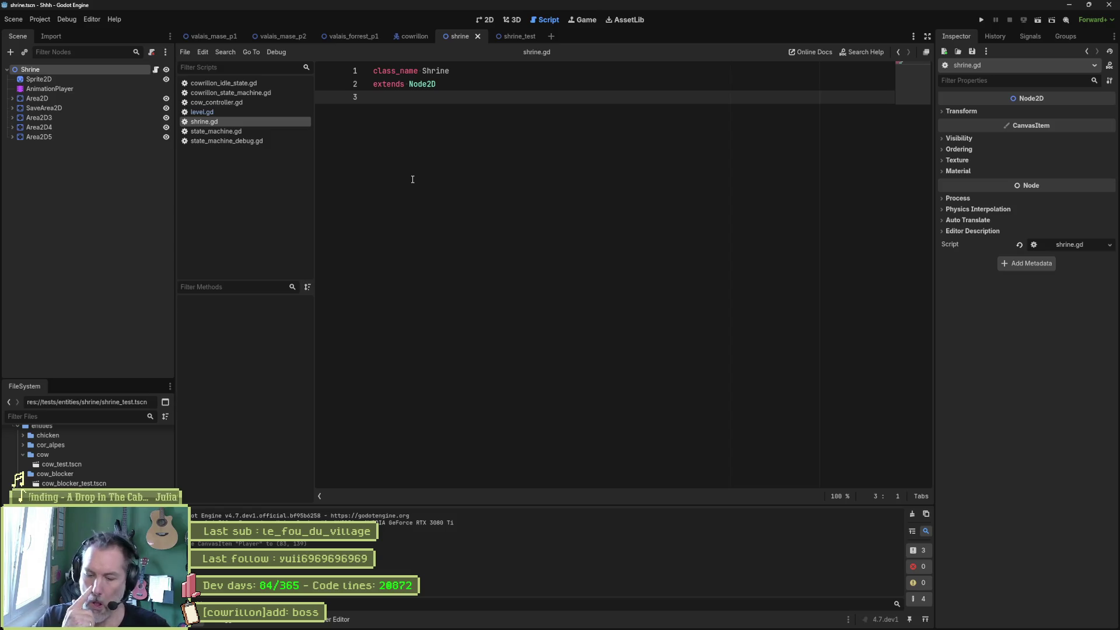
key(Return)
key(Return)
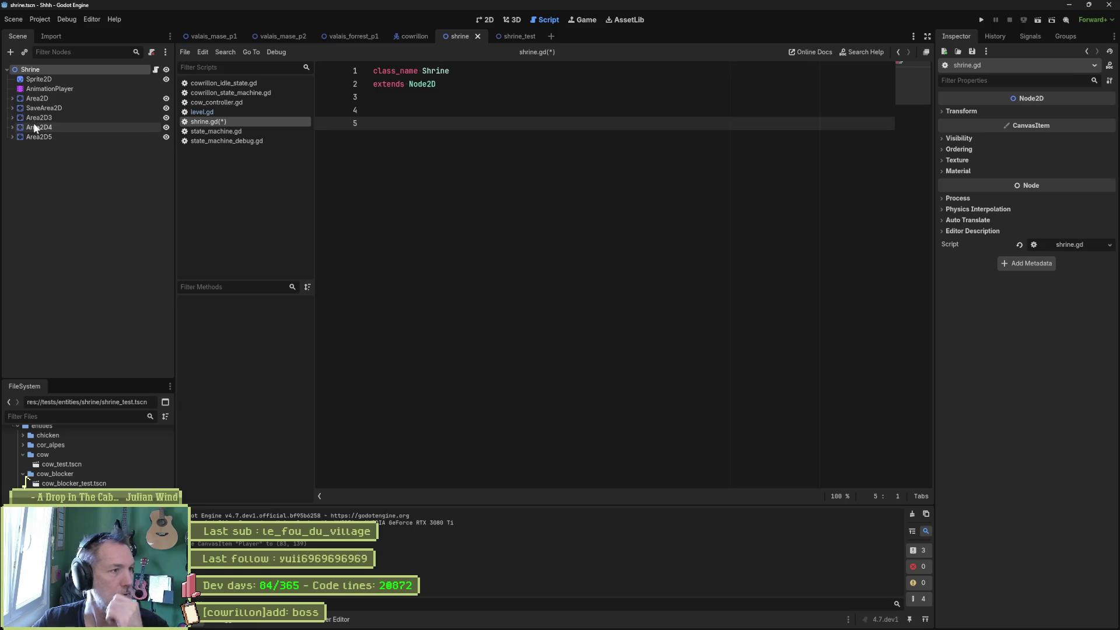
click(12, 108)
key(ctrl+F1)
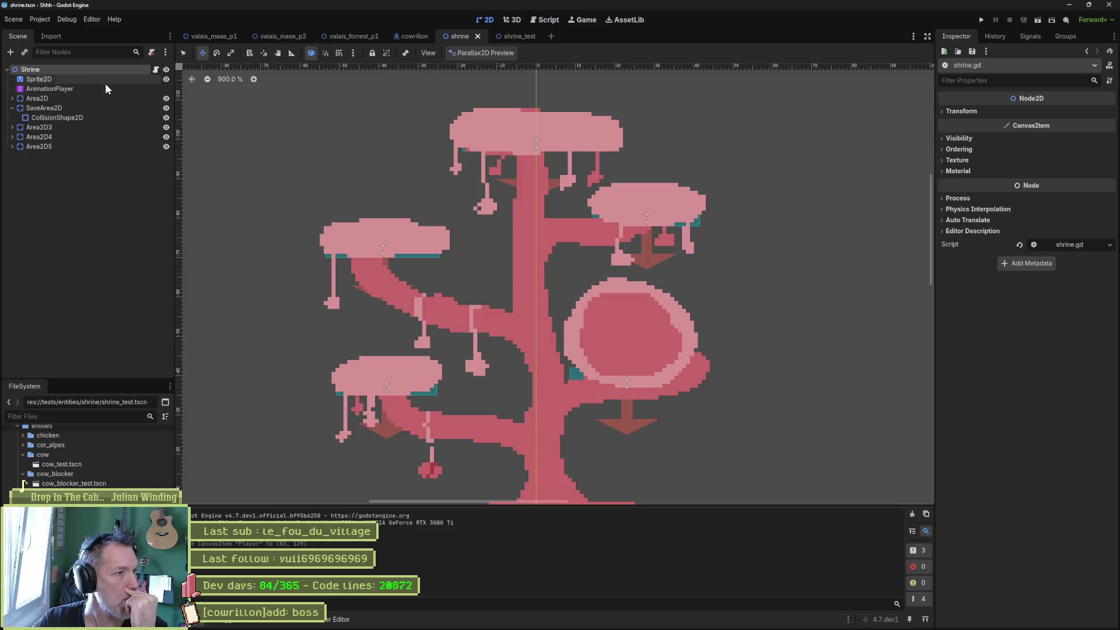
Rename SaveArea2D to Area2D1 and collapse its children.
click(51, 110)
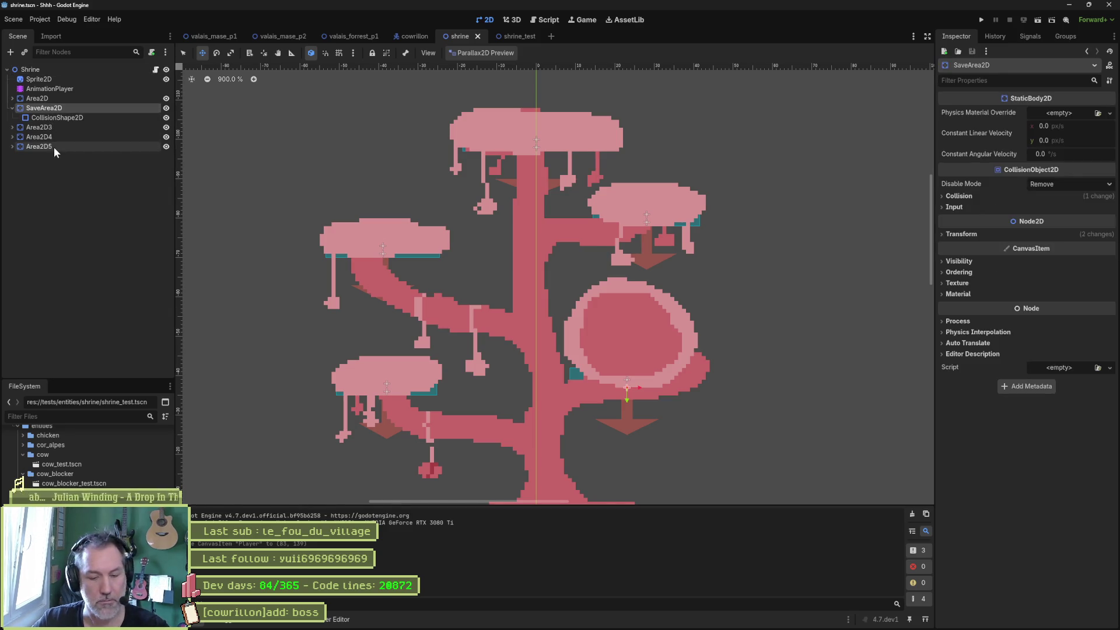
key(F2)
key(Delete)
key(Delete)
key(Delete)
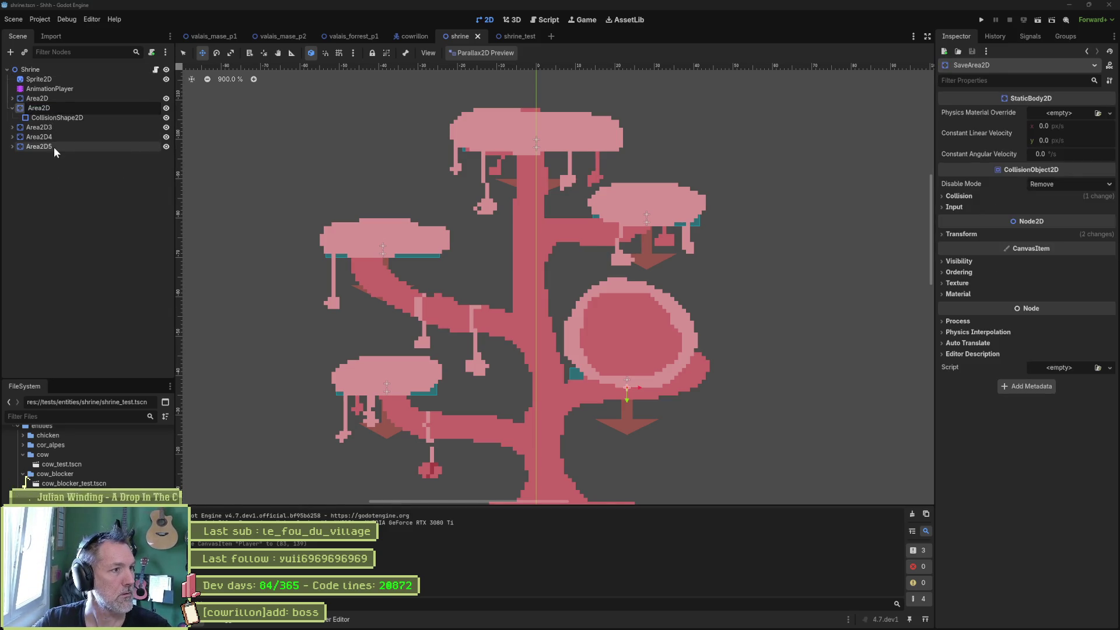
key(Return)
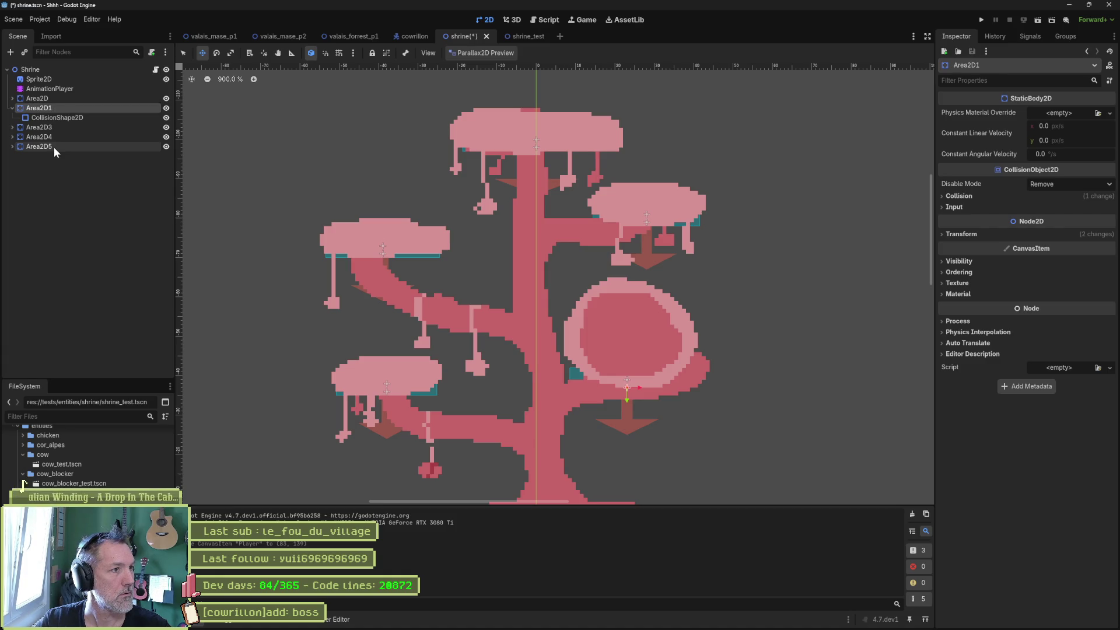
click(12, 108)
click(74, 175)
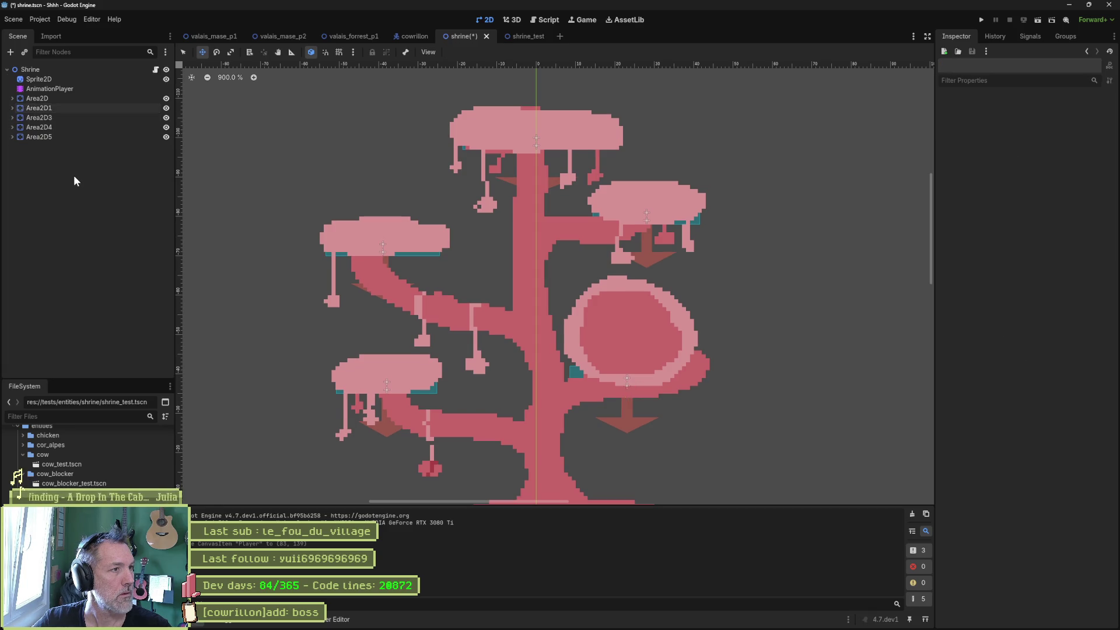
Add a new Area2D with a CollisionShape2D child using a new RectangleShape2D.
key(ctrl+a)
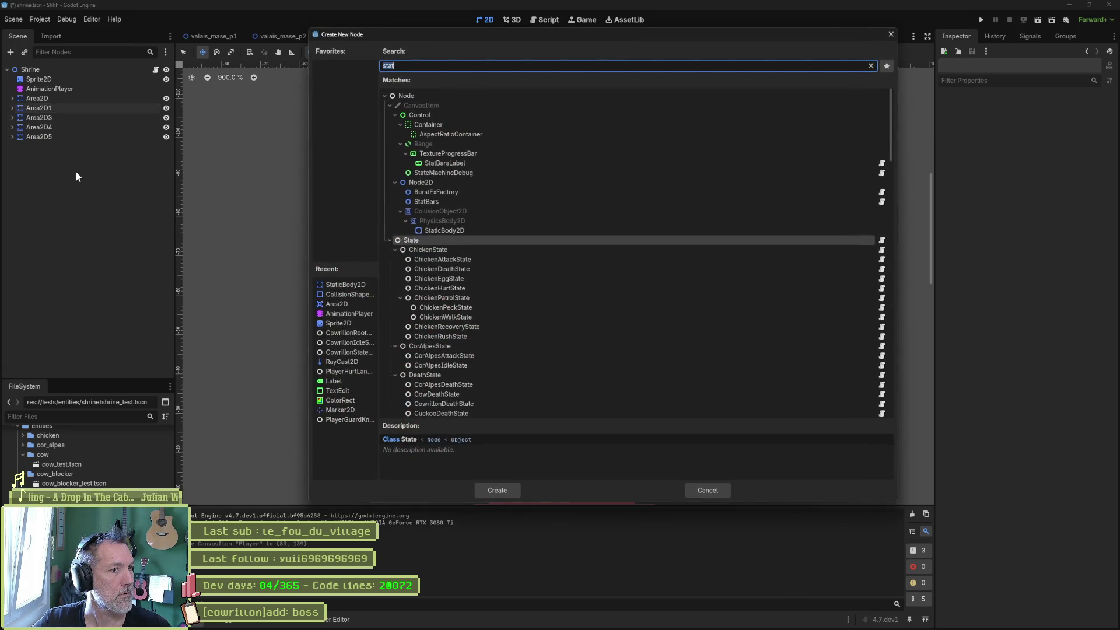
text(area)
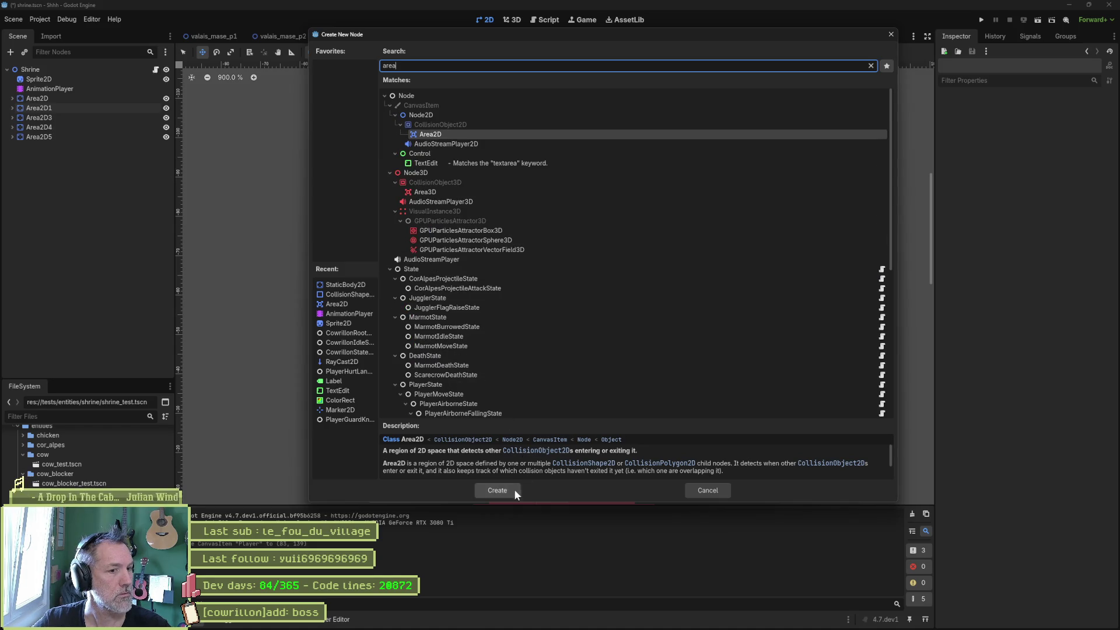
click(516, 489)
key(ctrl+a)
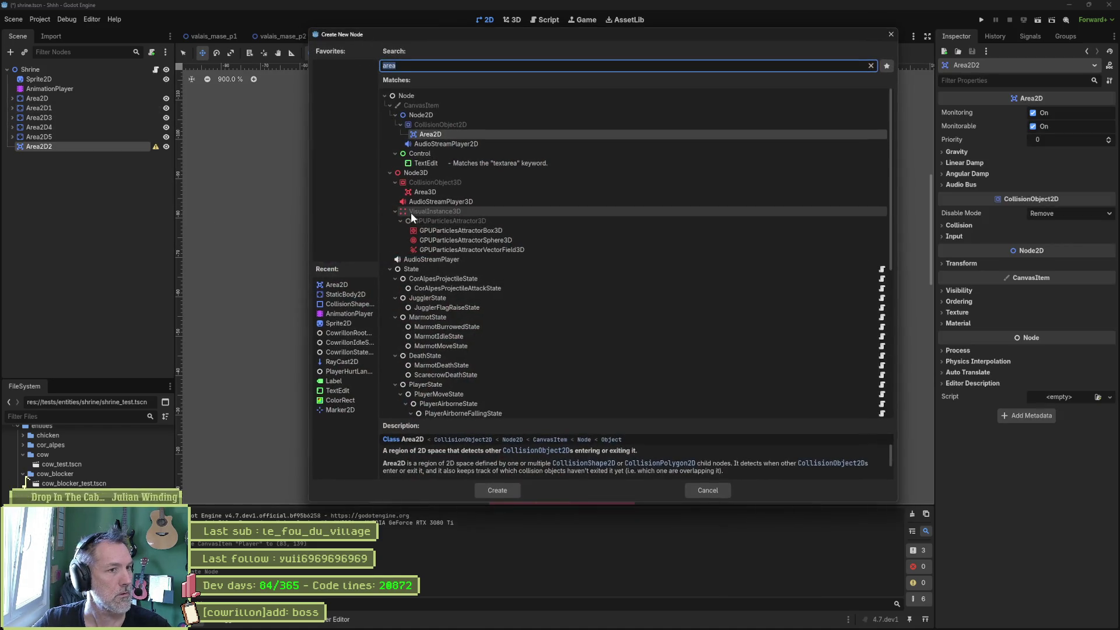
text(sha)
key(Up)
key(Up)
key(Up)
key(Return)
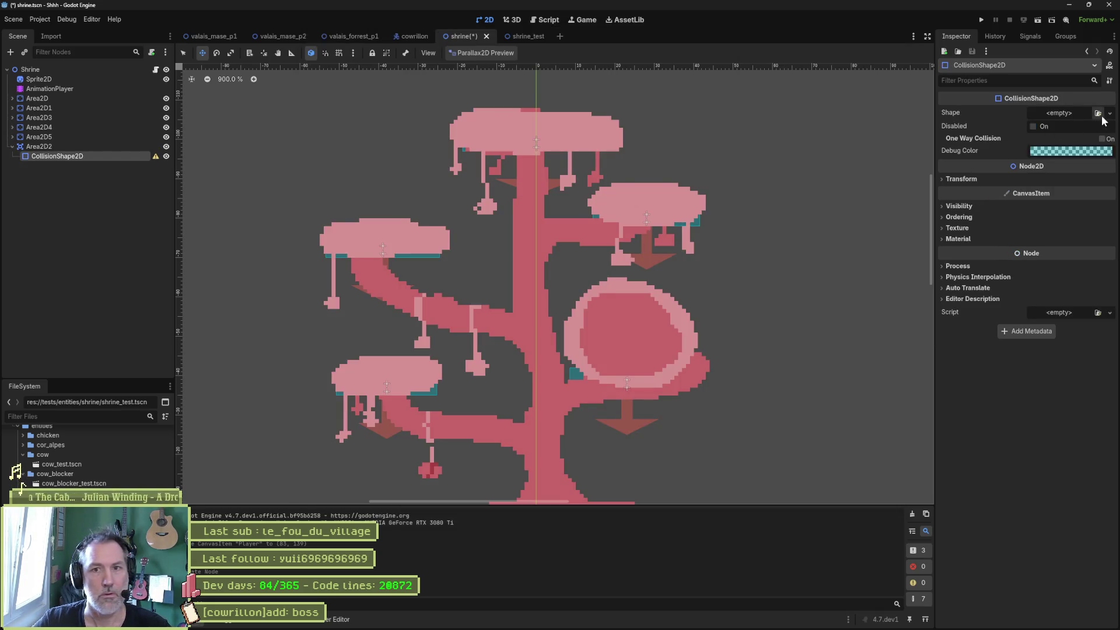
click(1109, 114)
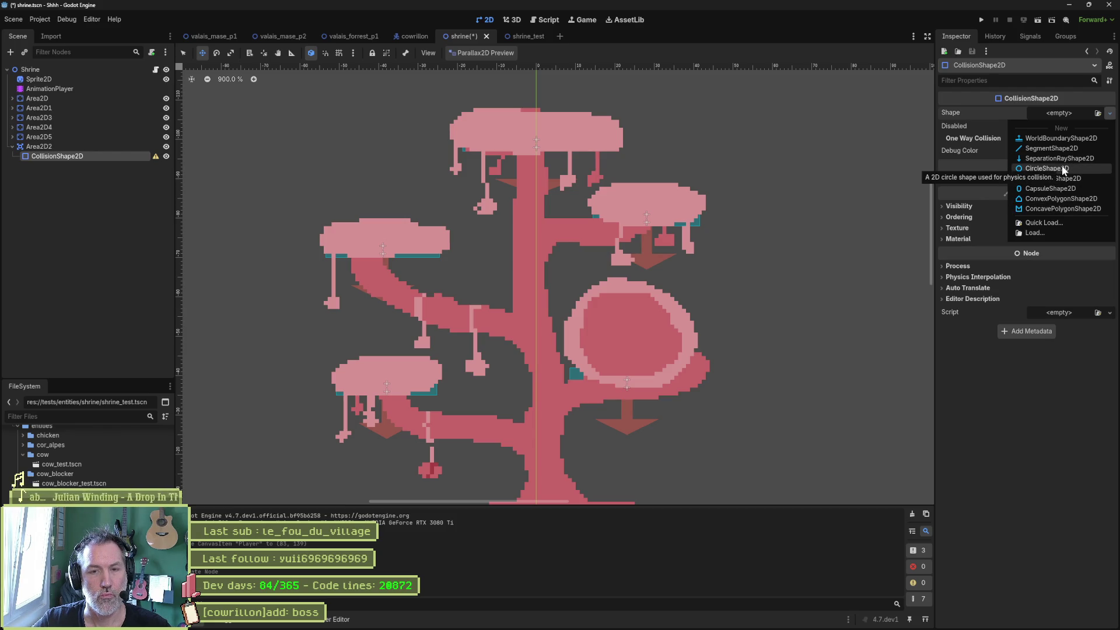
click(1066, 181)
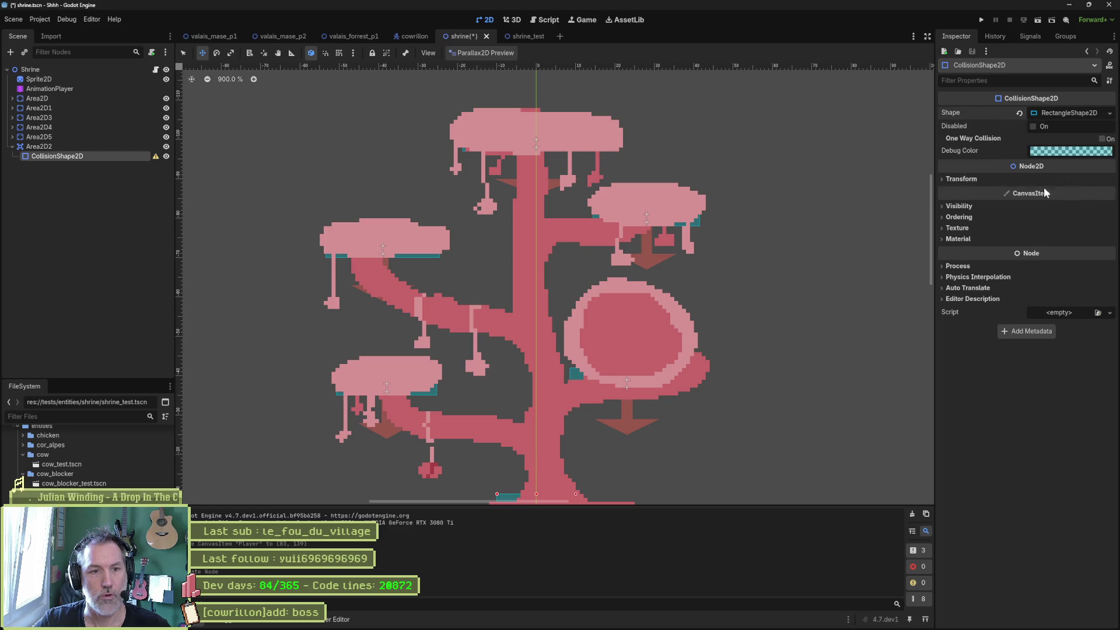
Move Area2D2 up onto the round pink disc in the tree's hollow.
scroll(428, 211, down, 5)
click(117, 147)
mouse_move(562, 315)
mouse_down()
mouse_move(633, 207)
mouse_move(654, 108)
mouse_up()
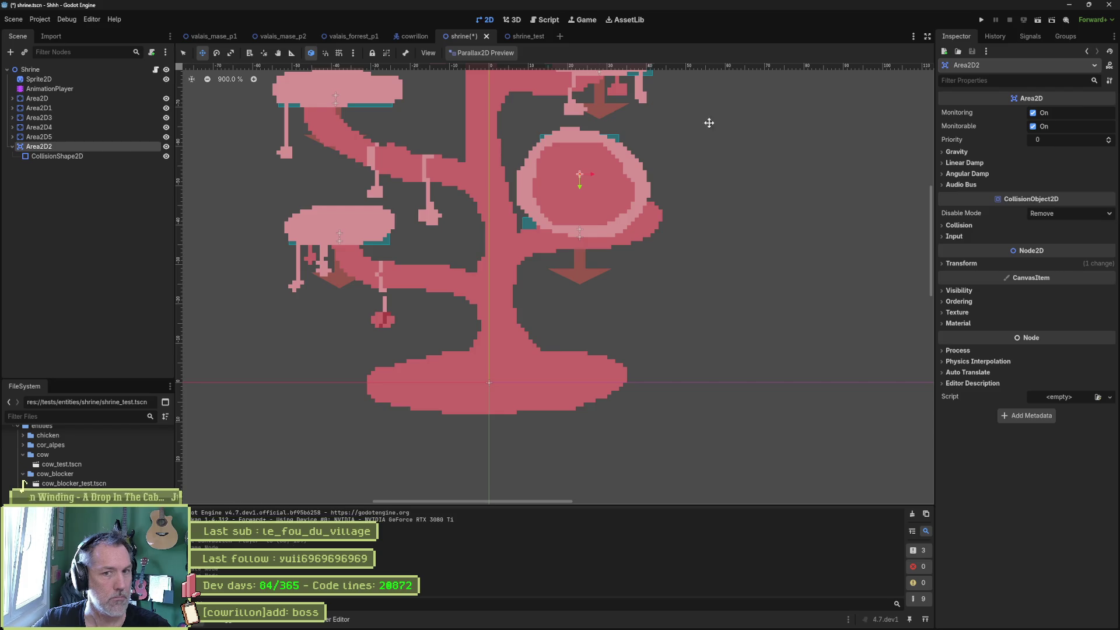
click(944, 302)
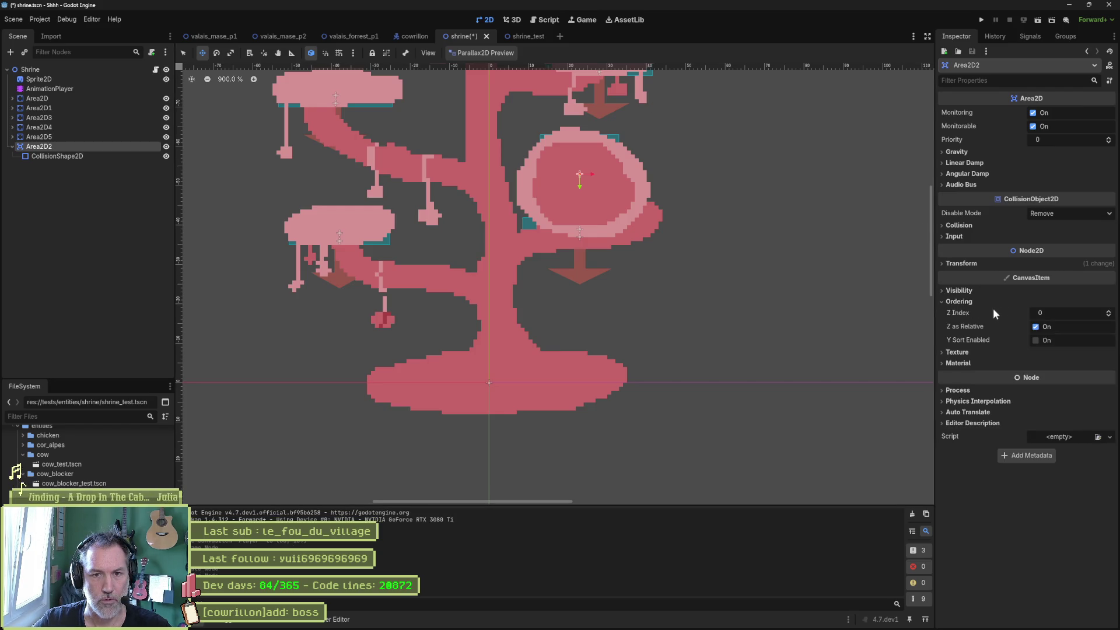
click(960, 291)
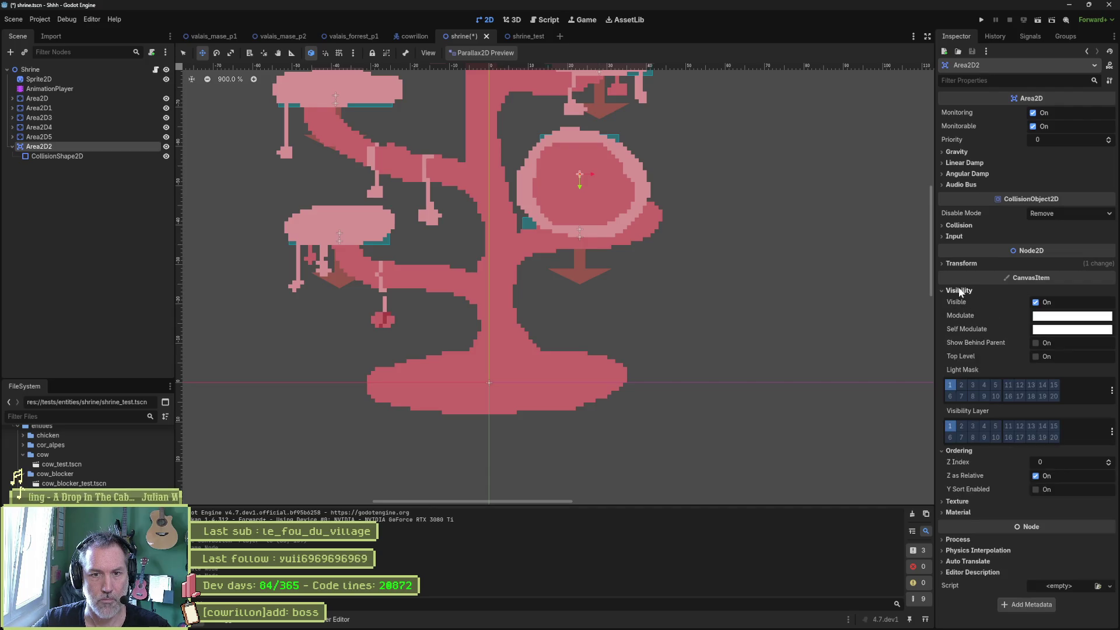
click(1036, 357)
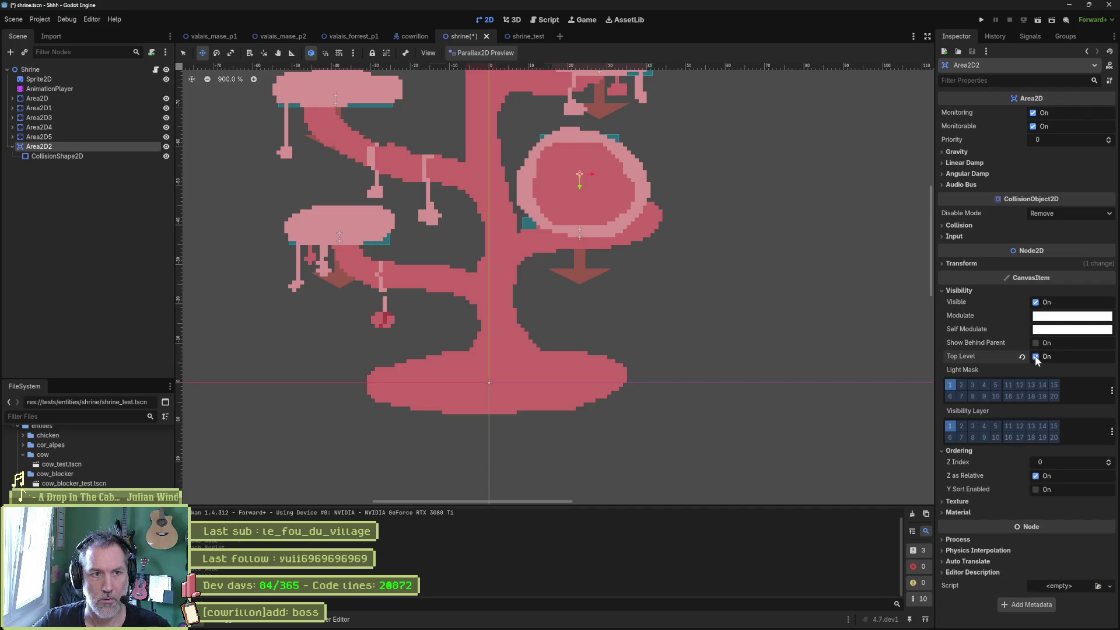
click(1036, 356)
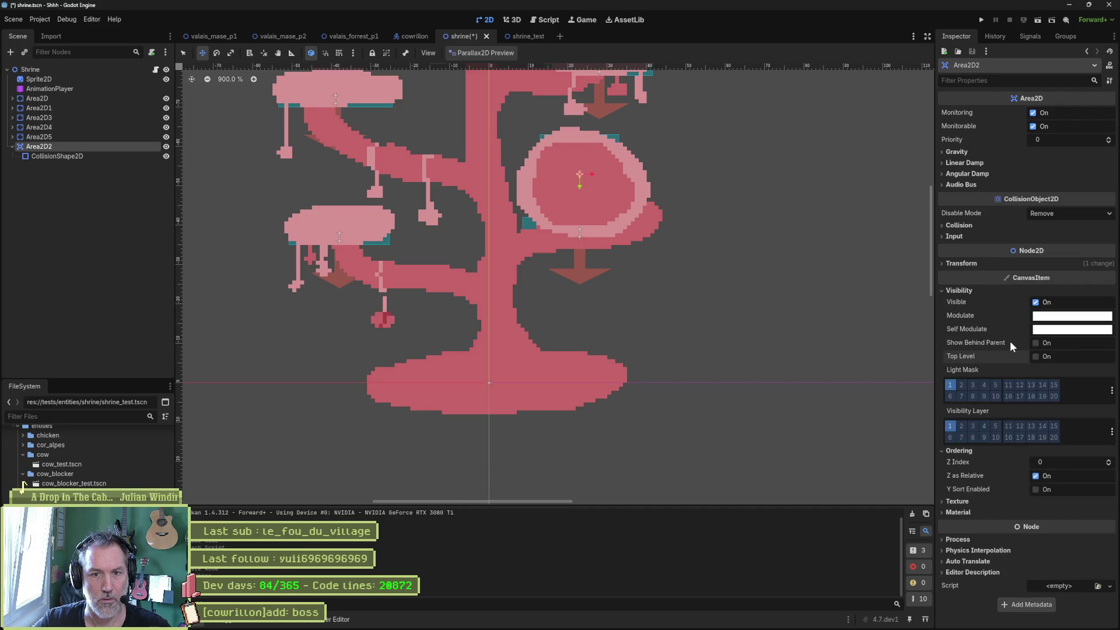
click(956, 290)
Set the area's Z Index to 2, widen its collision shape across the disc, and save.
double_click(1108, 312)
scroll(597, 262, up, 3)
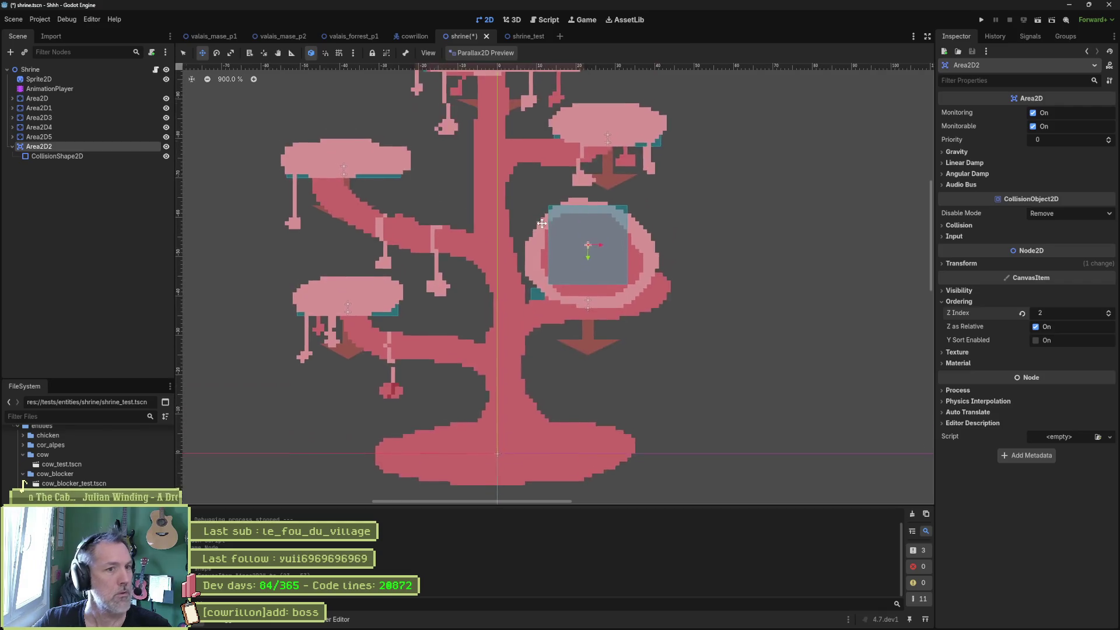
key(s)
drag(596, 262, 584, 275)
key(ctrl+s)
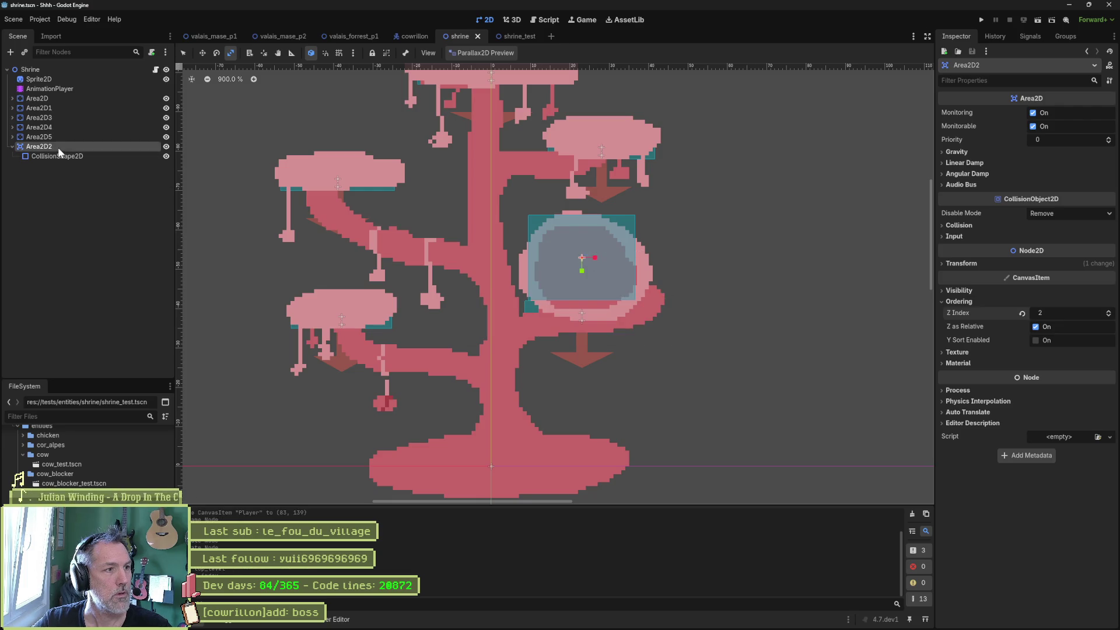
Rename Area2D2 to SaveArea, save the scene, and open the Shrine node's shrine.gd script.
key(F2)
text(SaveArea)
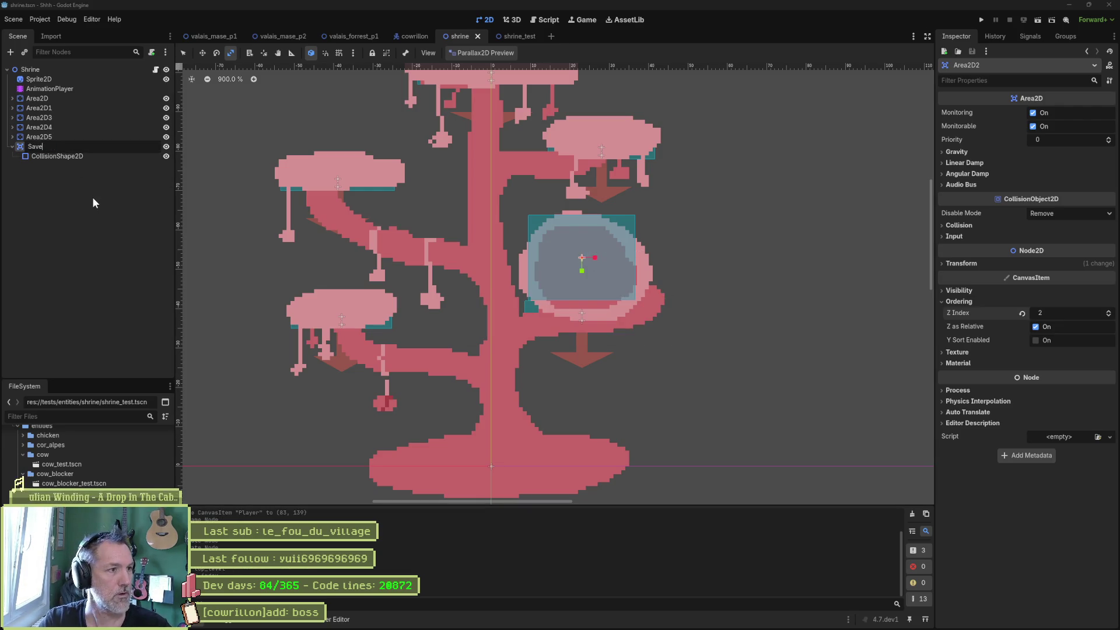
key(Return)
key(ctrl+s)
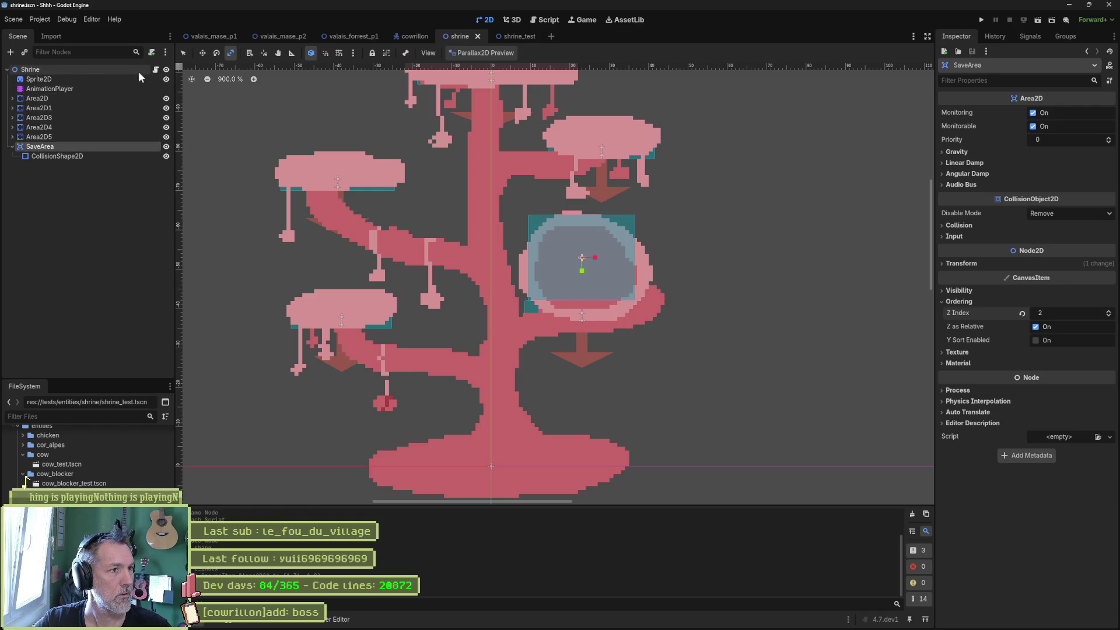
click(156, 70)
click(391, 127)
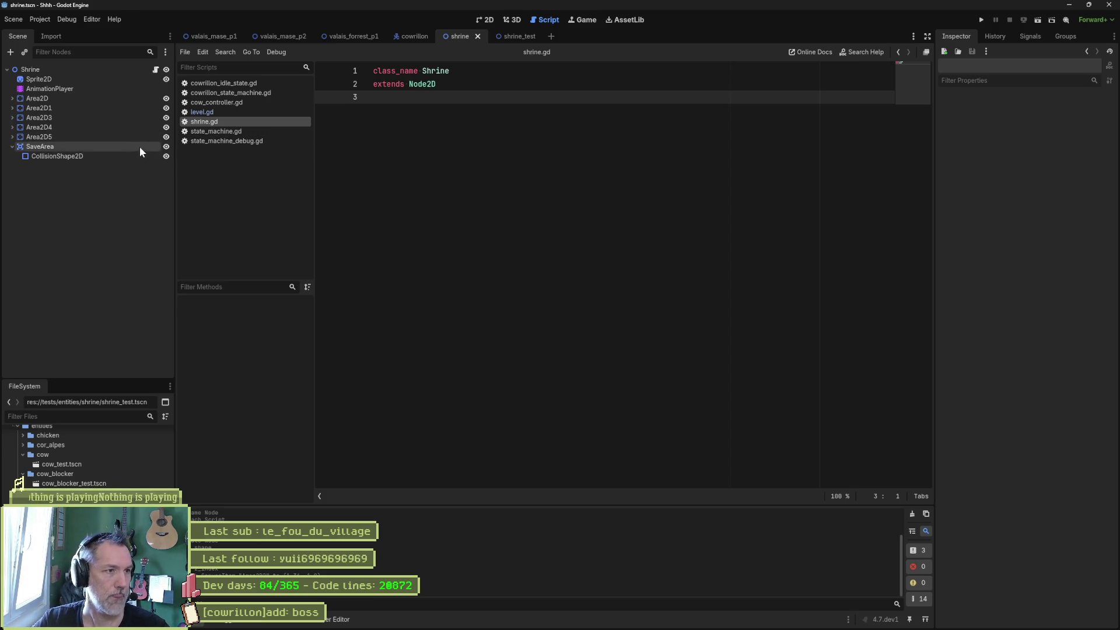
Create a new script for SaveArea named shrine_save_area.gd, extending Area2D.
click(124, 149)
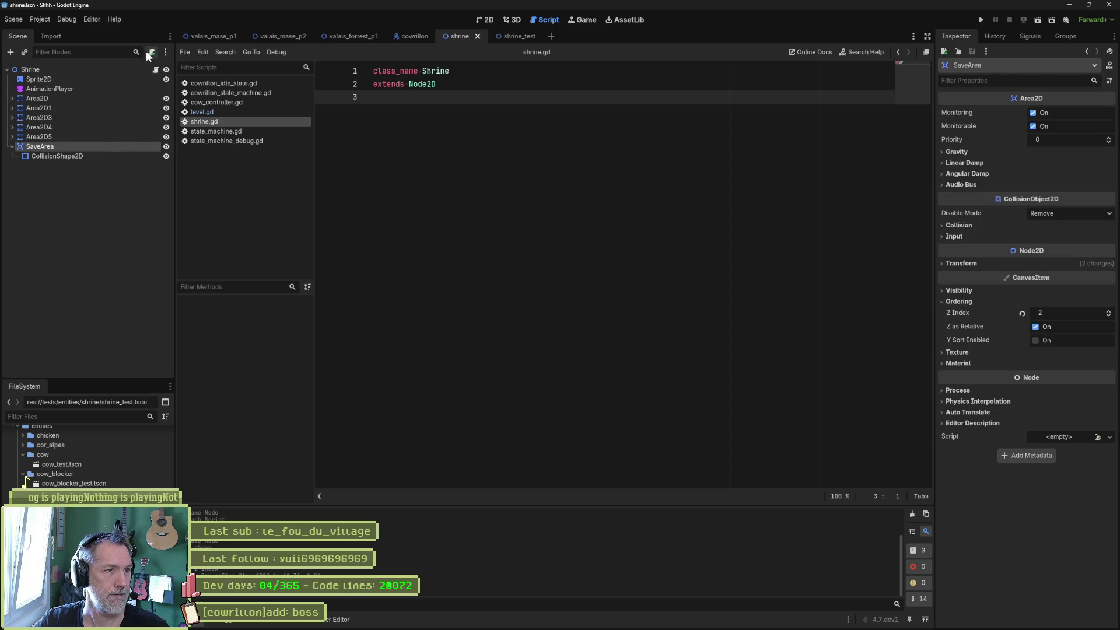
click(1027, 35)
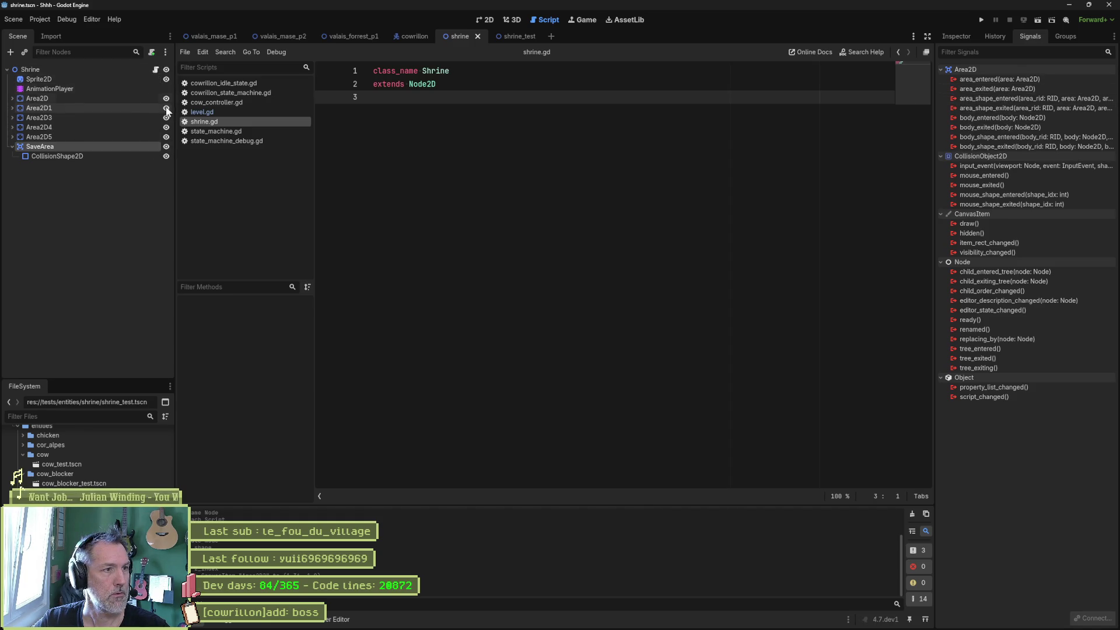
click(151, 52)
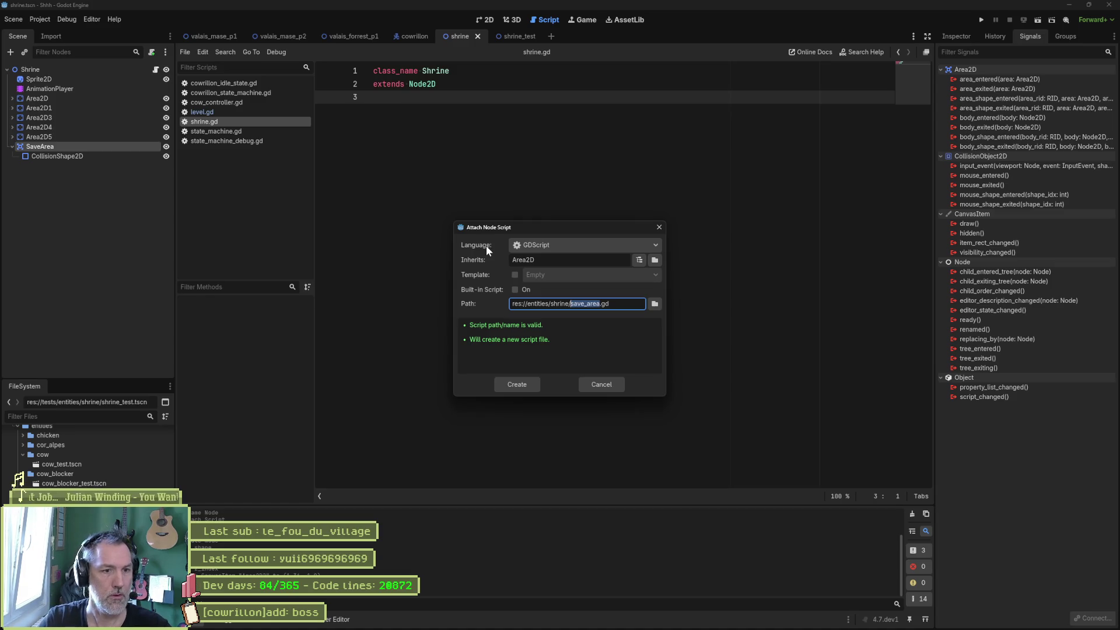
key(Left)
text(shri)
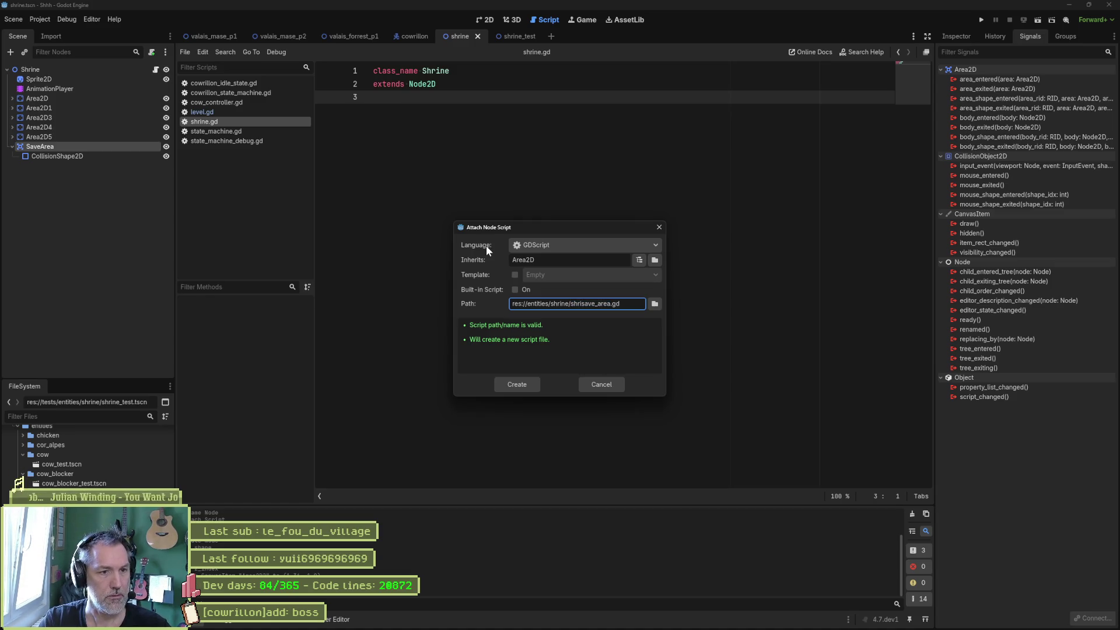
text(ne_)
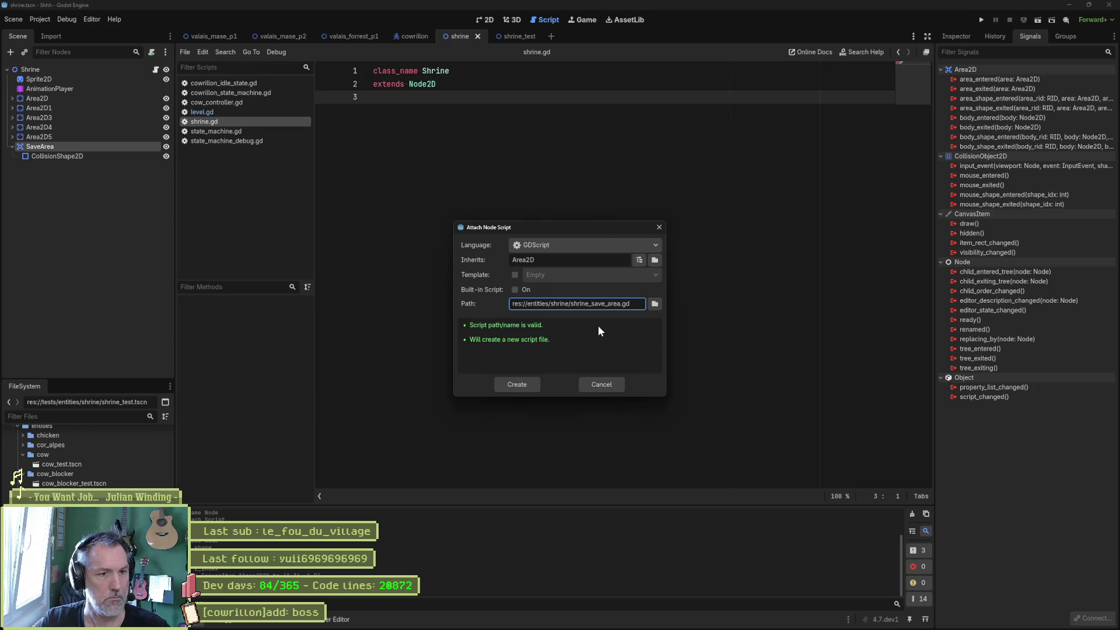
click(524, 384)
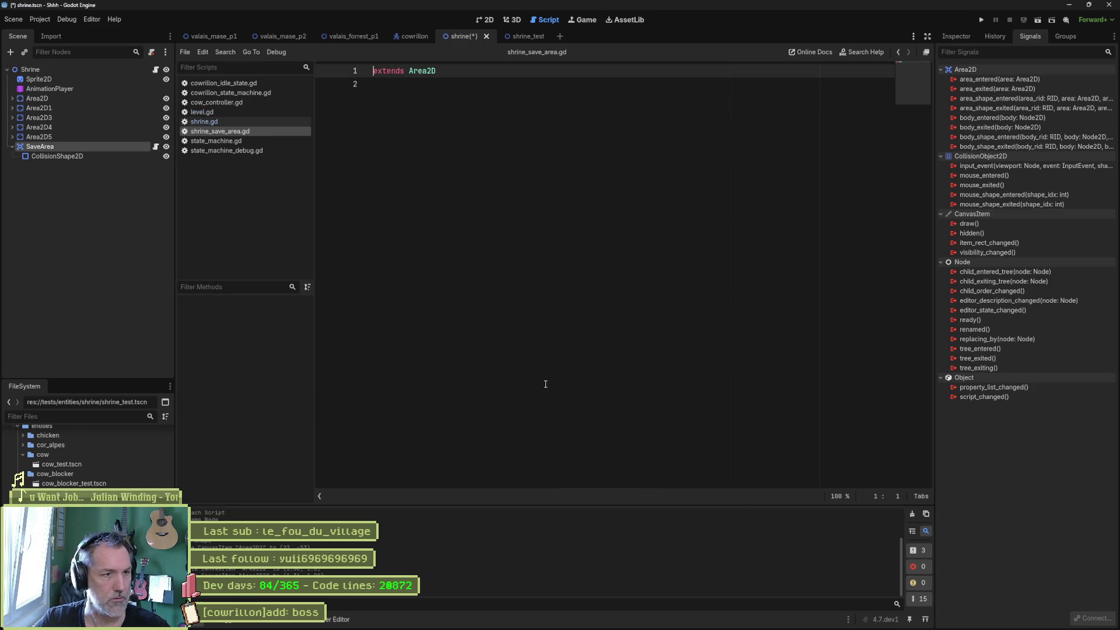
Add 'class_name ShrineSaveArea' above 'extends Area2D' in the script.
key(Return)
key(Up)
text(clas)
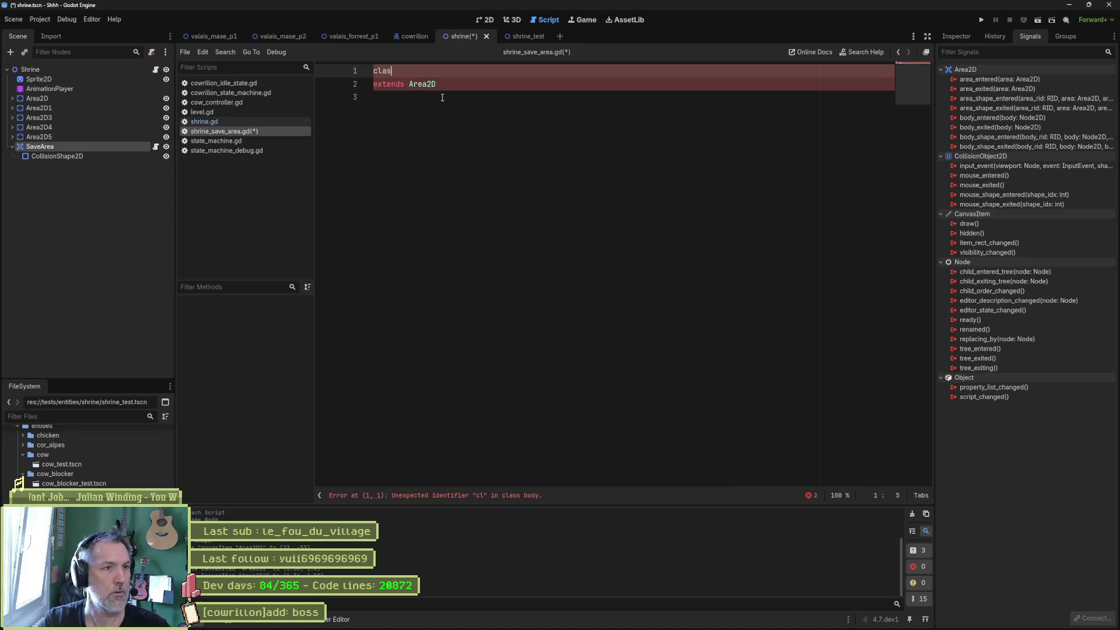
text(s_name Sr)
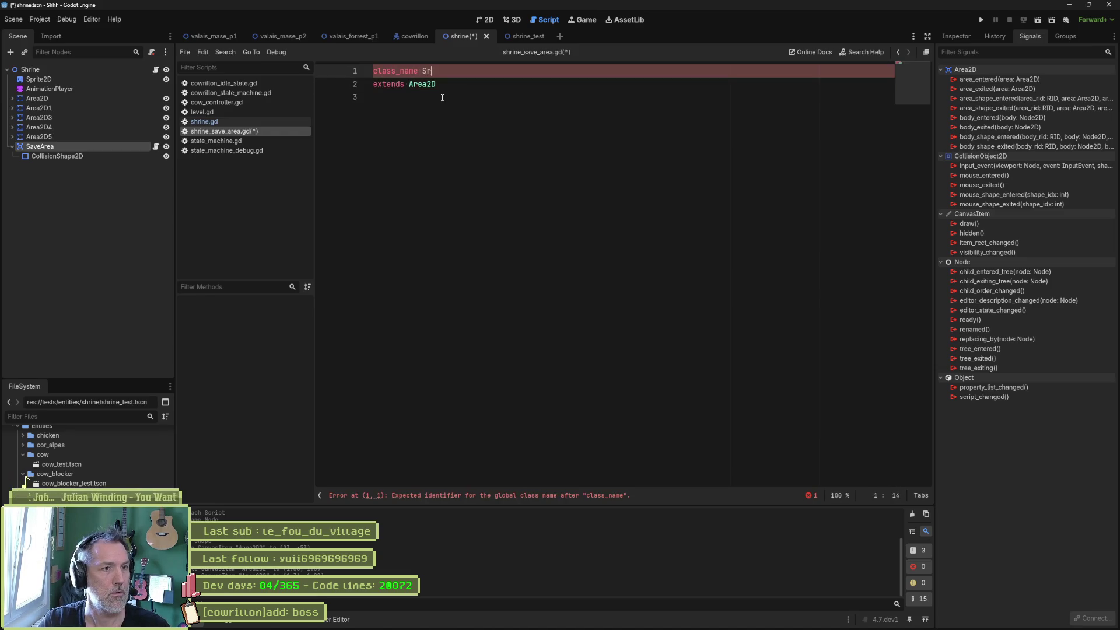
text(ineSaveArea)
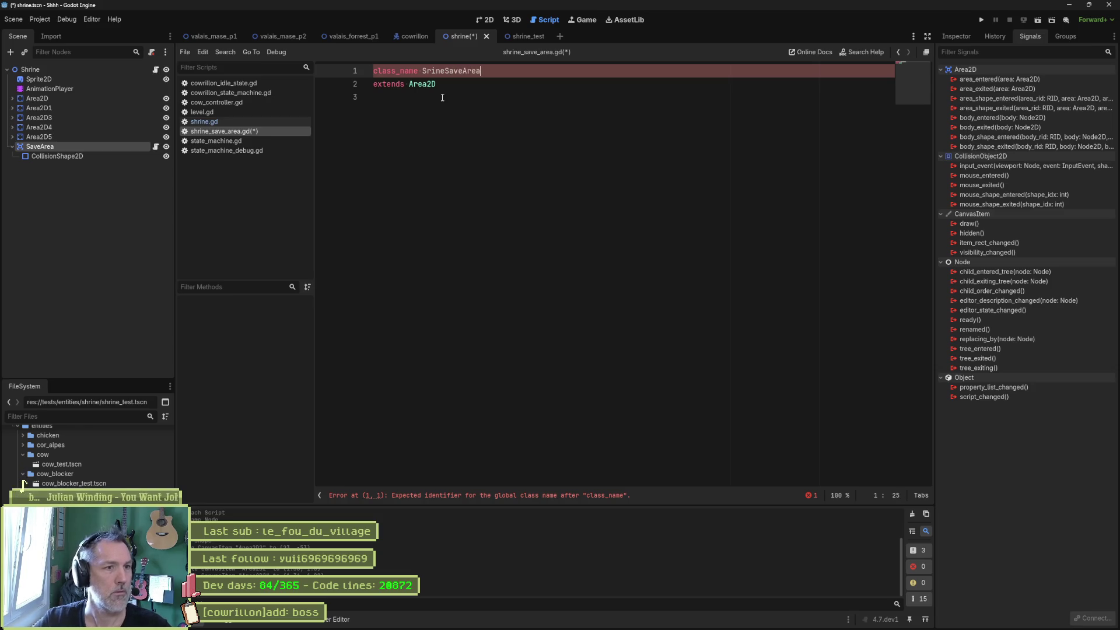
text(h)
click(473, 133)
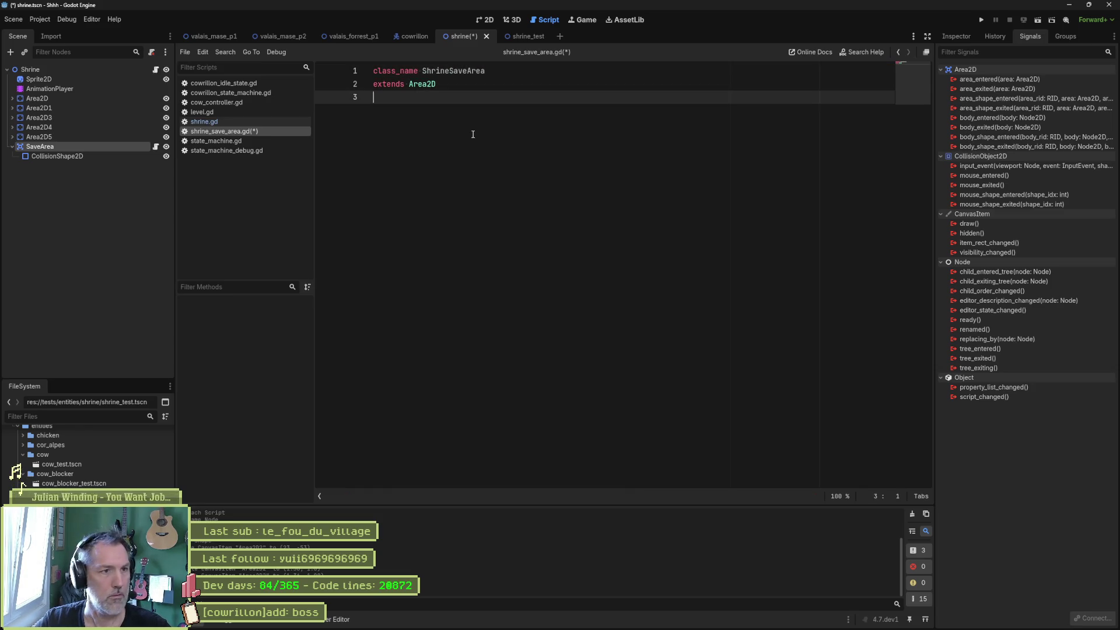
key(Return)
key(Return)
key(Return)
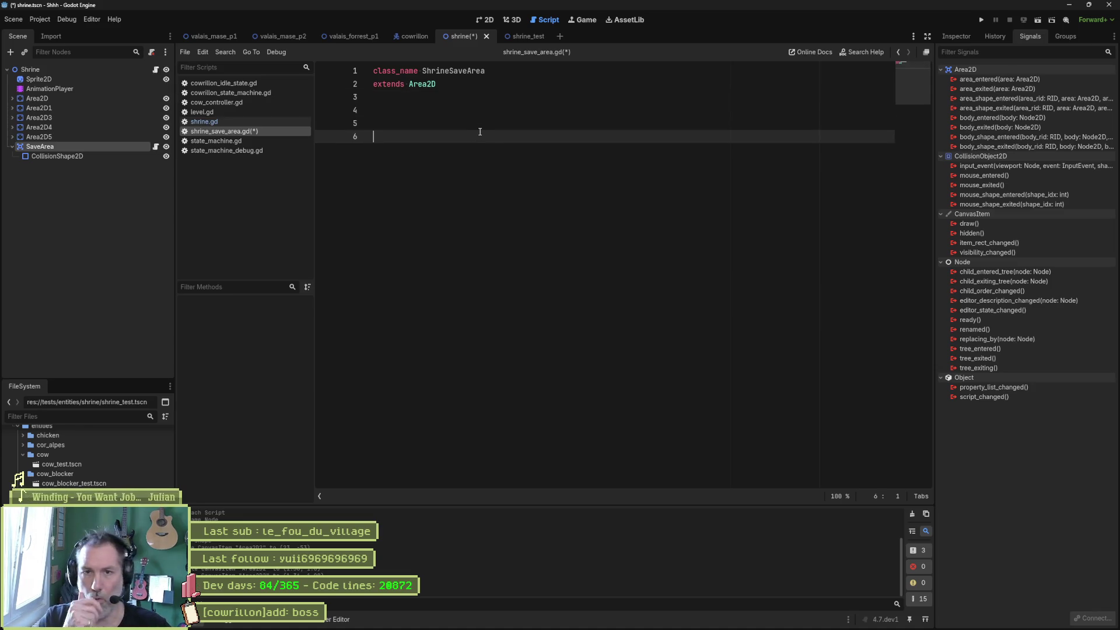
Begin a 'func _ready():' function on line 6 using autocomplete.
text(func area)
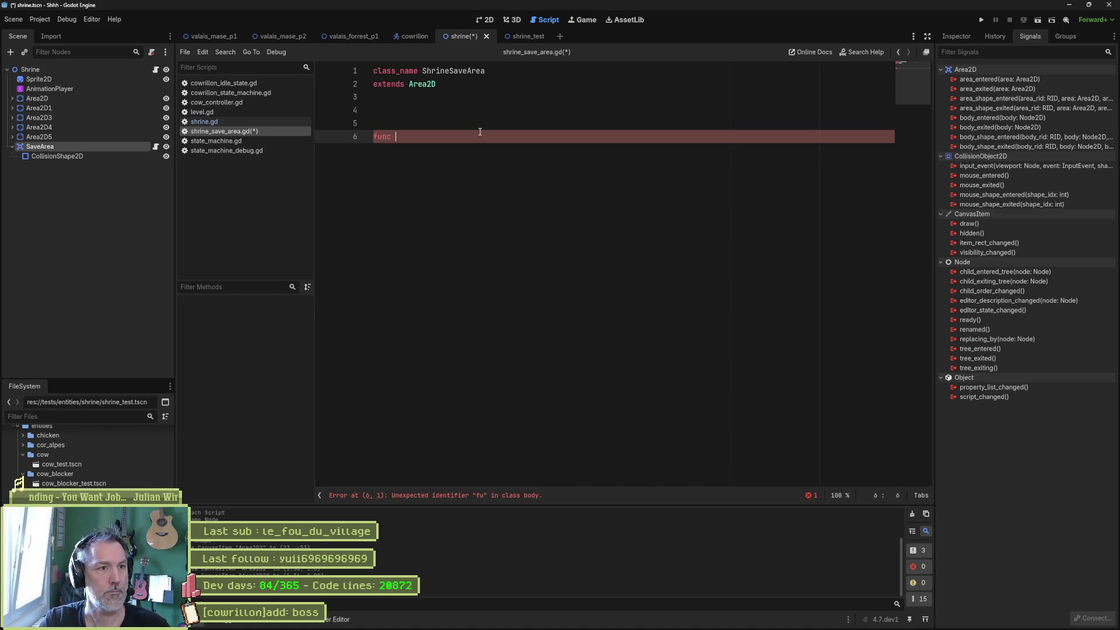
key(BackSpace)
key(BackSpace)
key(BackSpace)
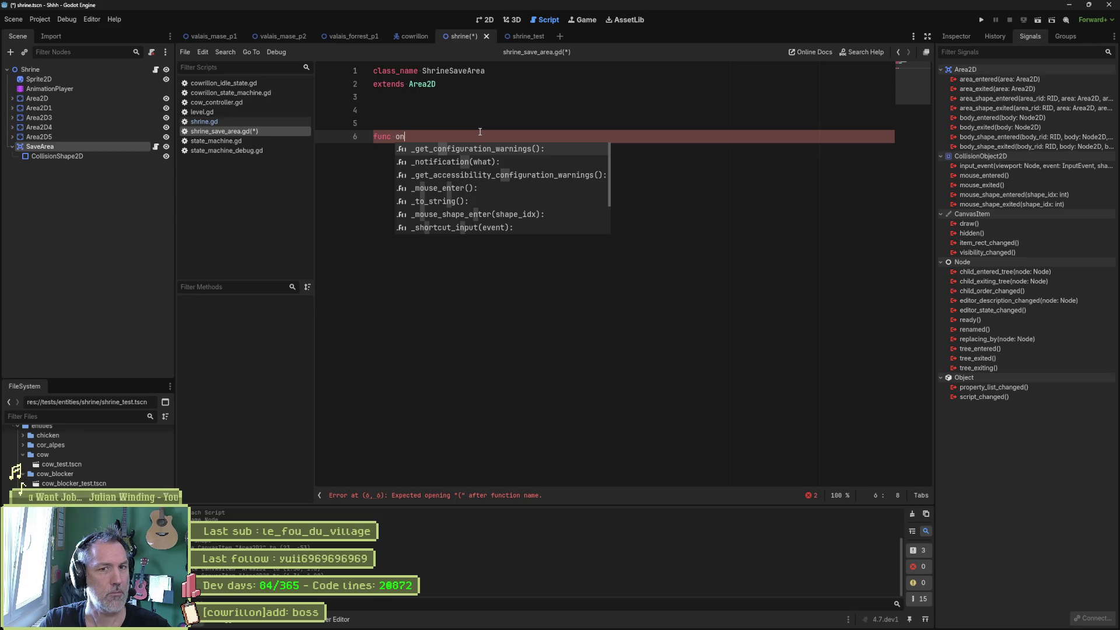
key(BackSpace)
key(BackSpace)
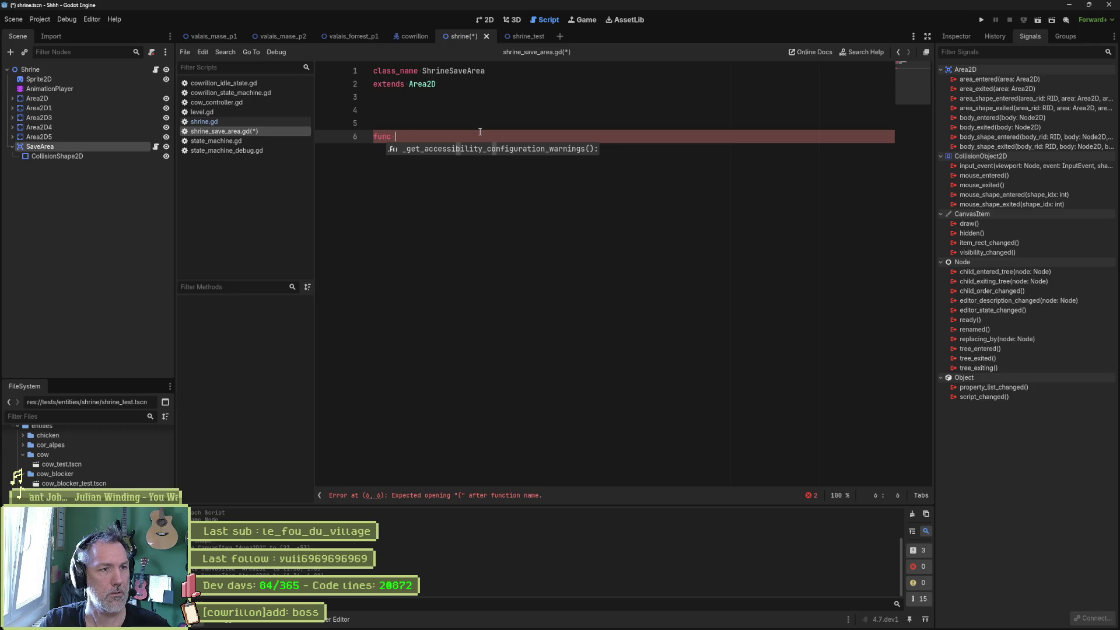
key(BackSpace)
key(BackSpace)
key(BackSpace)
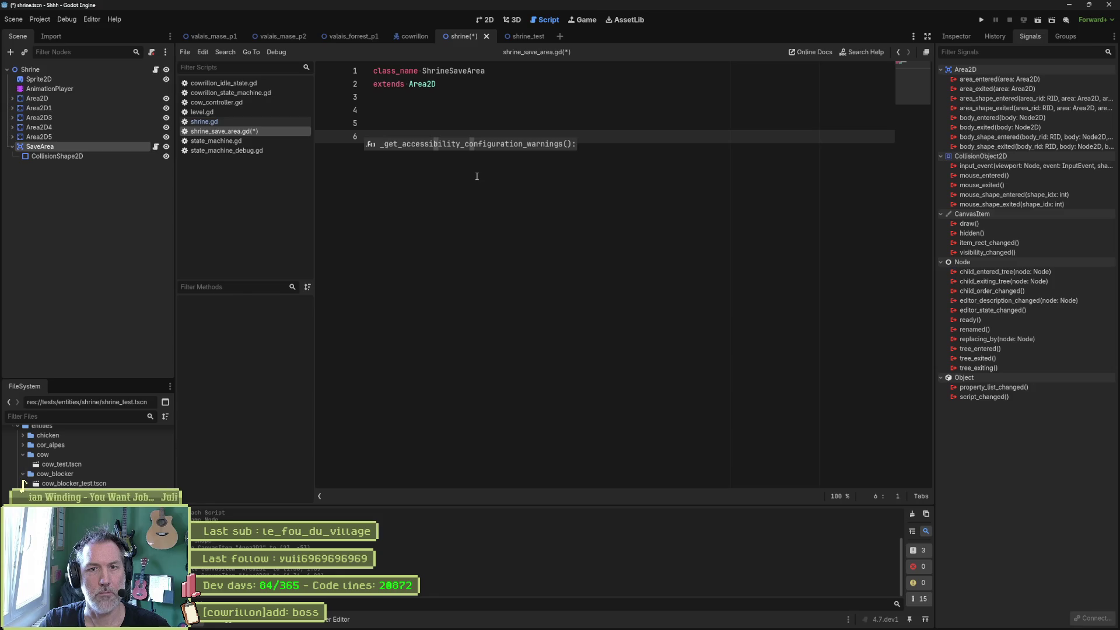
text(func )
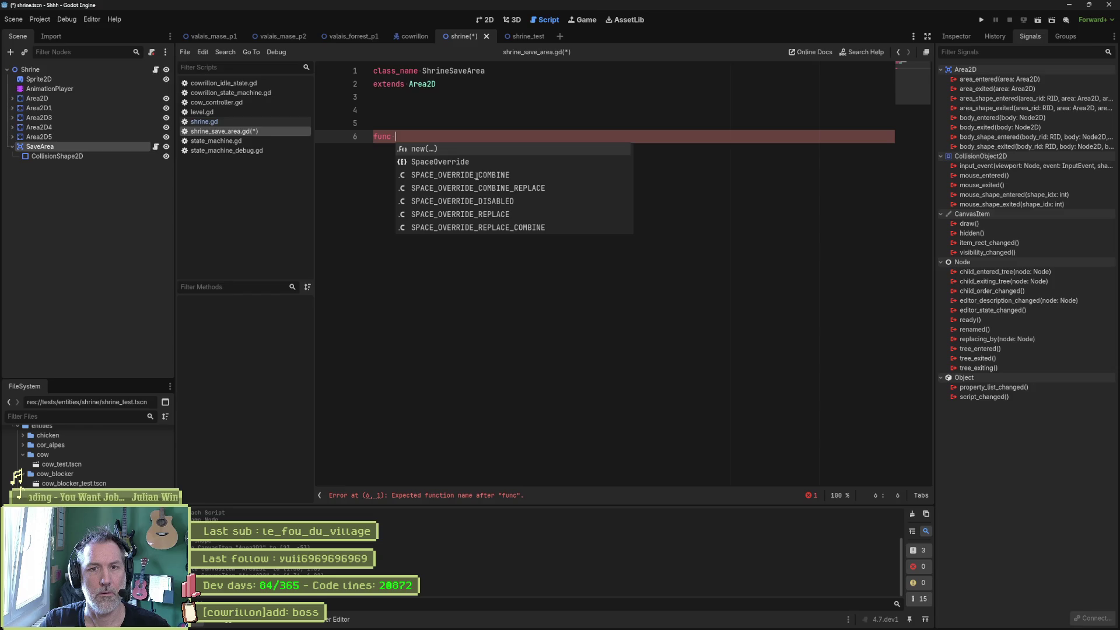
text(on_b)
key(BackSpace)
key(BackSpace)
key(BackSpace)
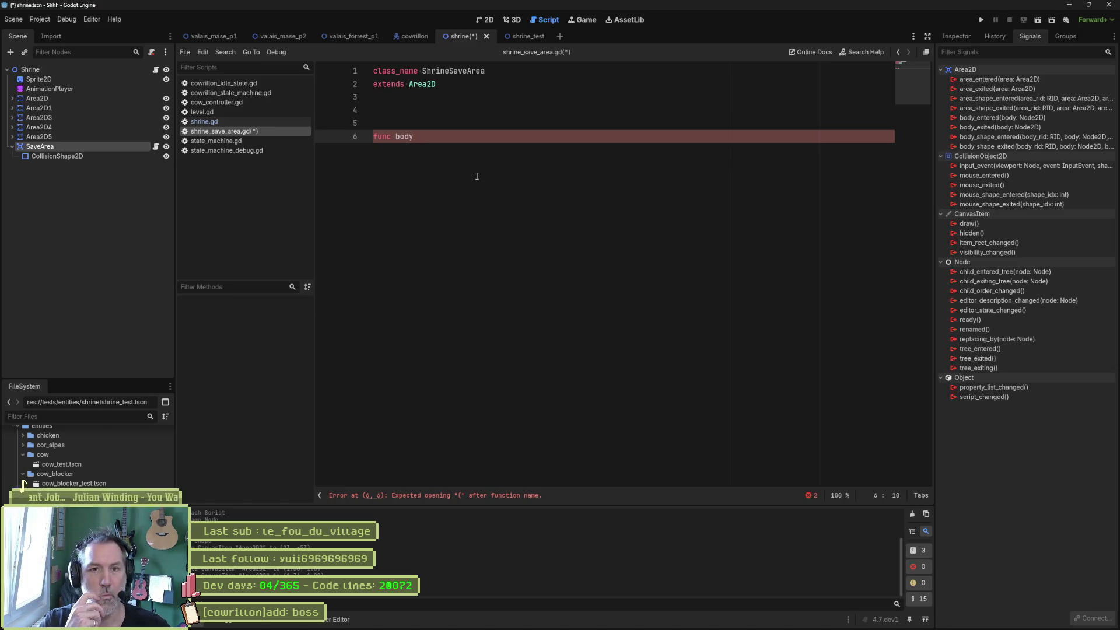
key(BackSpace)
key(BackSpace)
key(BackSpace)
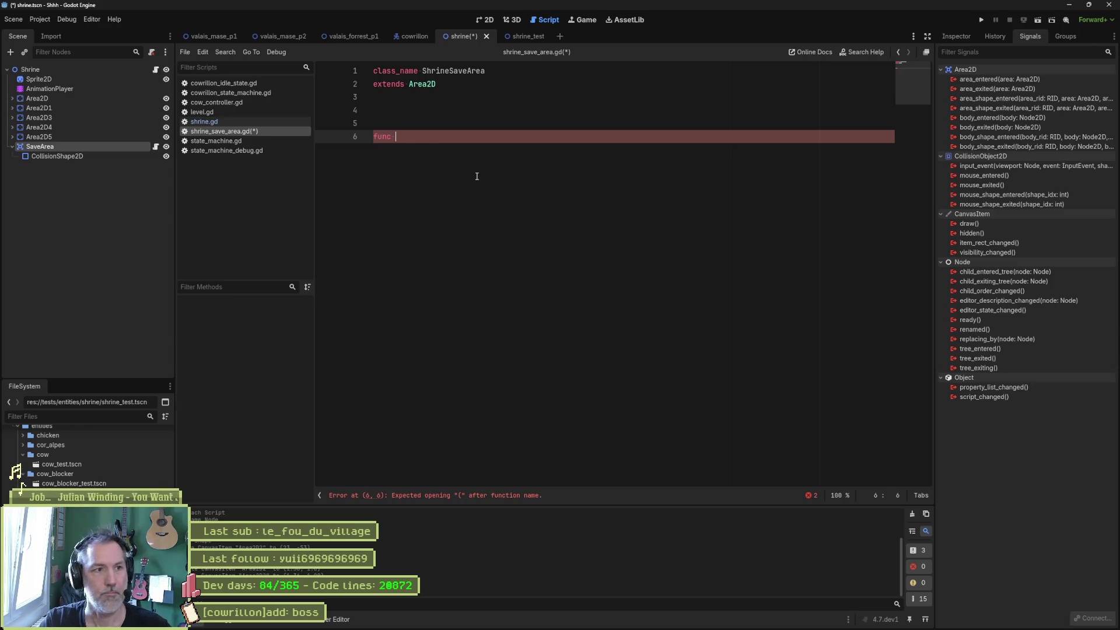
text(_re)
key(Return)
key(Return)
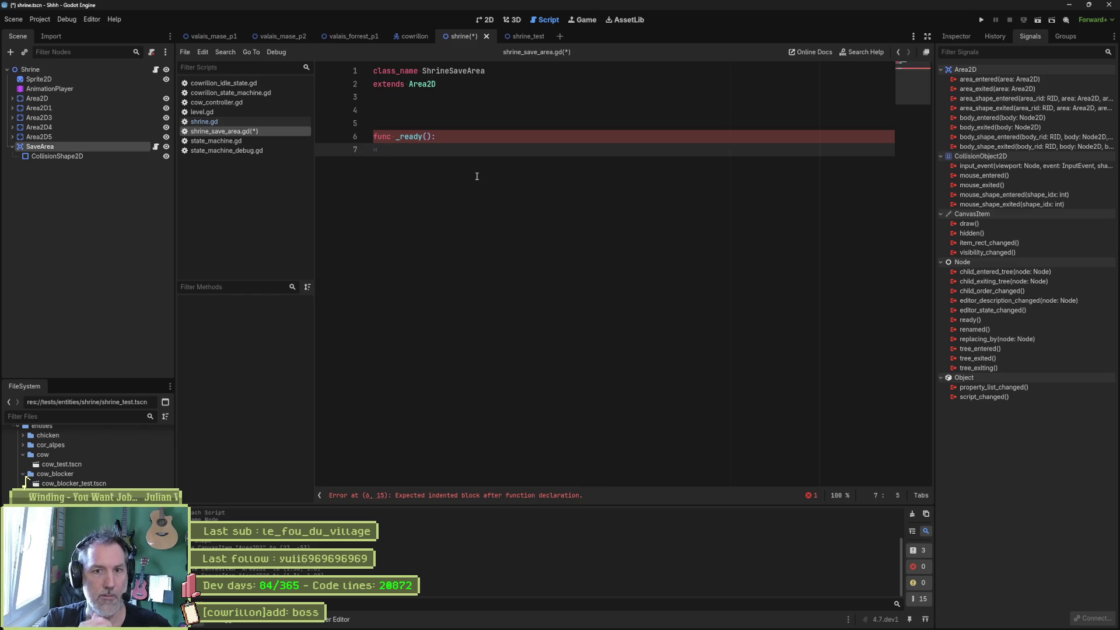
Inside _ready, write 'body_entered.connect(on_body_entered)'.
text(b)
key(Return)
text(.connect(on_bod)
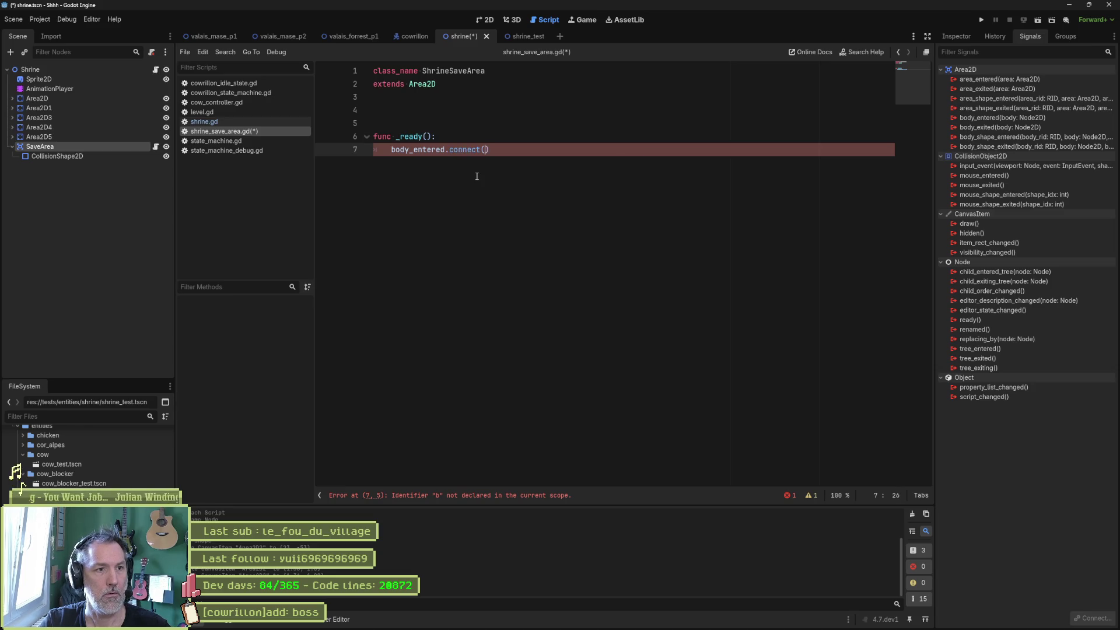
text(y_entered)
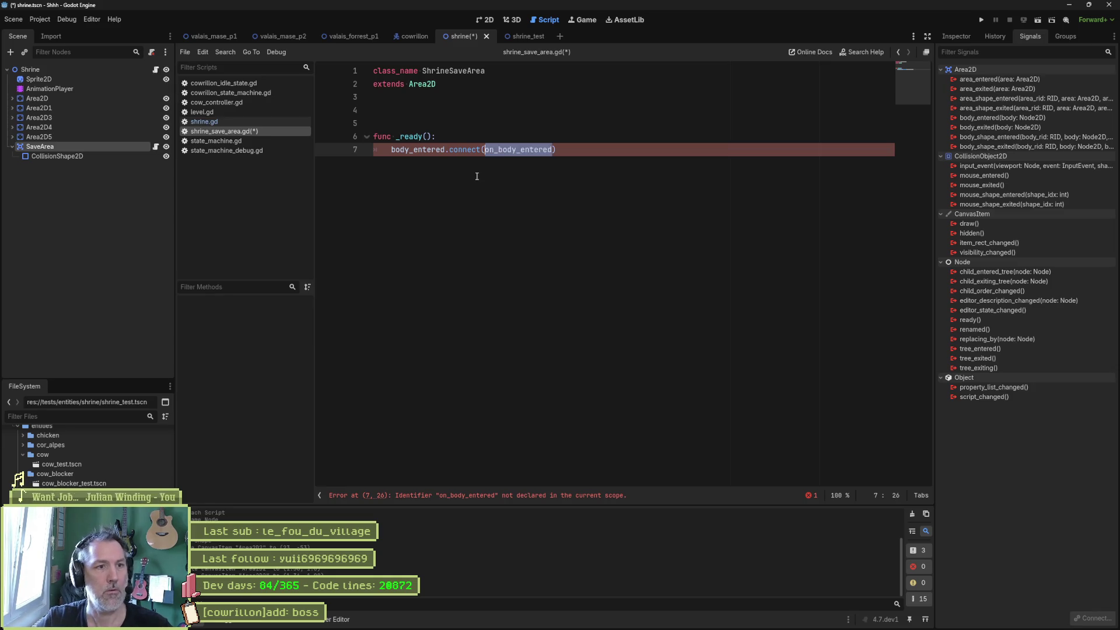
key(Return)
key(Return)
key(Return)
Declare the handler 'func _on_body_entered(_body: Node2D)' on a new unindented line.
key(BackSpace)
text(fun)
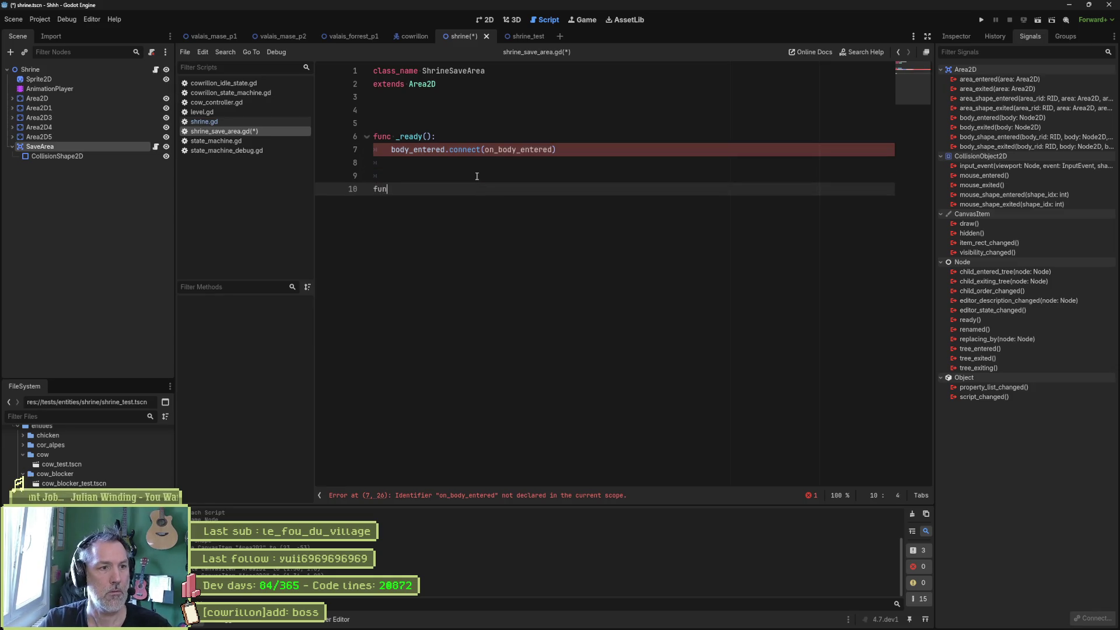
text( _c _on_body_entered)
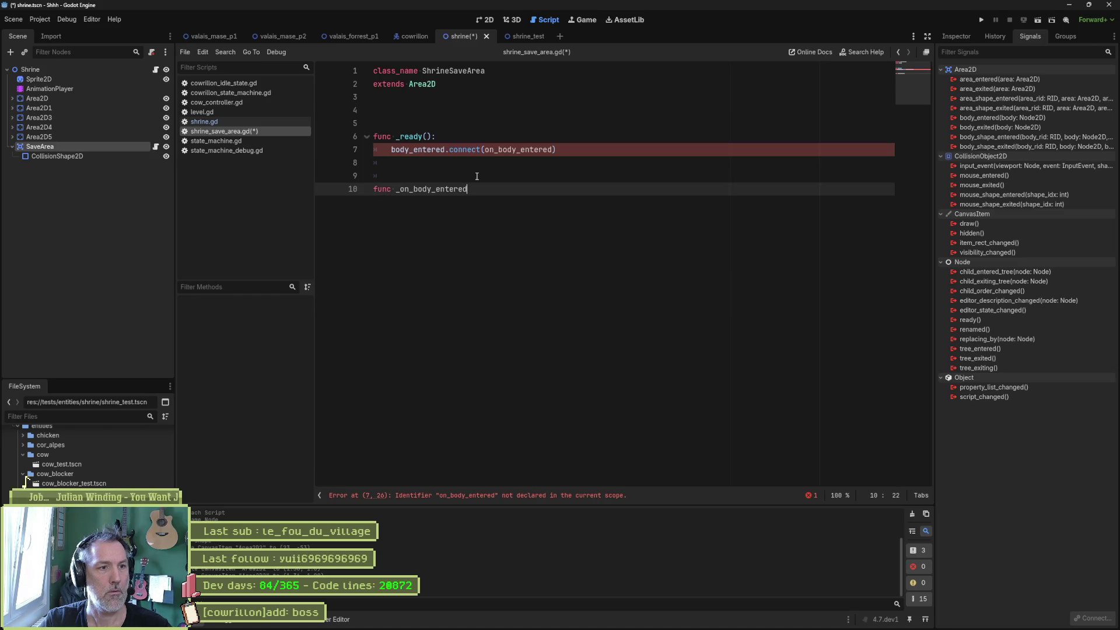
text((body_ )
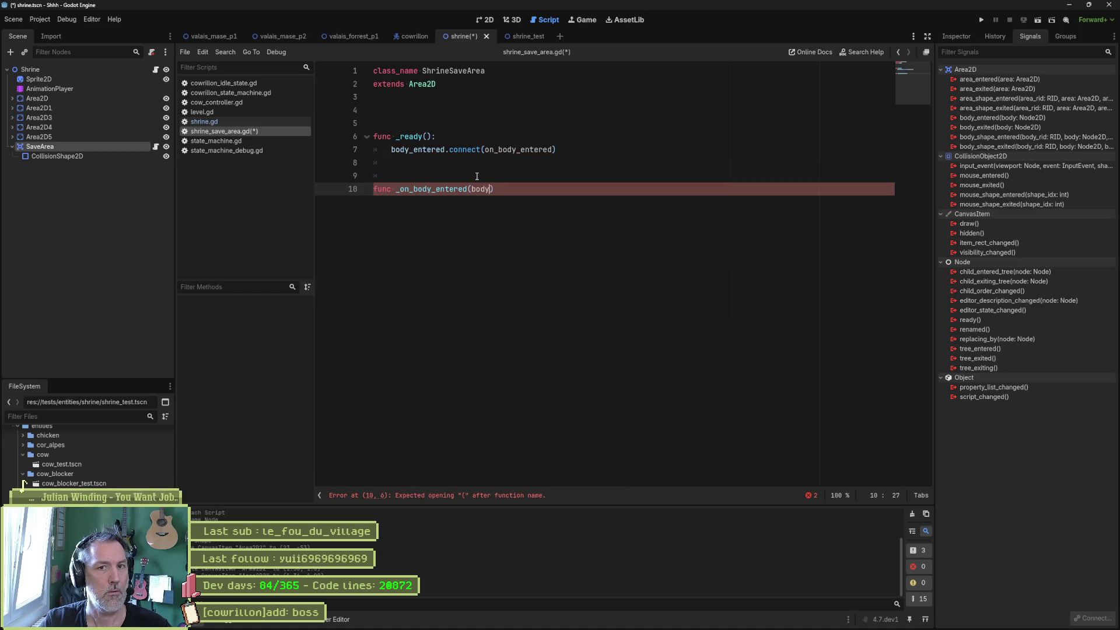
text(Node2D)
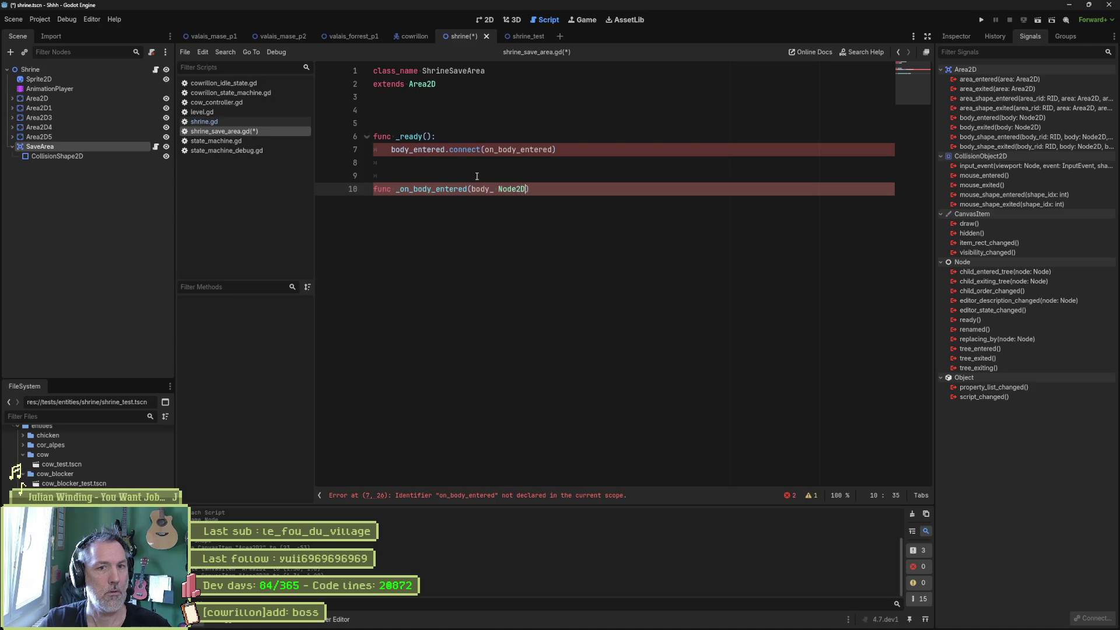
text(_)
key(Right)
key(Right)
key(Right)
key(BackSpace)
text(,)
key(Right)
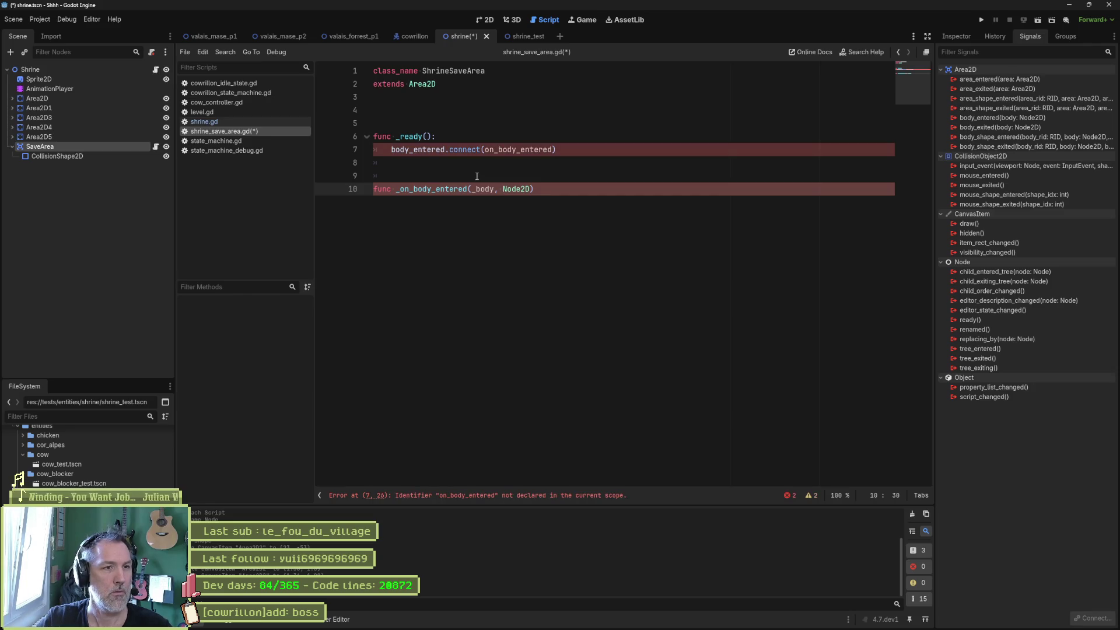
key(Delete)
text(:)
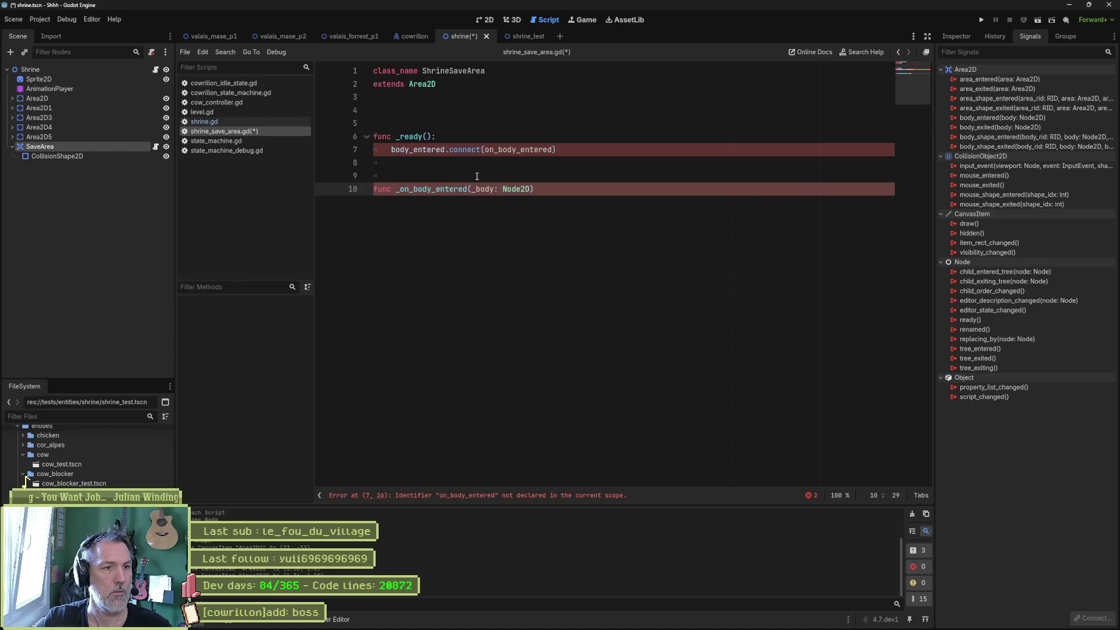
Correct the connect call's handler name to _on_body_entered.
key(Up)
key(Up)
key(Up)
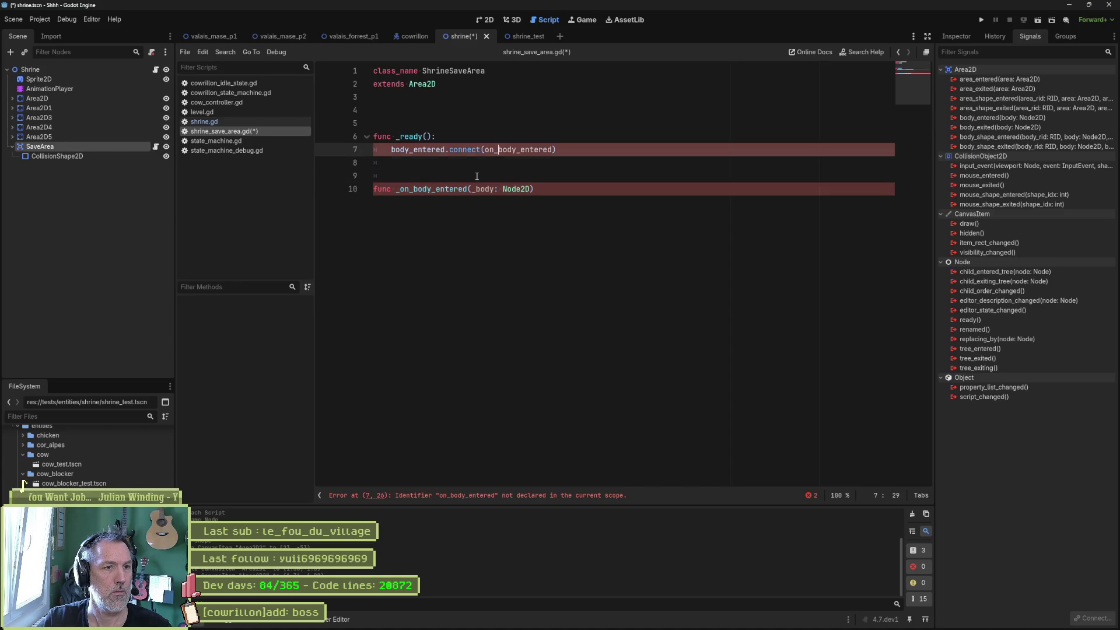
text(_)
key(Escape)
key(Down)
key(Down)
key(Down)
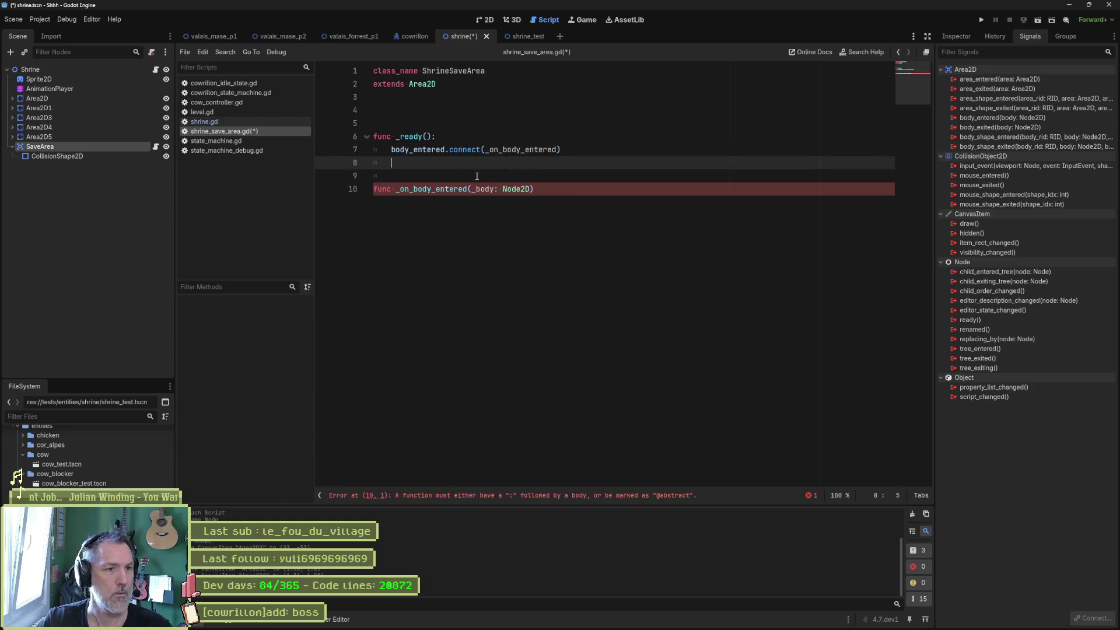